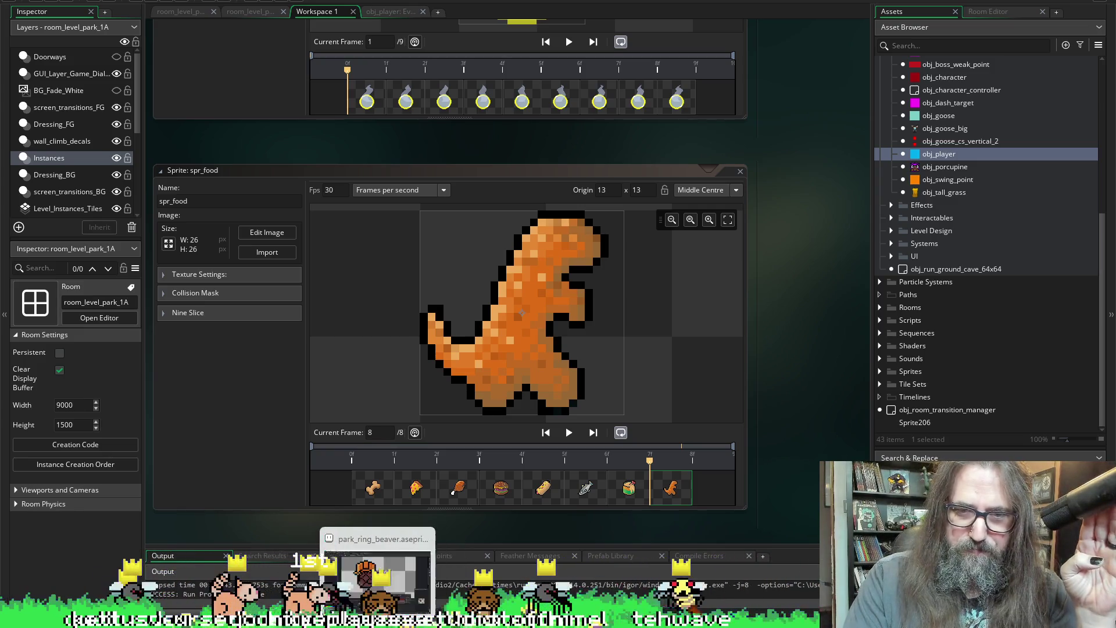
Step: Switch from GameMaker to the park_ring_beaver sprite in Aseprite via the taskbar
click(375, 572)
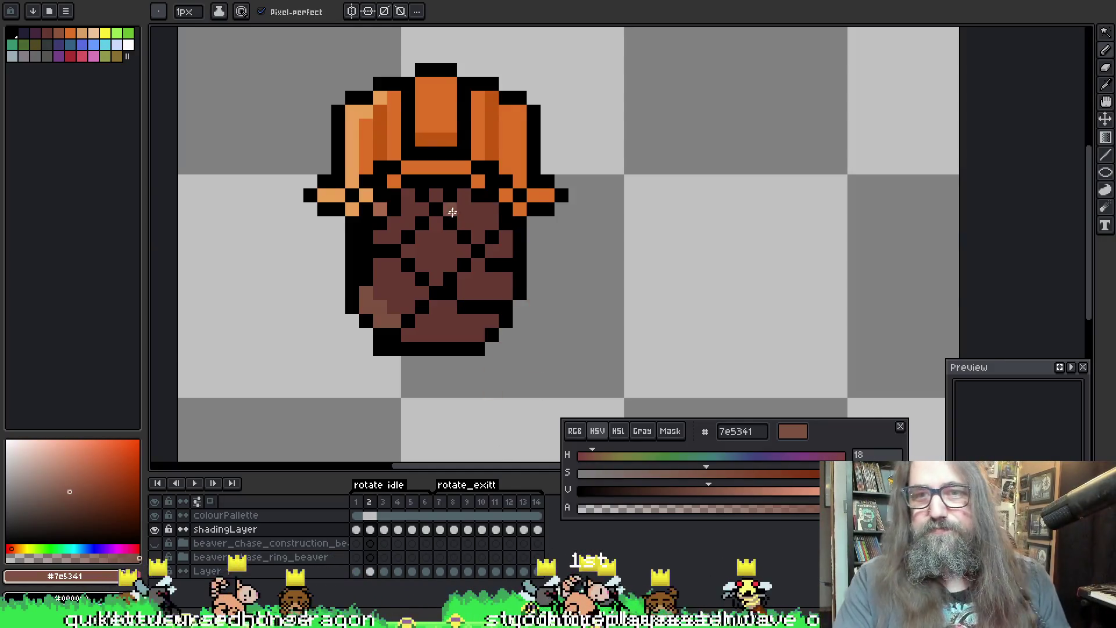
Step: Paint light-brown shading pixels on the lower-left of the beaver's body on frame 2
drag(445, 233, 469, 238)
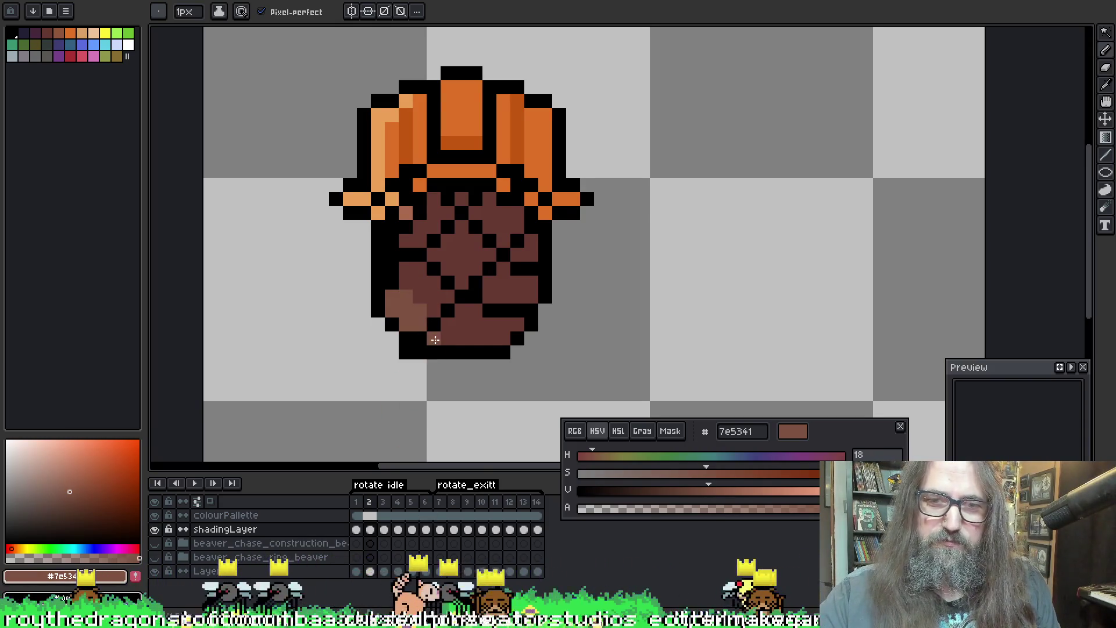
drag(412, 291, 421, 287)
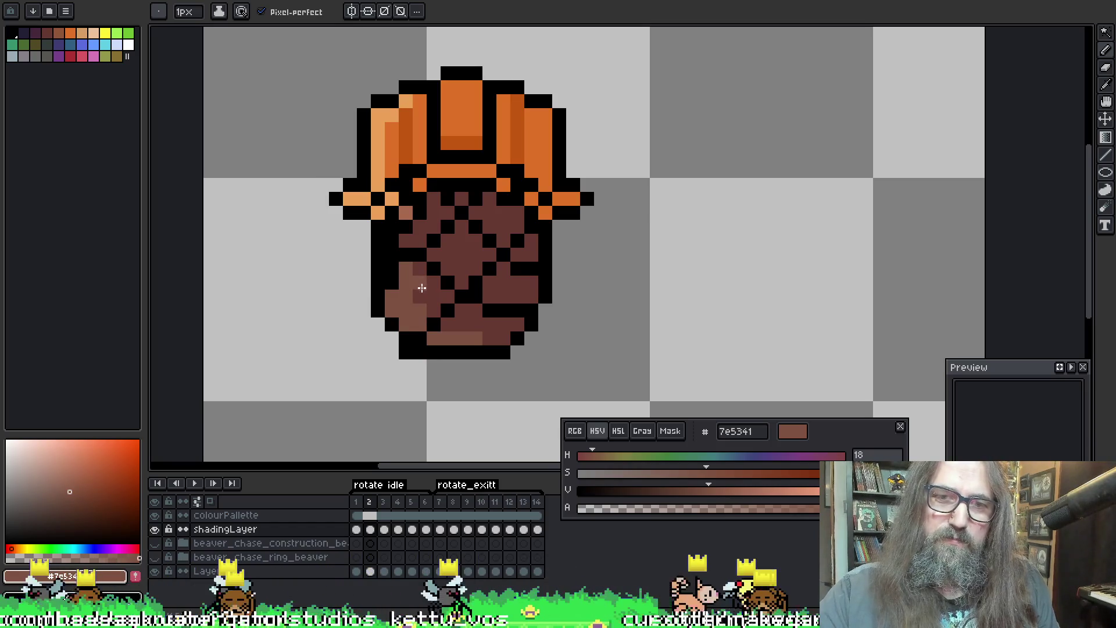
click(449, 302)
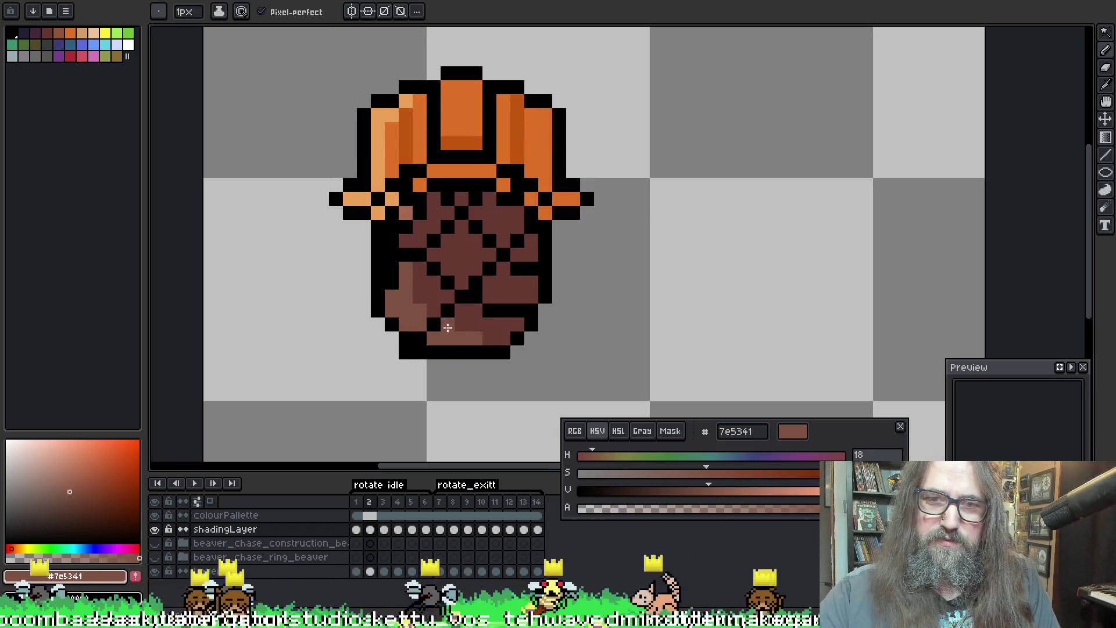
click(465, 309)
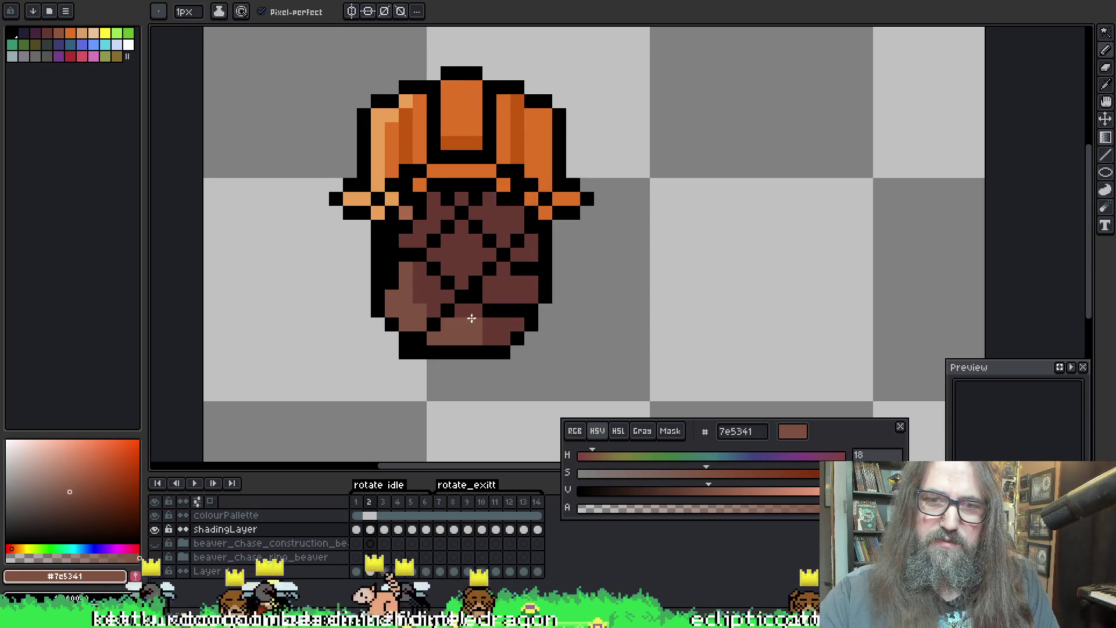
key(ctrl+z)
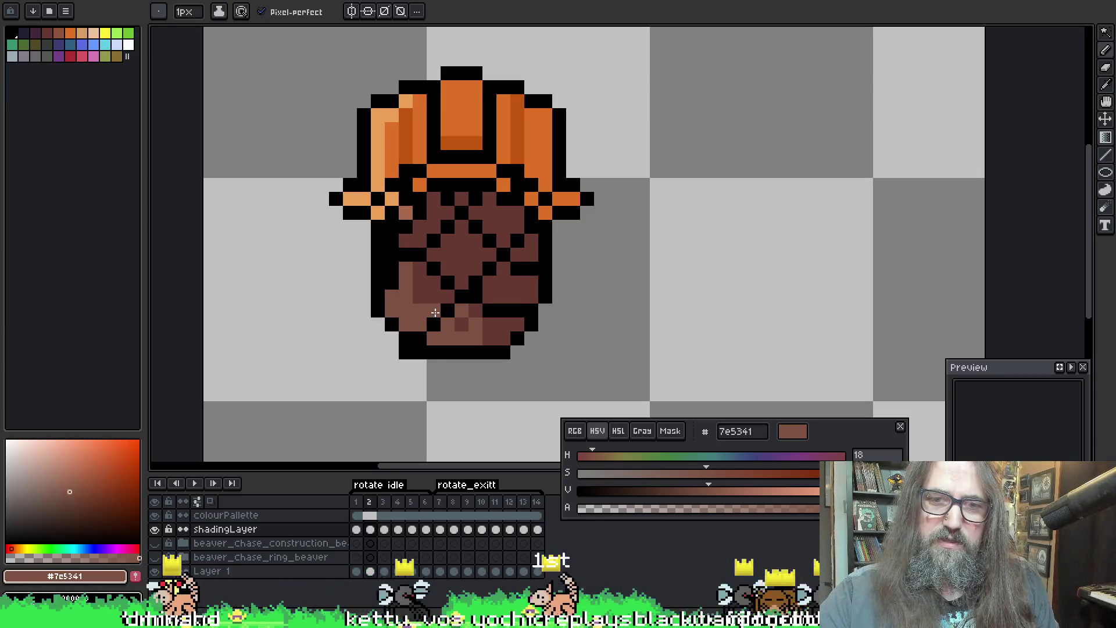
Step: Resample the medium brown, move to frame 3 and shade its lower-left body edge light brown
key(i)
click(428, 290)
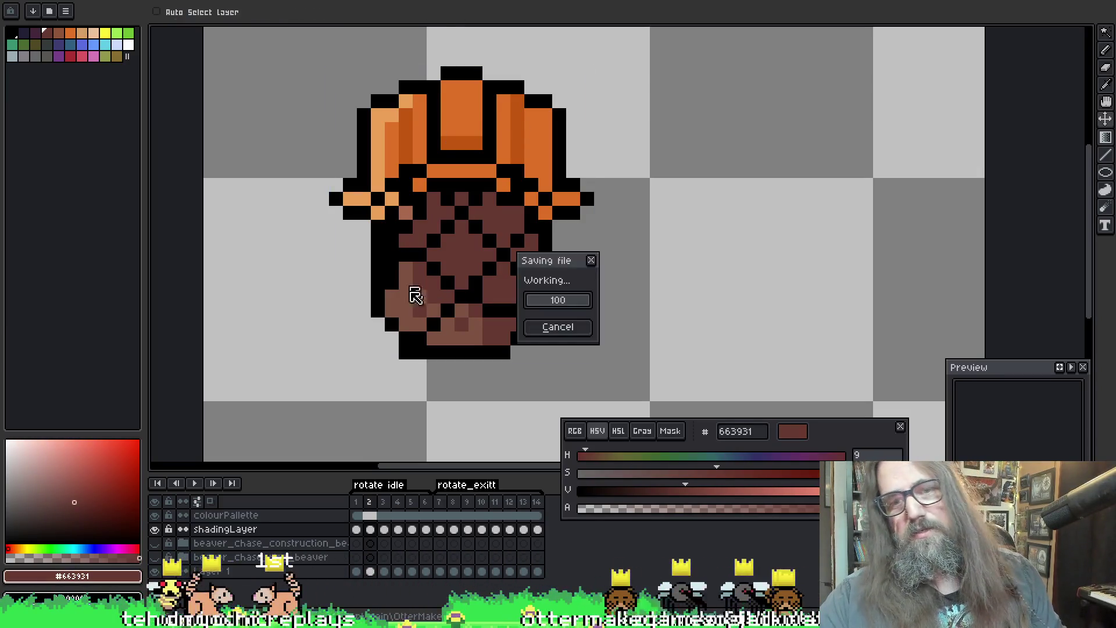
click(406, 293)
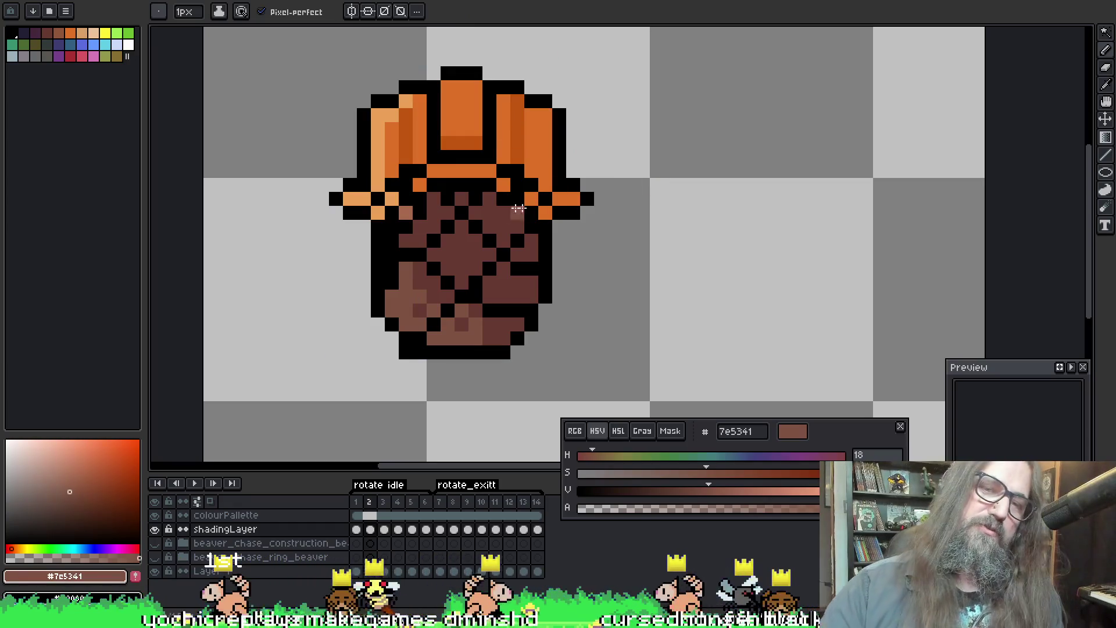
key(b)
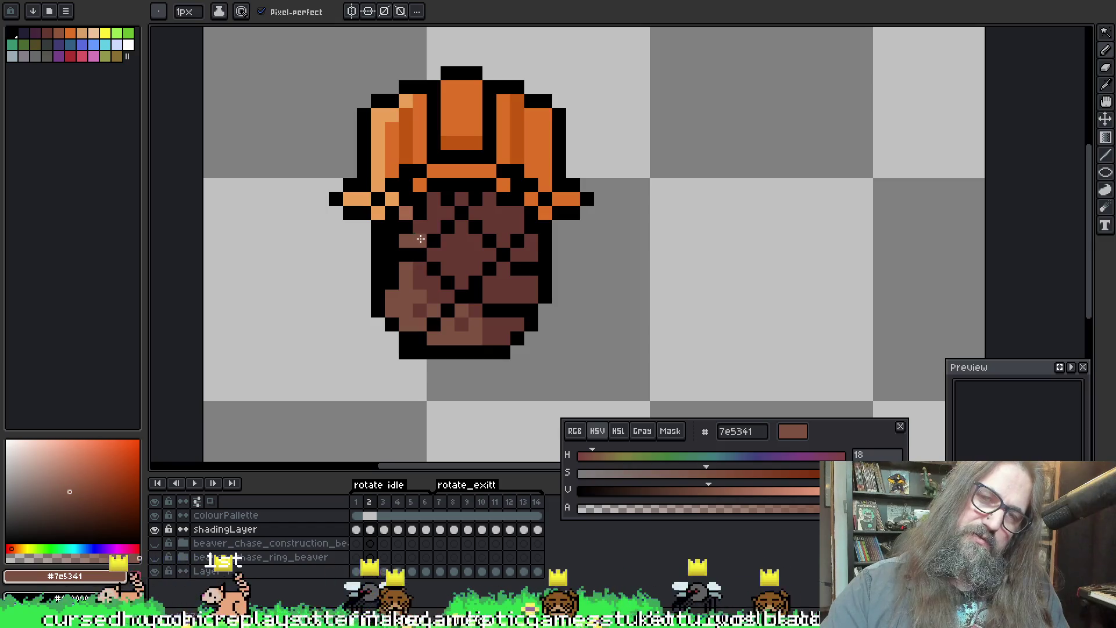
key(Right)
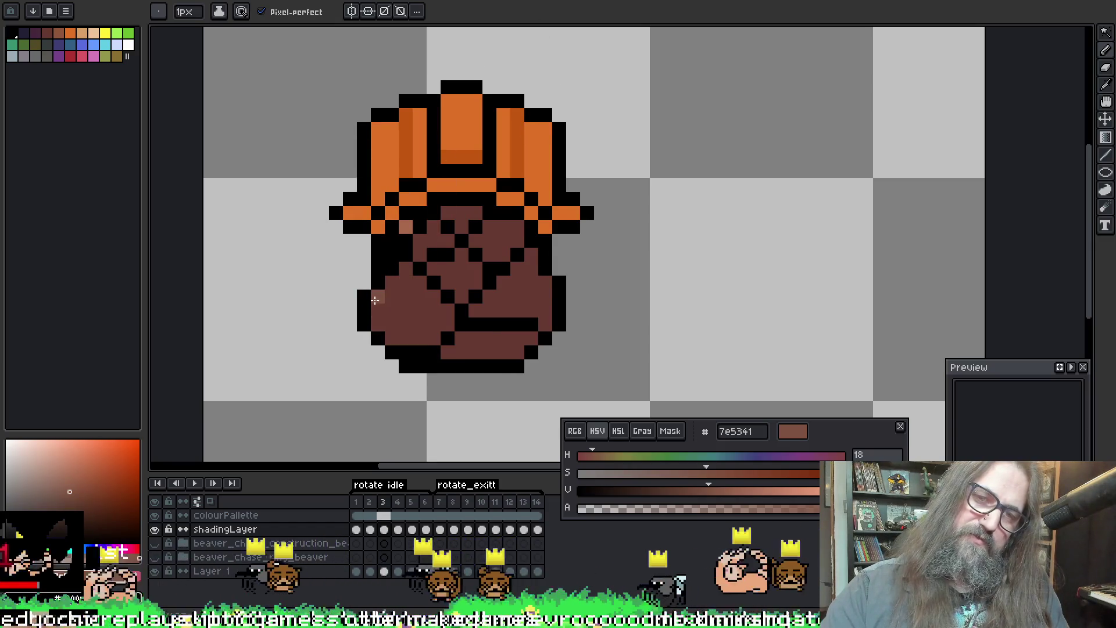
drag(374, 312, 462, 352)
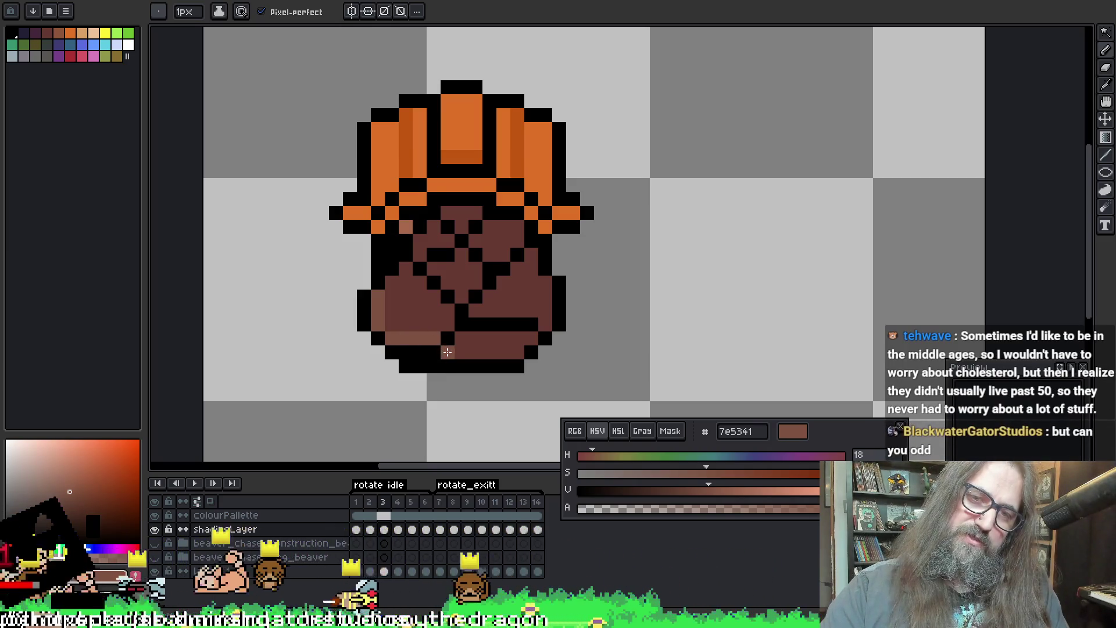
click(462, 352)
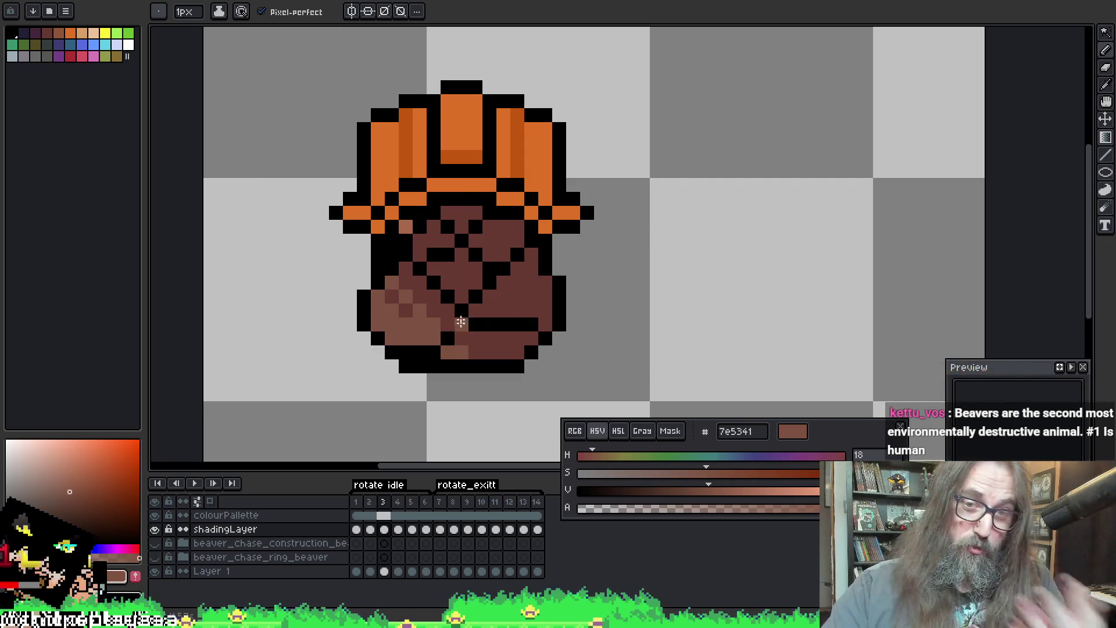
Step: Add three light-brown highlight pixels to frame 3's lower body, flipping to frame 2 to compare
key(Left)
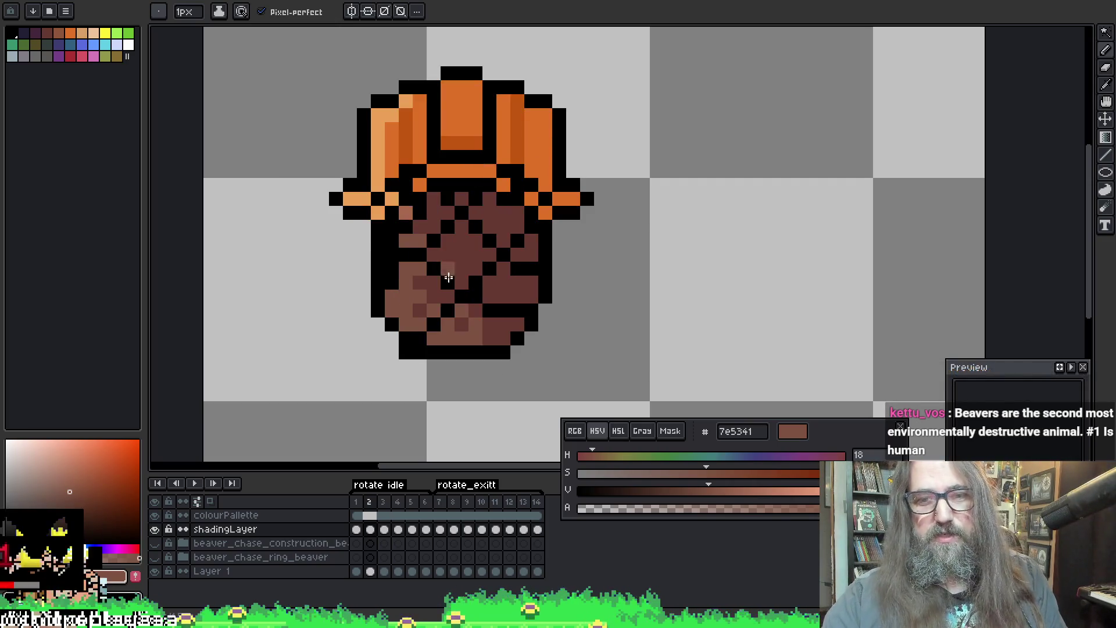
key(Right)
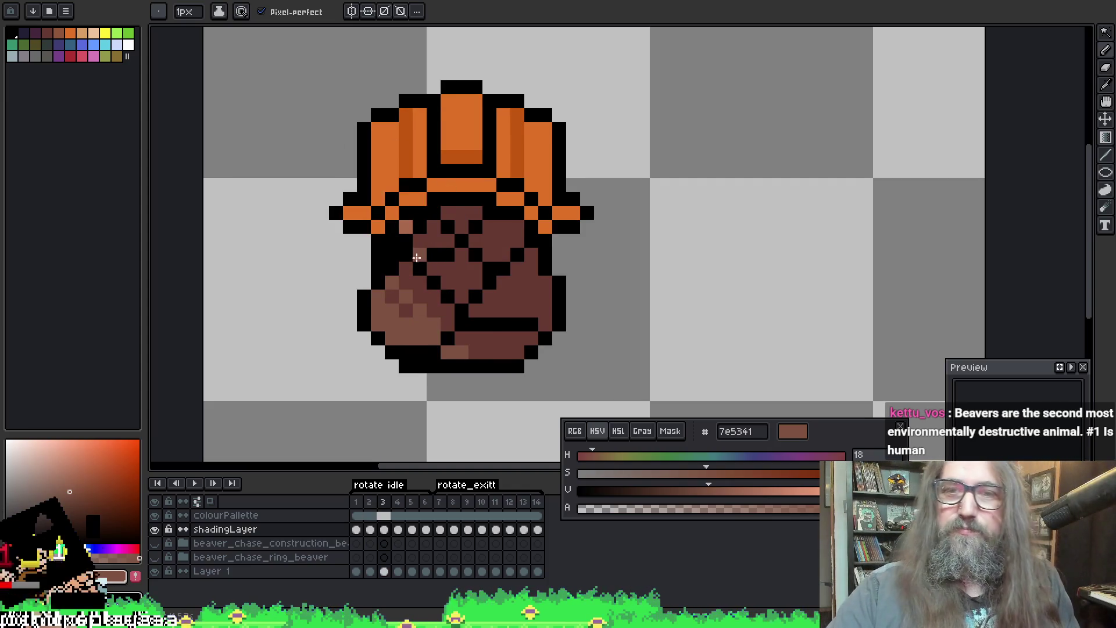
click(431, 243)
key(Left)
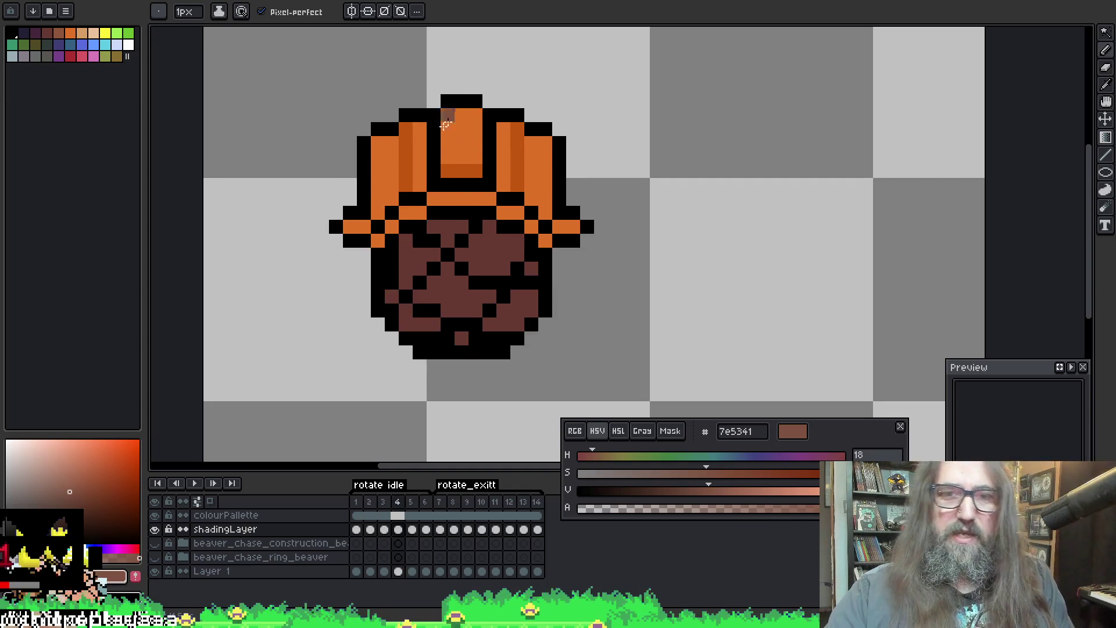
key(Right)
key(Left)
key(Right)
click(486, 311)
click(462, 340)
key(Left)
key(Right)
right_click(486, 247)
drag(545, 142, 544, 131)
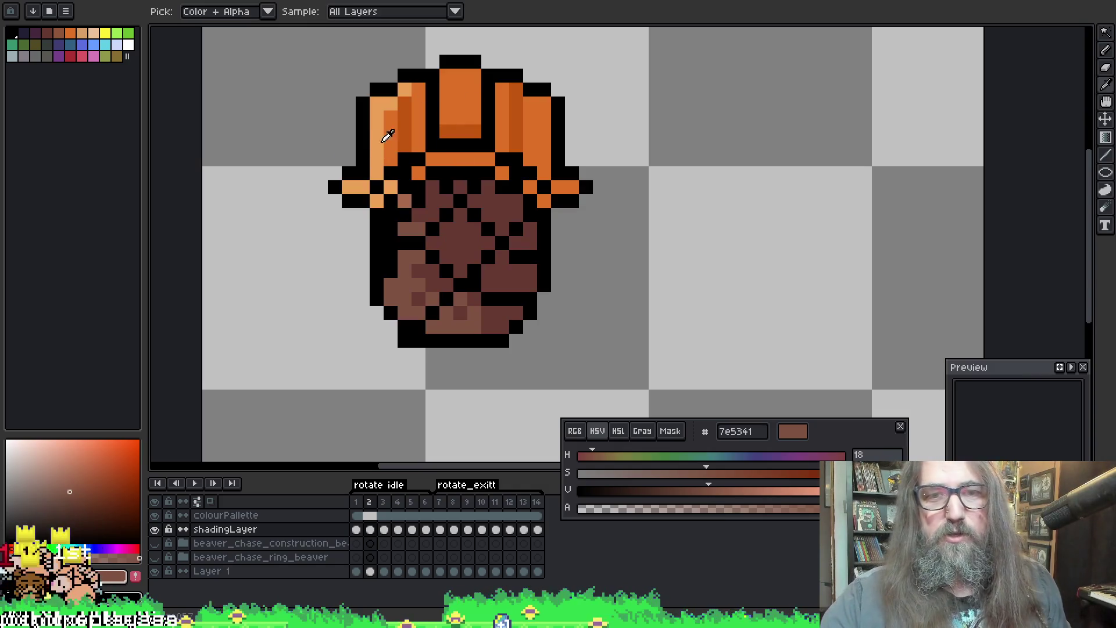
Step: Sample the light orange and highlight the hat's left side, brim and top on frame 3
alt+click(390, 133)
click(361, 202)
drag(376, 167, 377, 113)
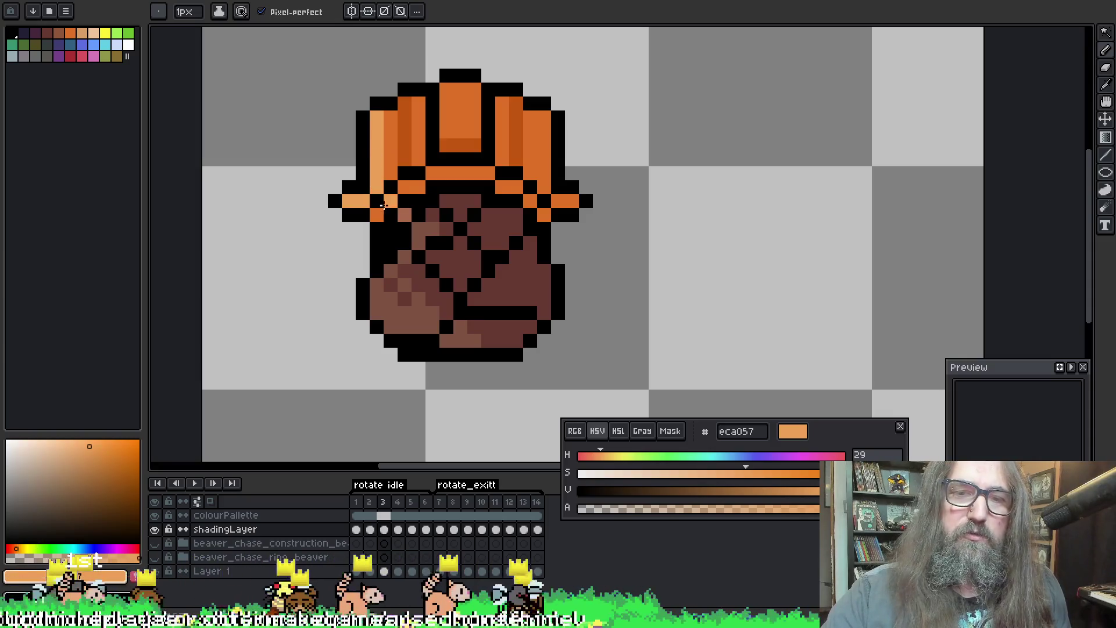
click(399, 130)
drag(403, 122, 423, 109)
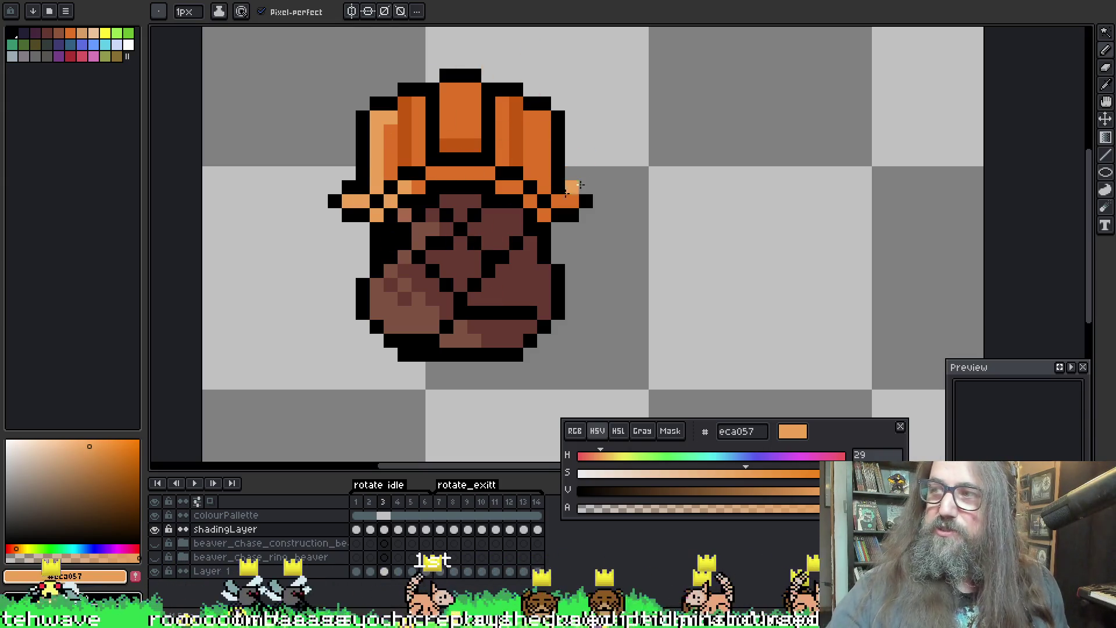
drag(576, 186, 562, 176)
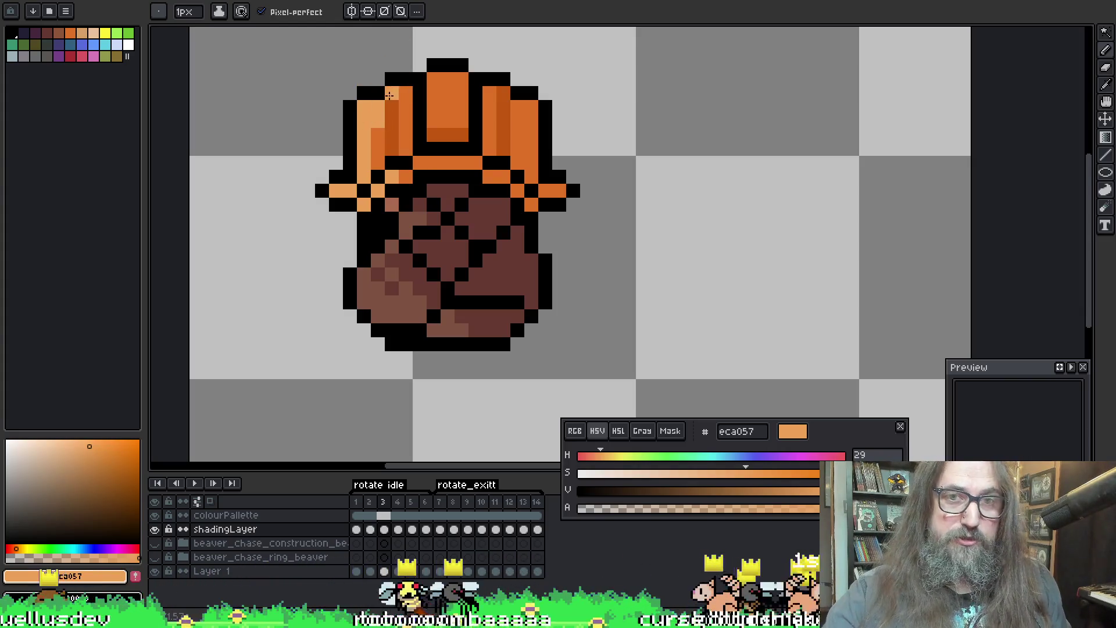
Step: Flip between frames 2 and 3 repeatedly to compare the hat shading
key(Right)
key(Left)
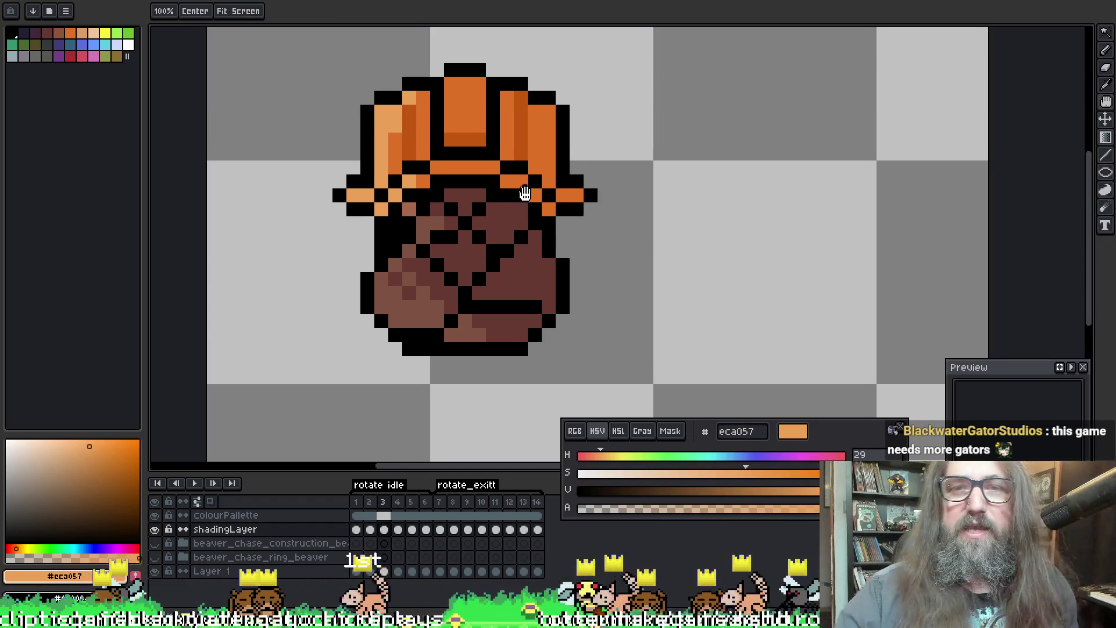
key(Left)
key(Right)
key(Left)
key(Right)
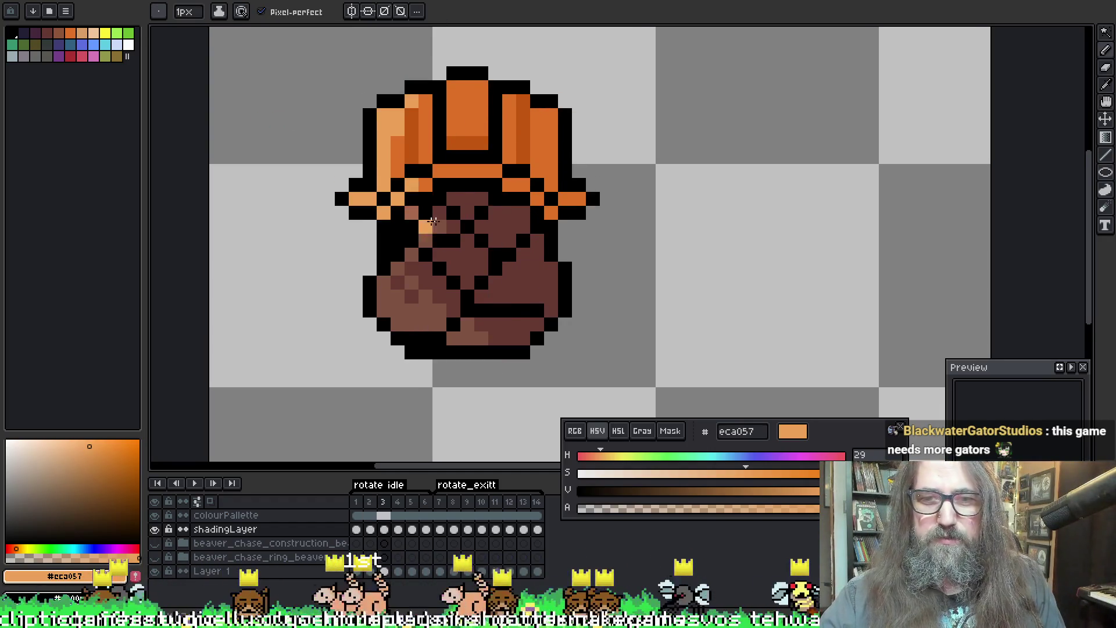
key(Left)
key(Left)
key(Right)
key(Left)
key(Right)
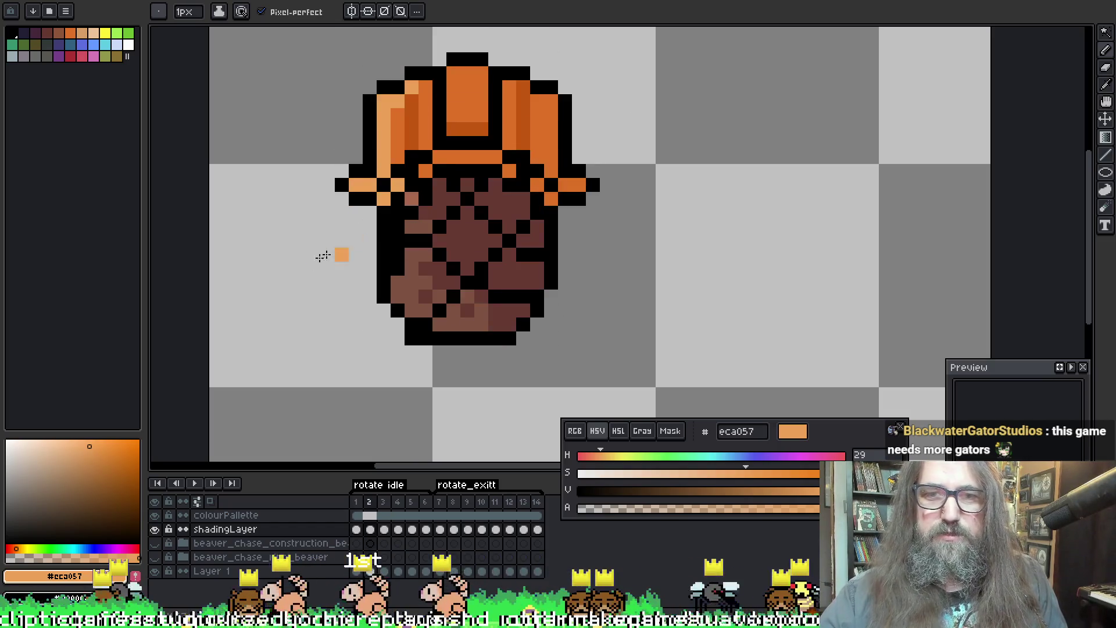
Step: Sample the medium brown from the body and step back through the frames to frame 1
alt+click(417, 219)
key(Right)
key(Left)
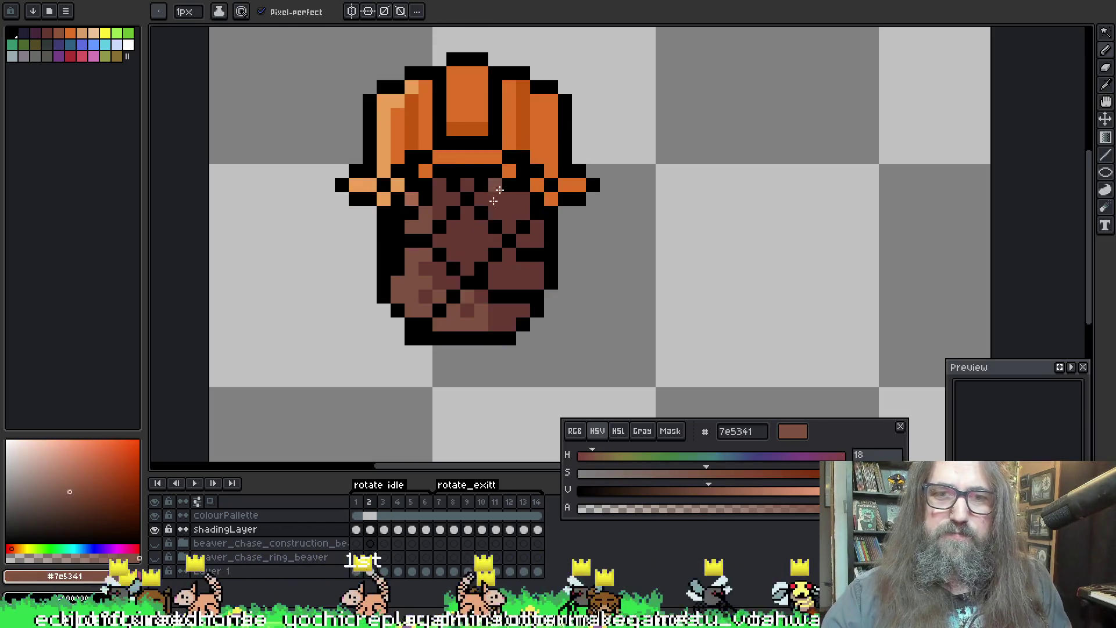
key(Right)
key(Left)
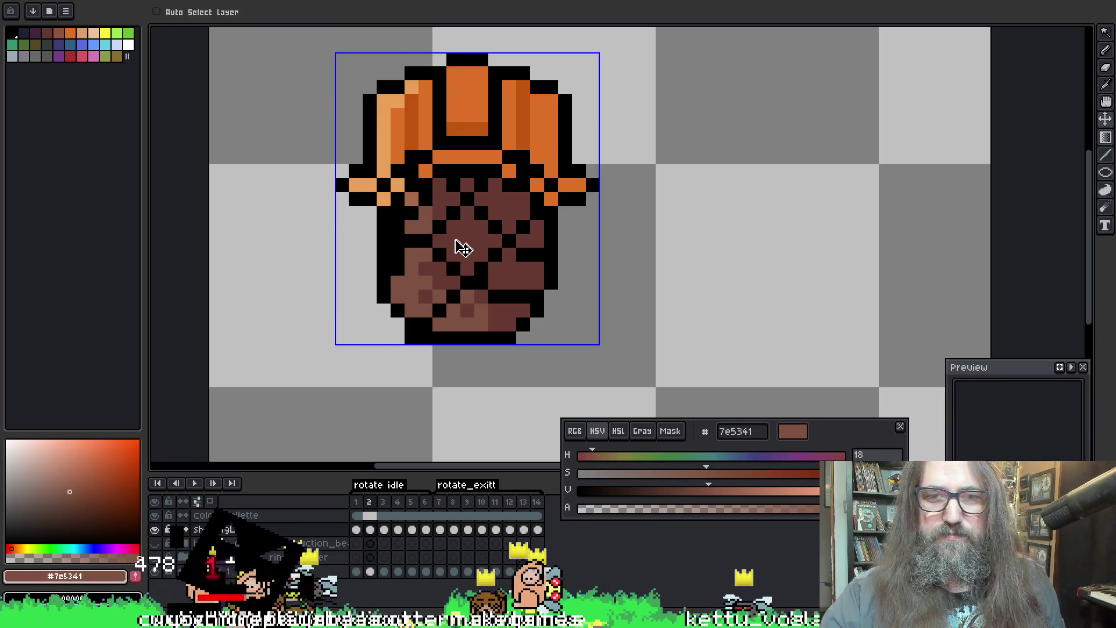
key(Right)
key(Left)
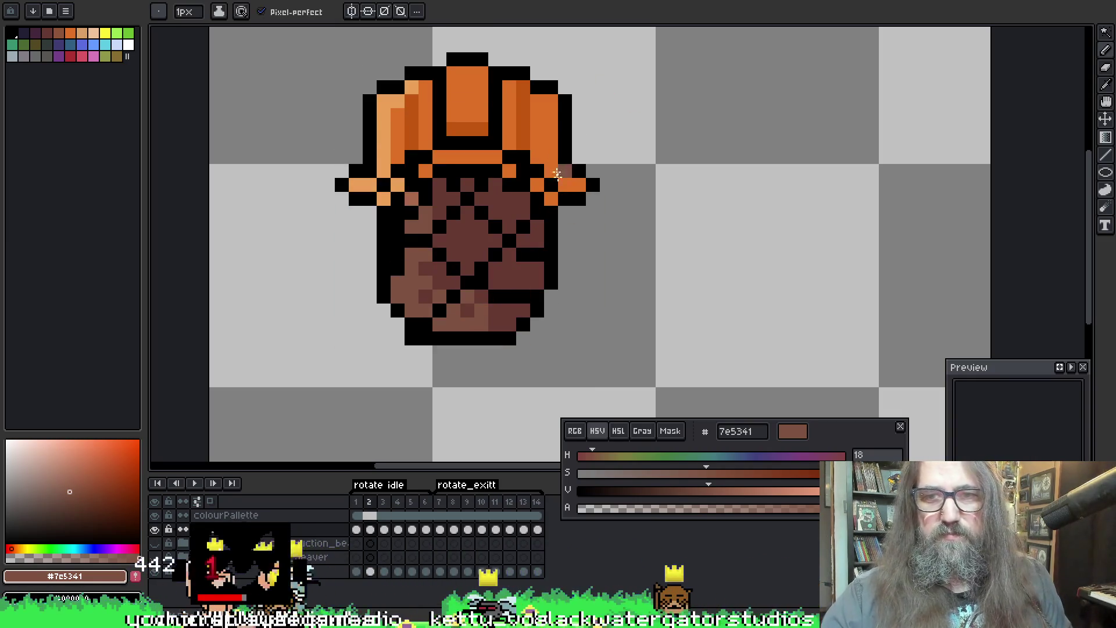
key(Left)
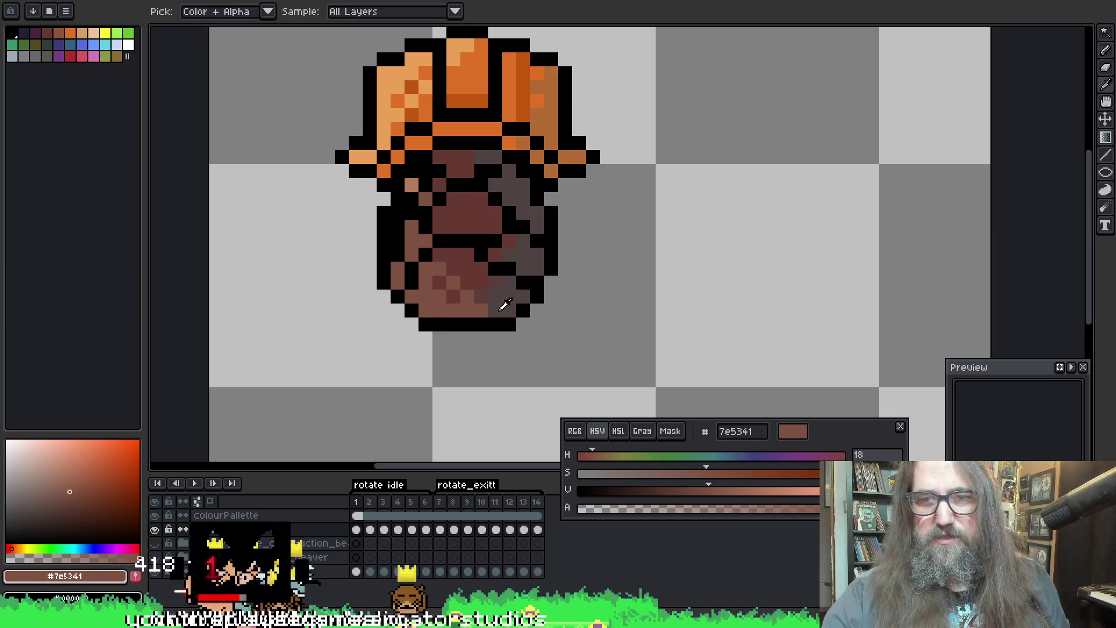
Step: Sample the grey-brown shadow colour and add a last dark body pixel on frame 1, comparing with frame 2
alt+click(498, 301)
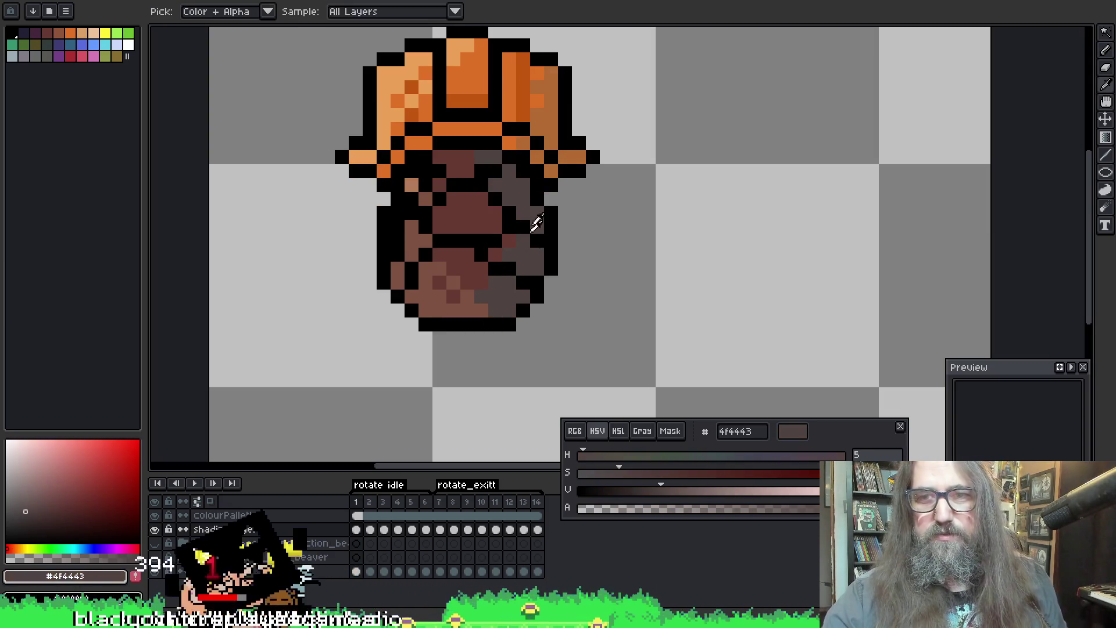
key(Right)
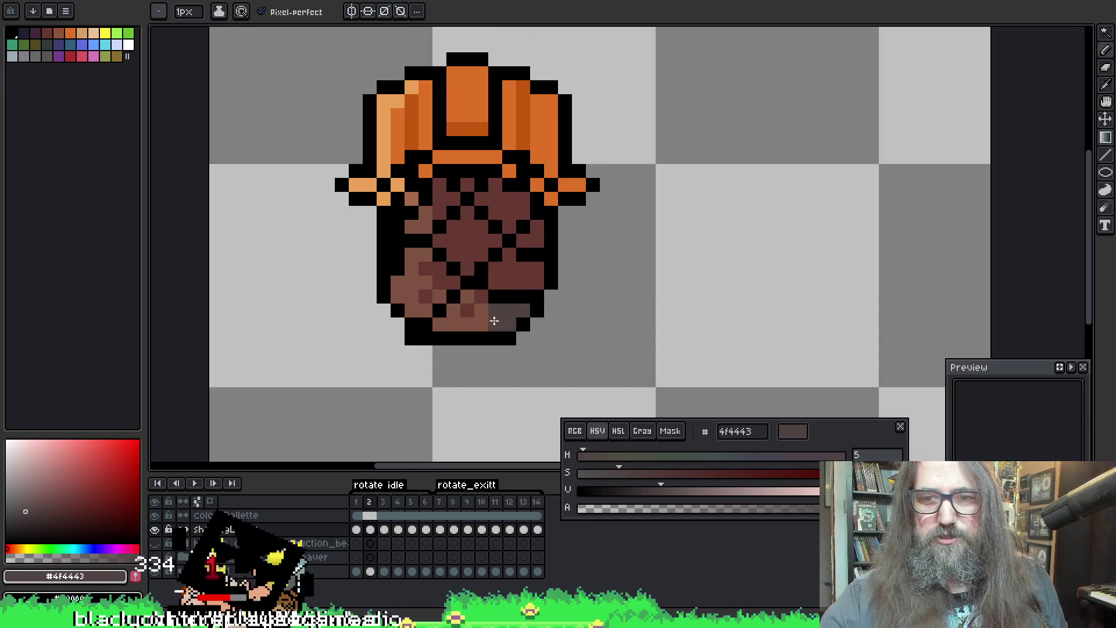
key(Left)
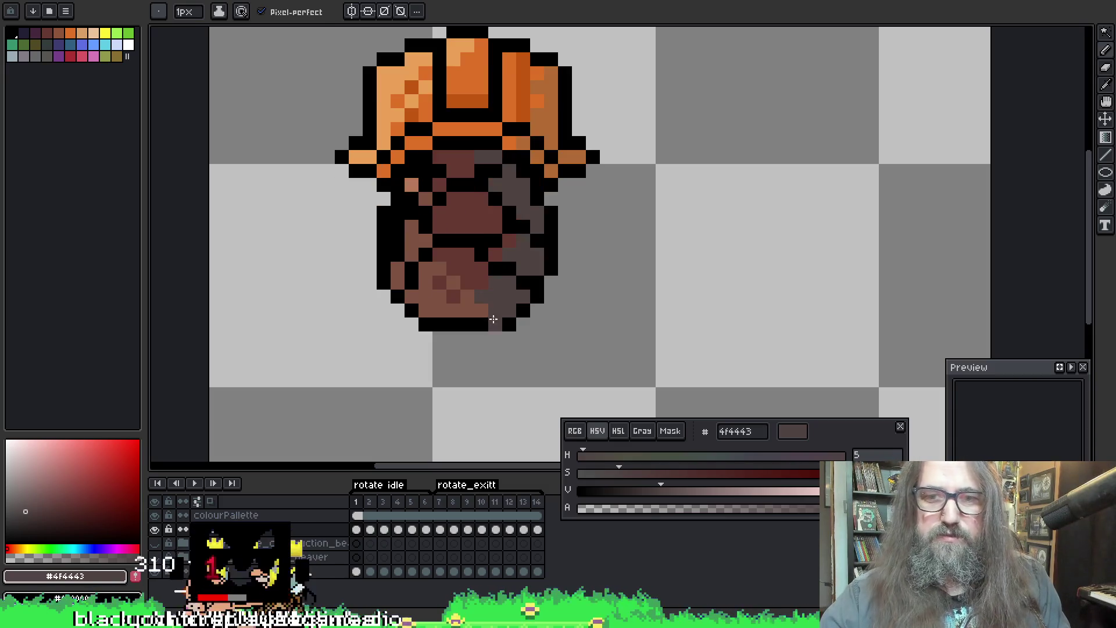
key(Right)
key(Left)
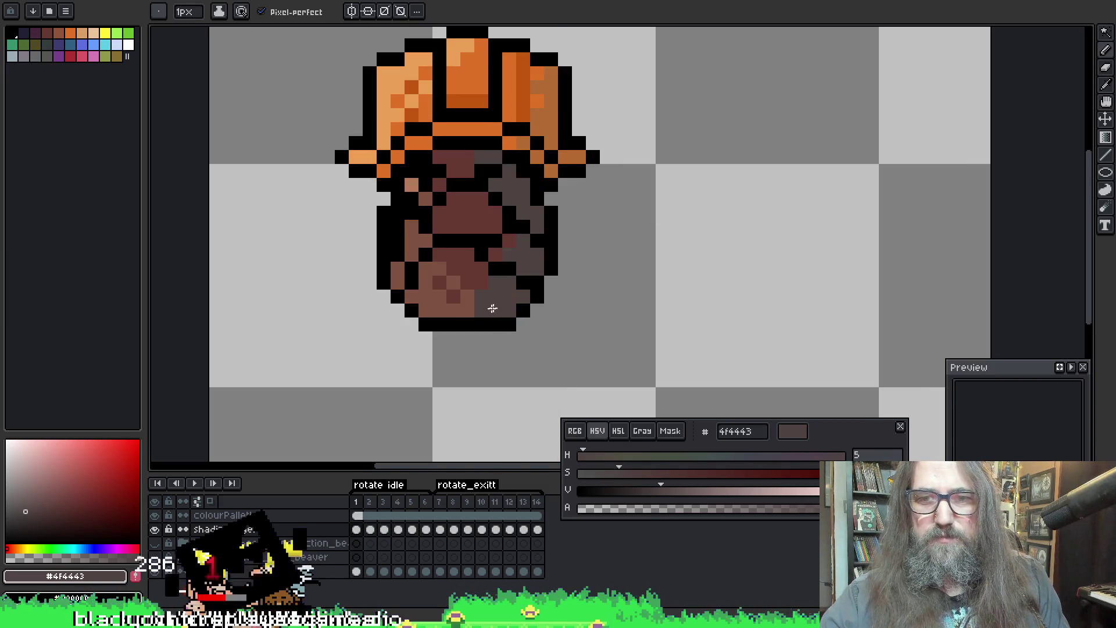
key(Right)
key(Left)
click(566, 198)
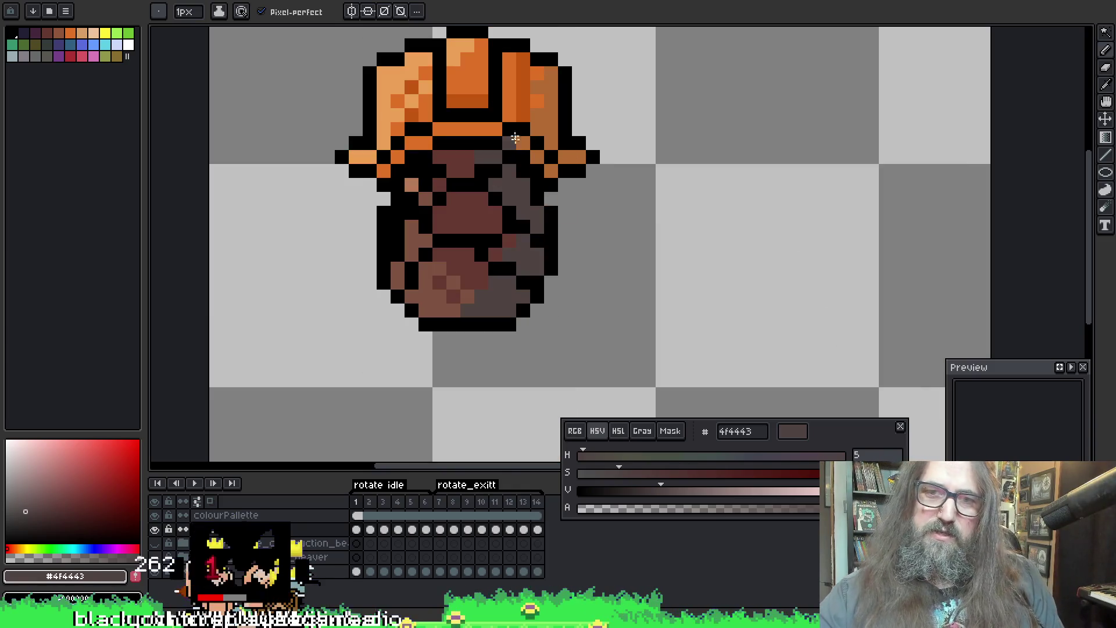
drag(504, 227, 519, 223)
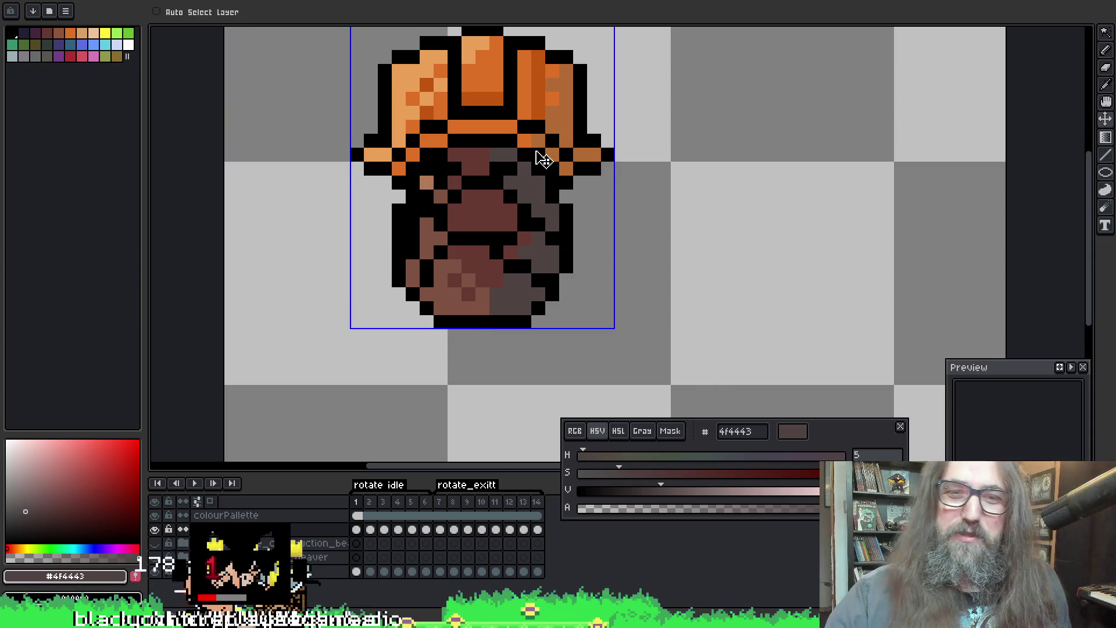
Step: Save the beaver sprite file with Ctrl+S
key(ctrl+s)
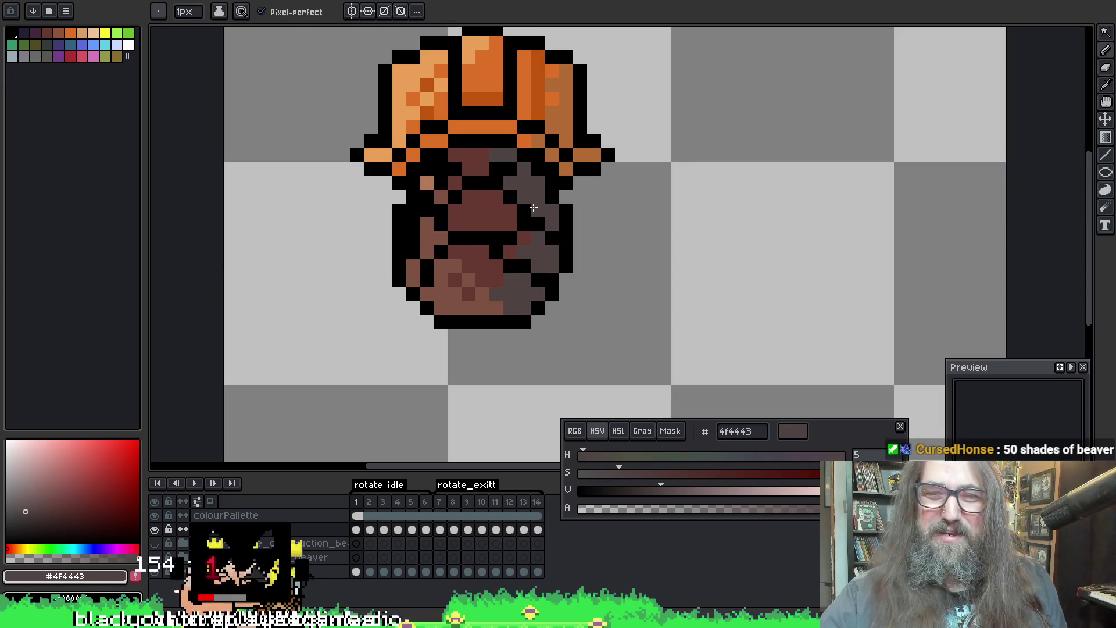
key(ctrl+s)
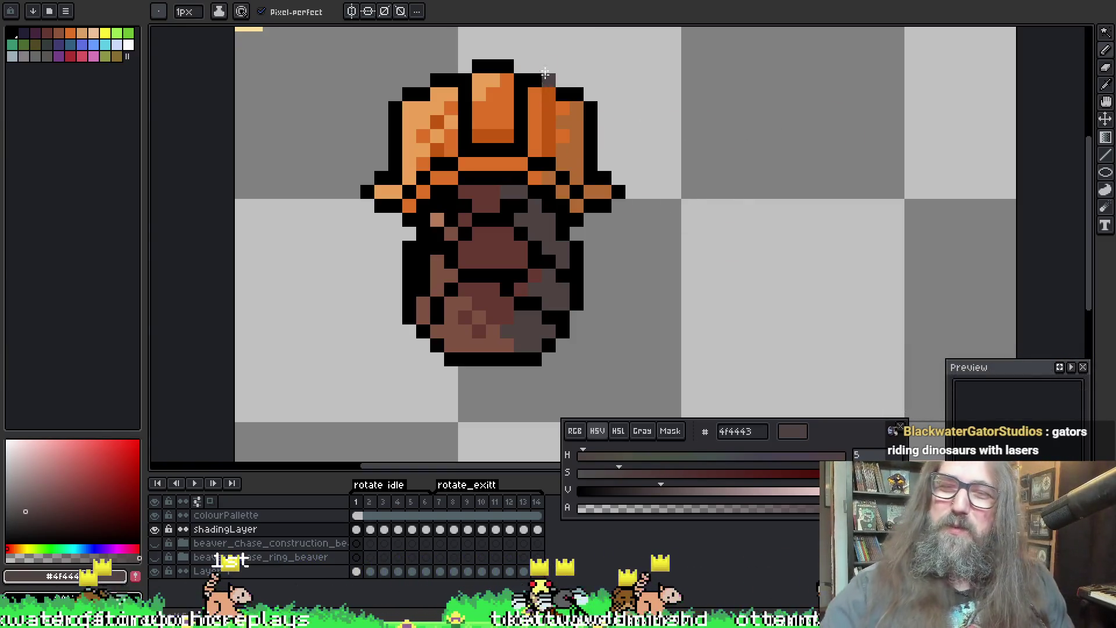
Step: Paint grey-brown shadow down the body's right side on frame 2, comparing against frame 1
key(Right)
key(Left)
key(Right)
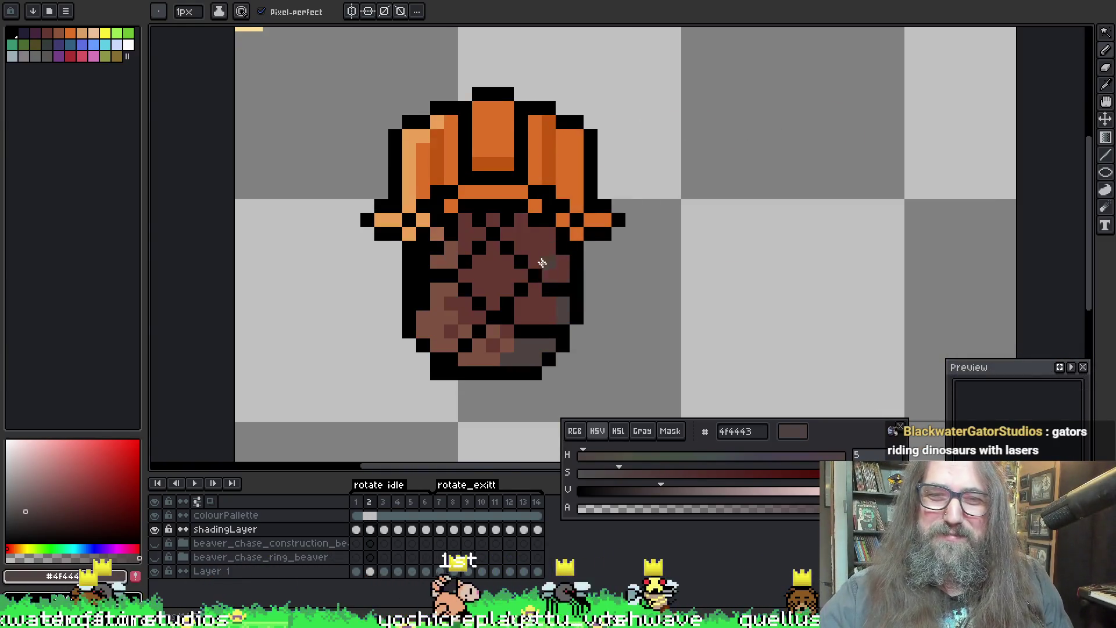
drag(547, 235, 549, 306)
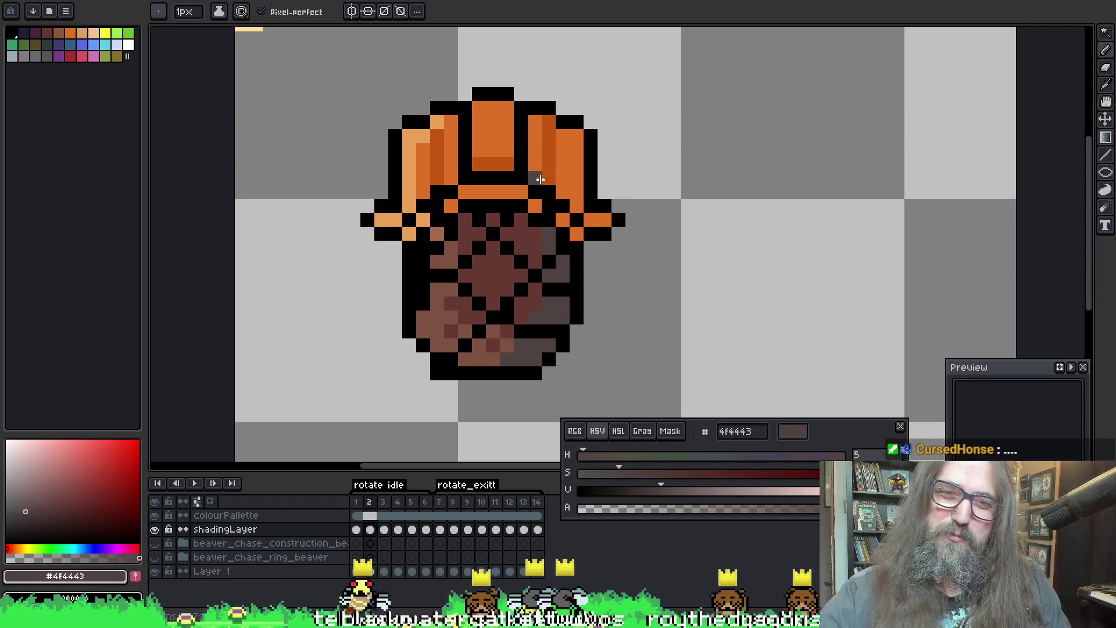
key(Left)
key(Right)
key(Left)
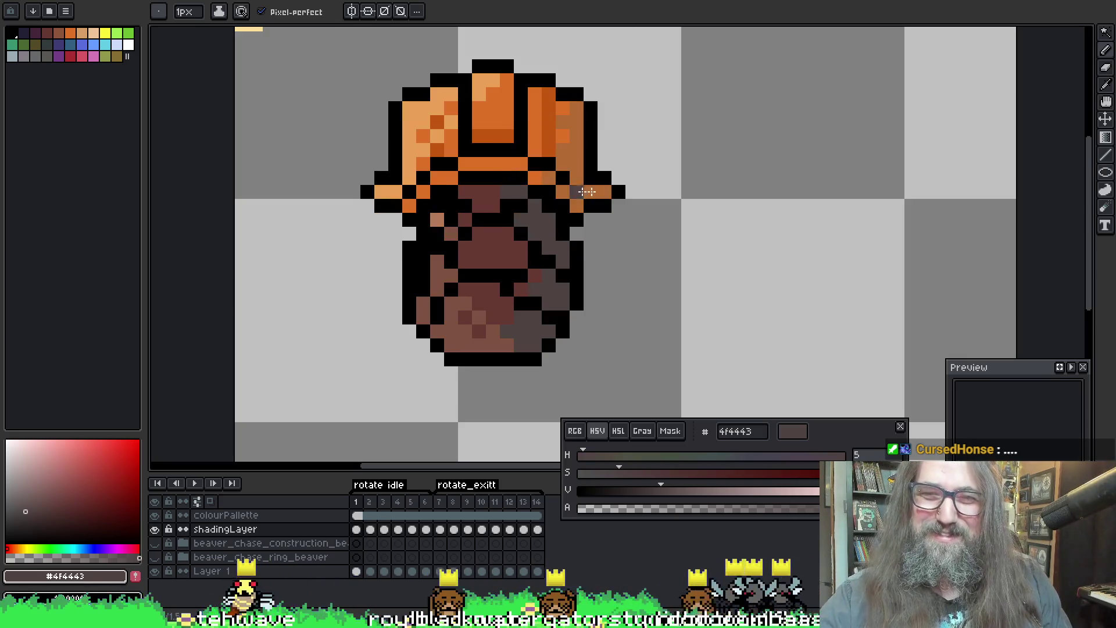
key(Right)
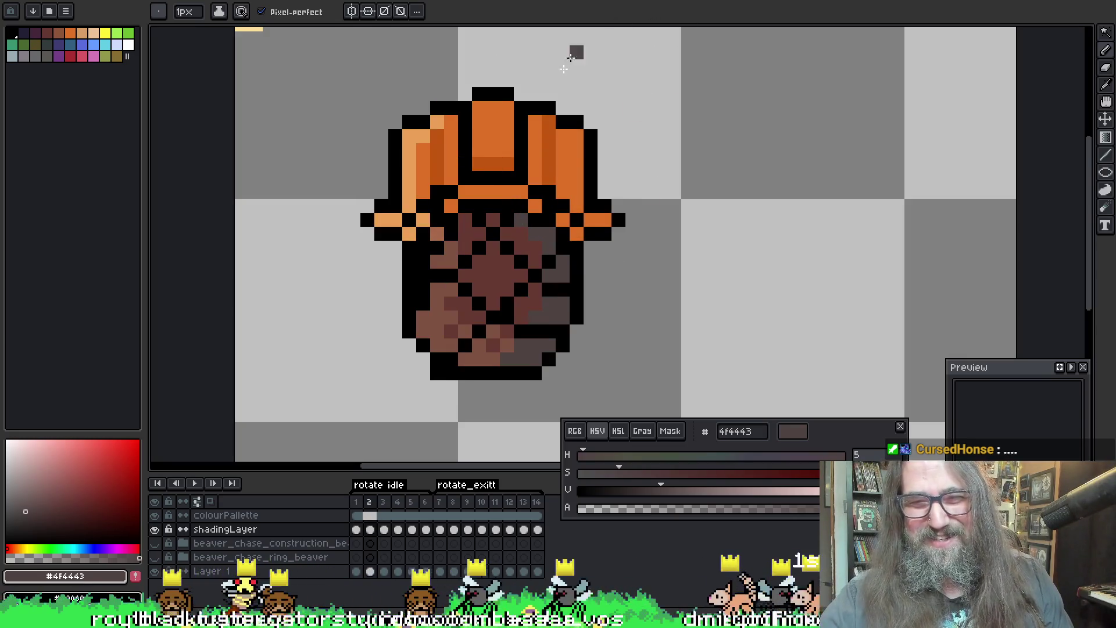
Step: Repick the shadow colour, move to frame 3 and paint a diagonal shadow along its right edge
key(i)
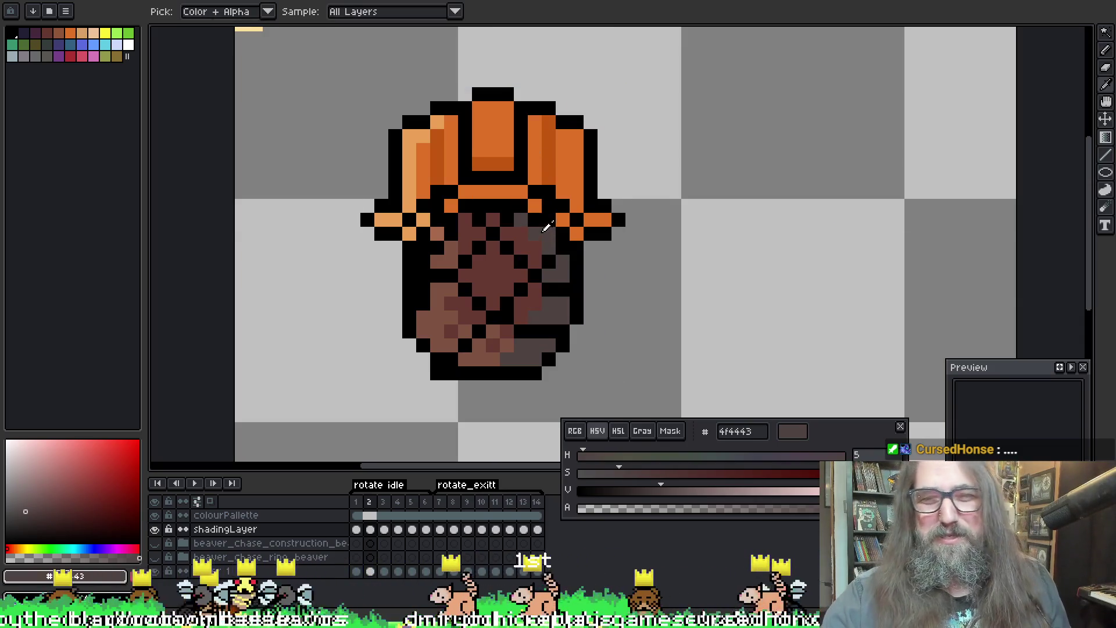
click(544, 228)
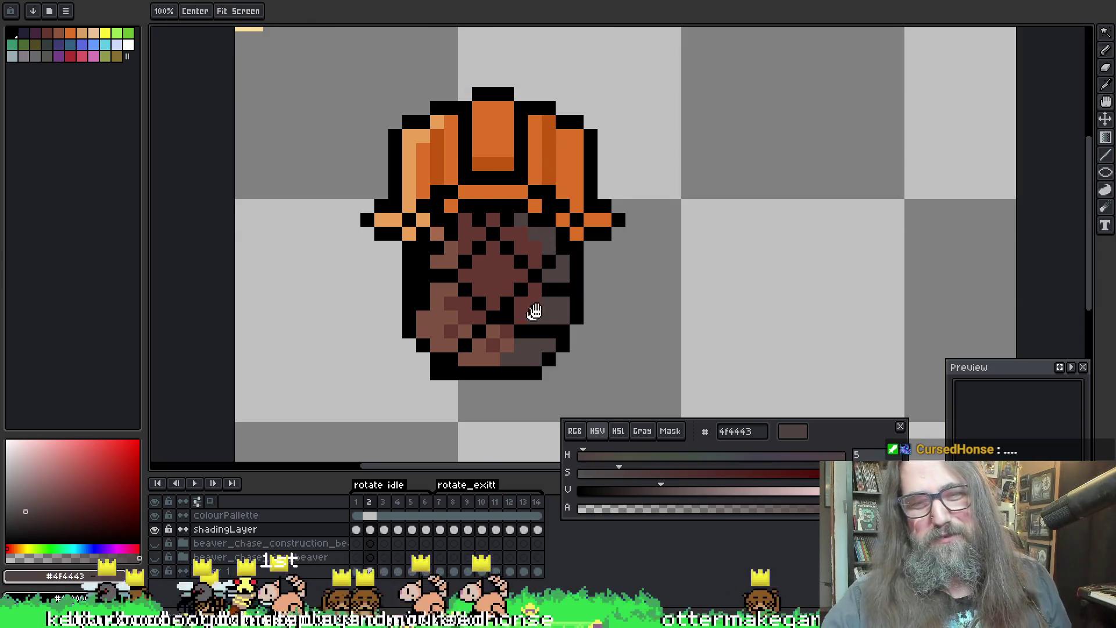
drag(531, 311, 512, 289)
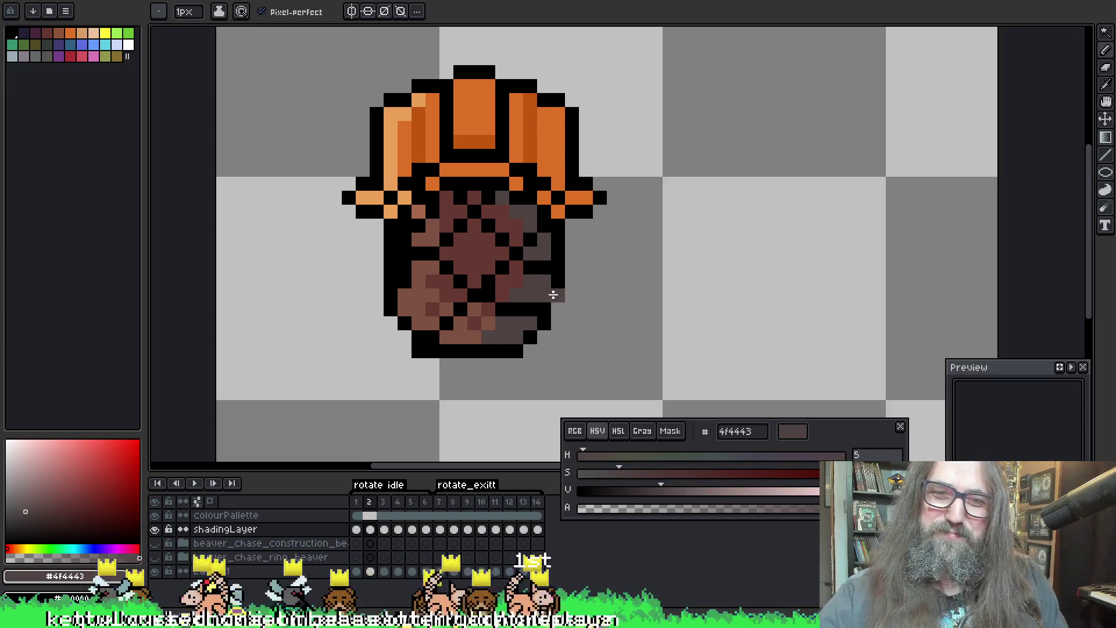
key(period)
mouse_move(530, 228)
mouse_down()
mouse_move(558, 297)
mouse_move(535, 336)
mouse_up()
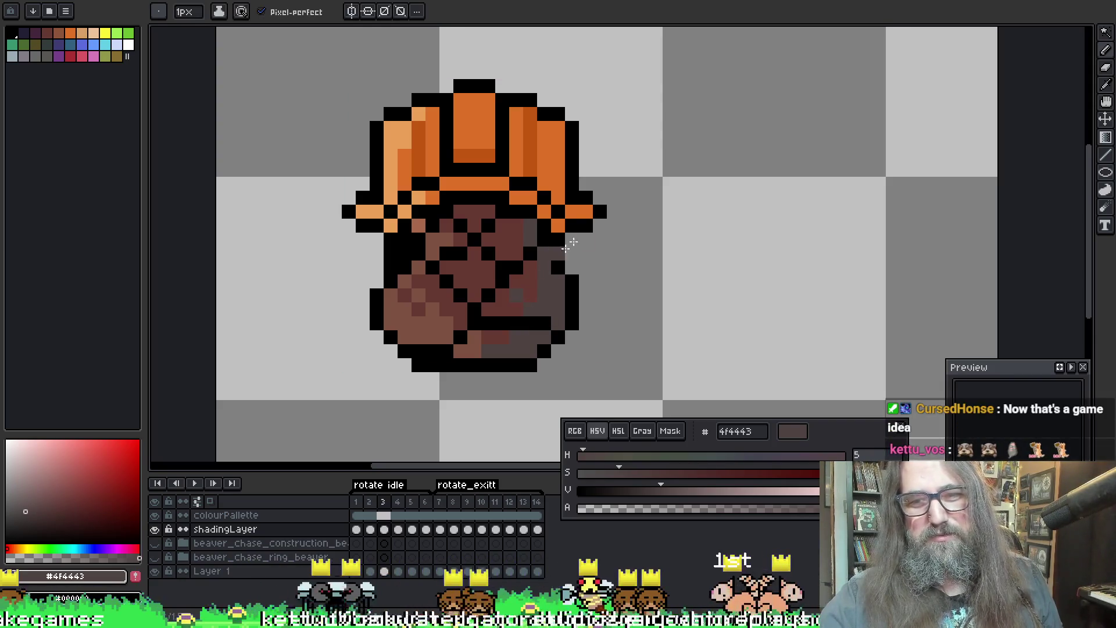
scroll(535, 256, down, 2)
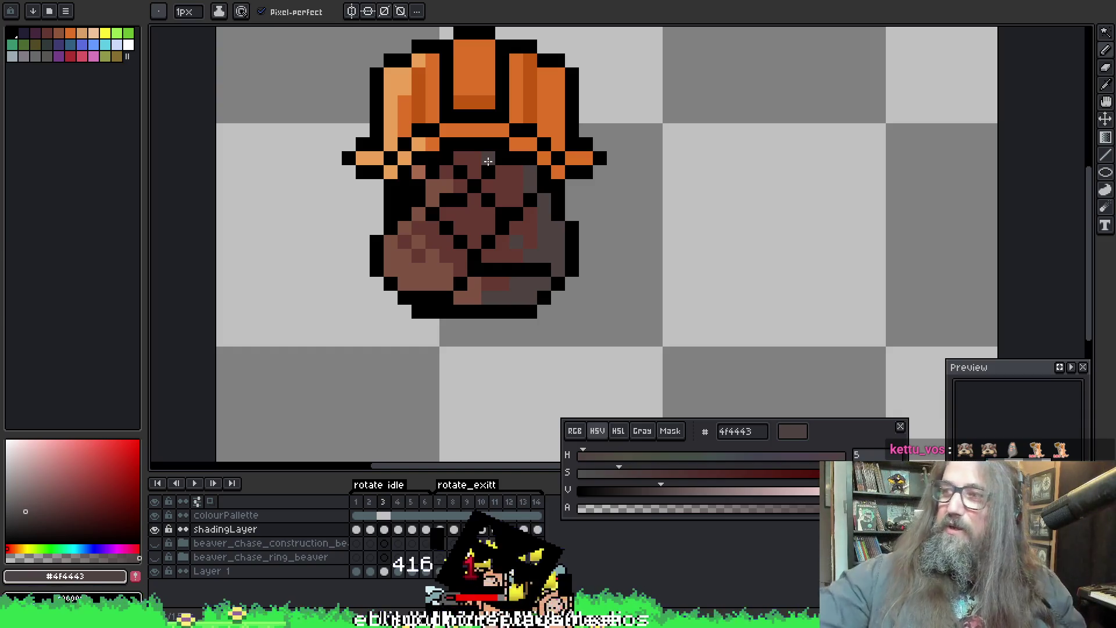
Step: Sample darker brown 663931, grey-brown 4f4443 and lighter brown 7e5341 across frame 3's shading
mouse_move(640, 212)
mouse_down()
mouse_move(790, 184)
mouse_move(812, 196)
mouse_up()
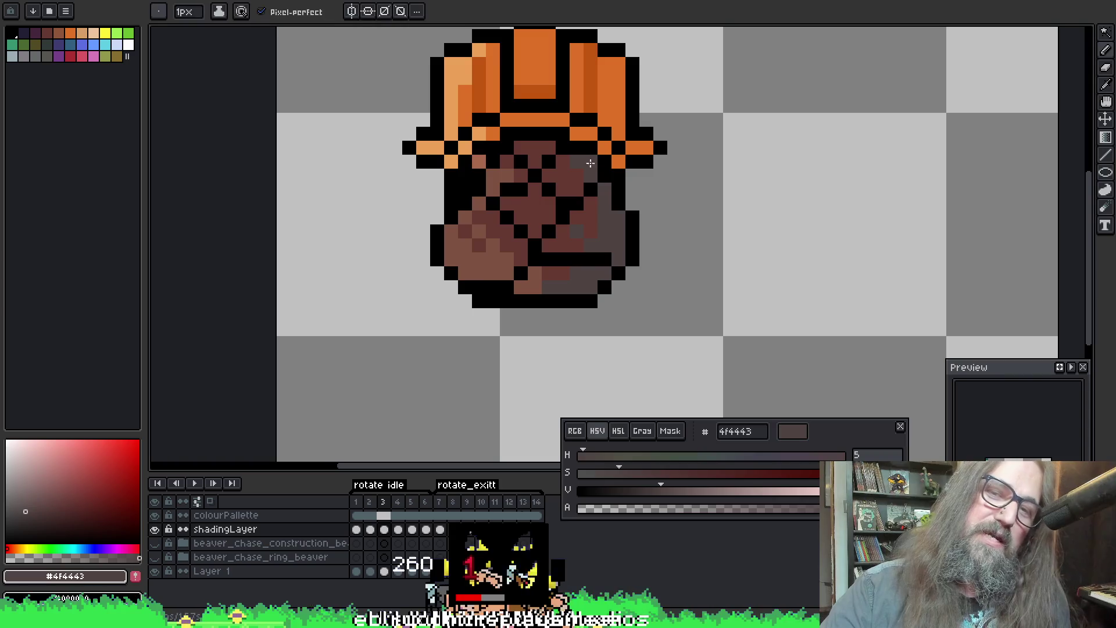
alt+click(596, 168)
alt+click(602, 182)
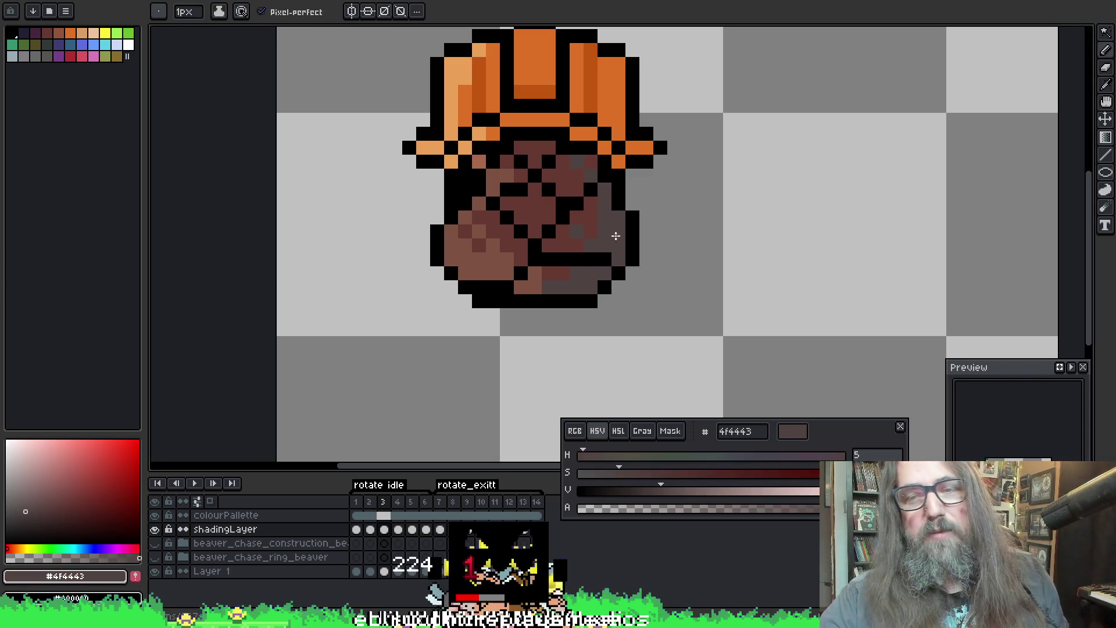
drag(560, 225, 498, 267)
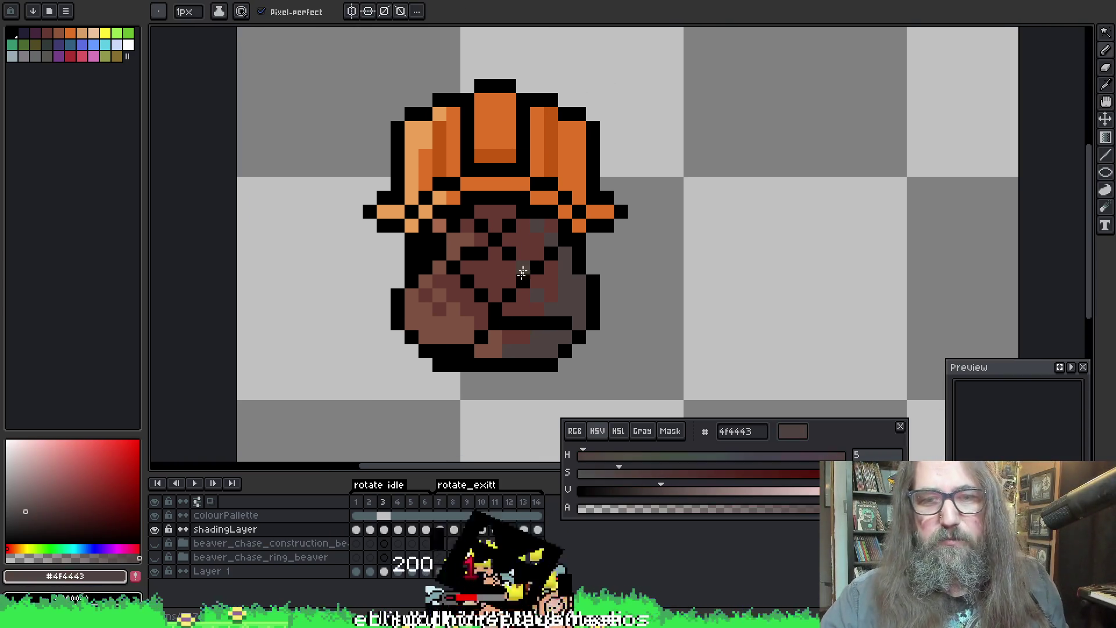
alt+click(448, 319)
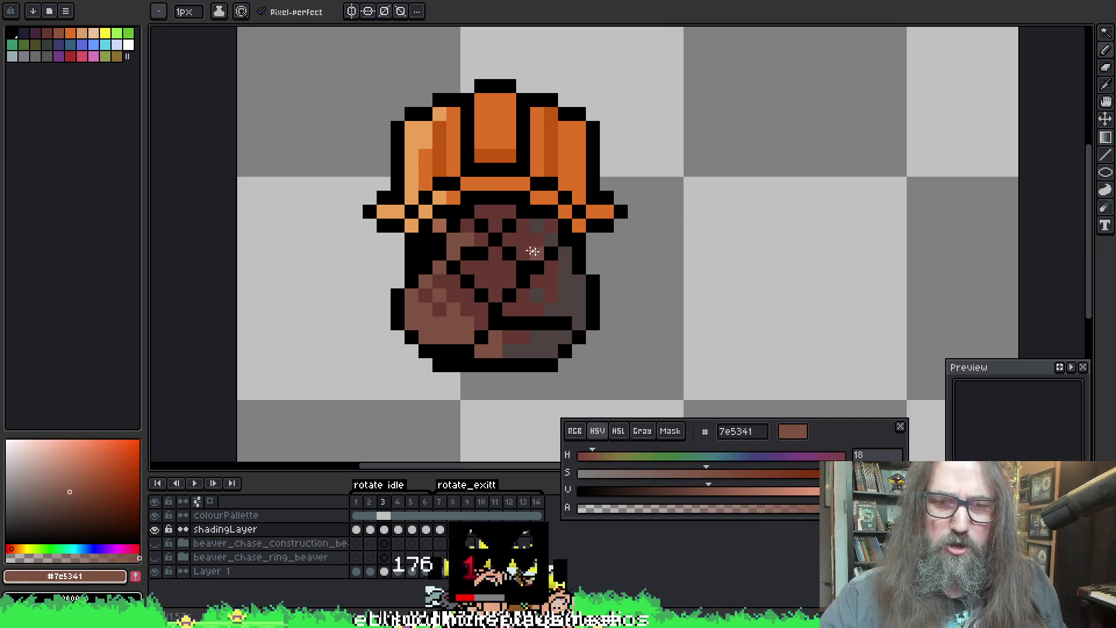
drag(545, 215, 535, 163)
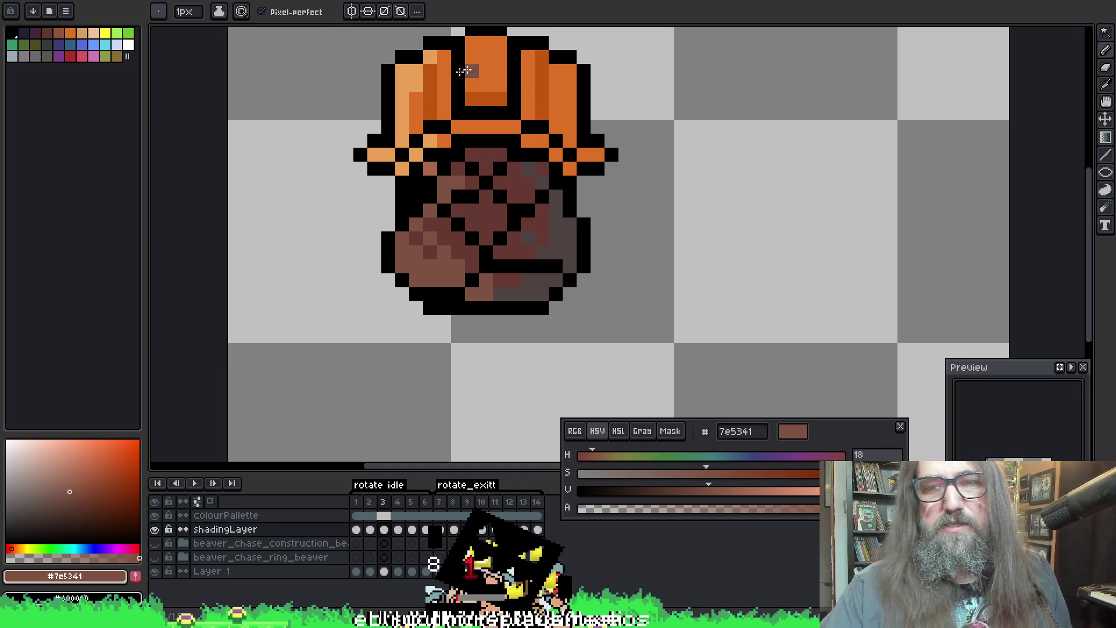
Step: Resample 663931 and 4f4443 to refine the right-side shadow, panning the view as needed
alt+click(457, 181)
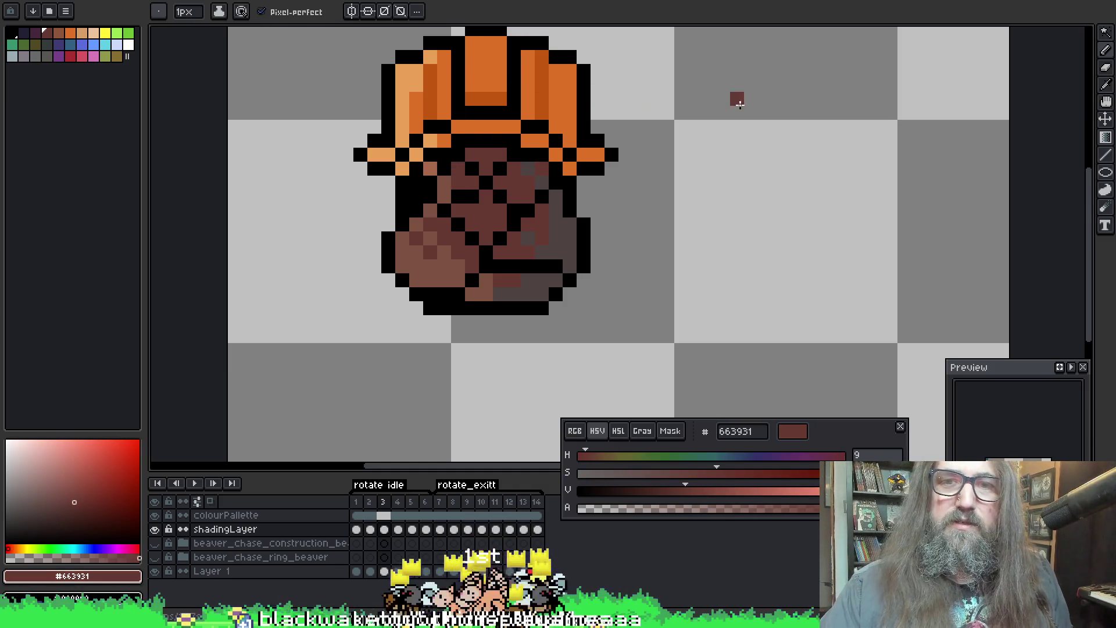
alt+click(571, 218)
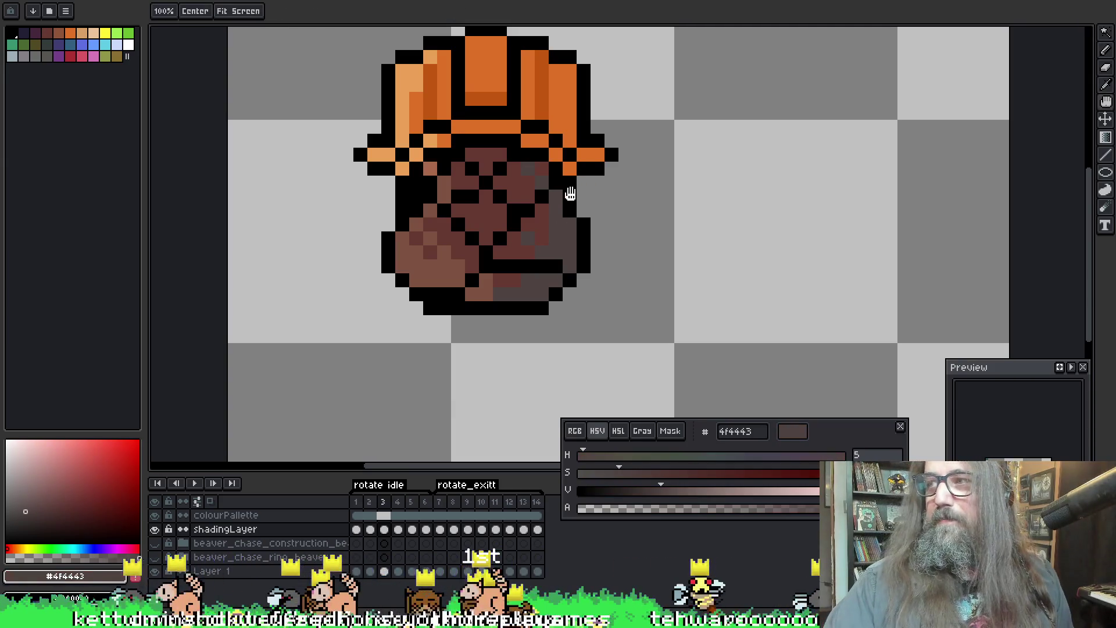
drag(569, 193, 550, 238)
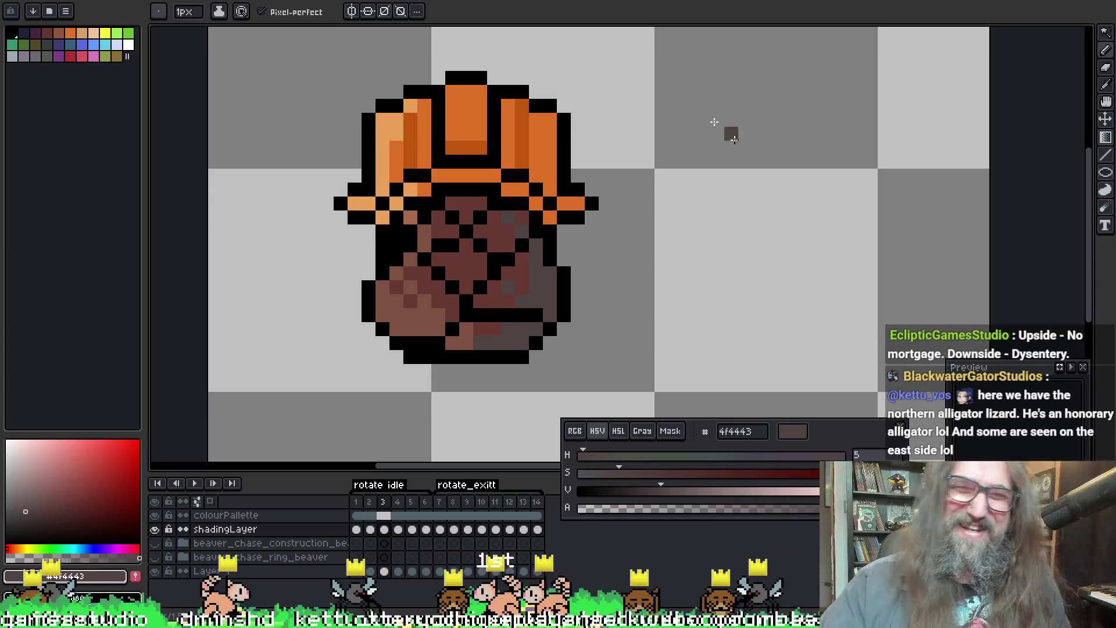
key(space)
drag(514, 215, 514, 211)
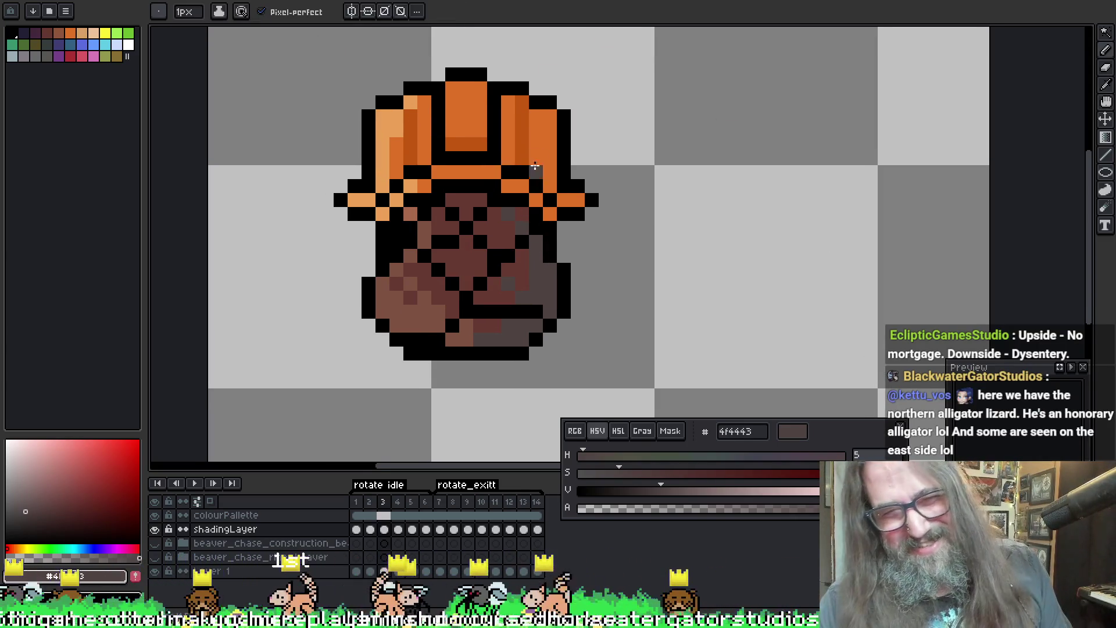
key(Return)
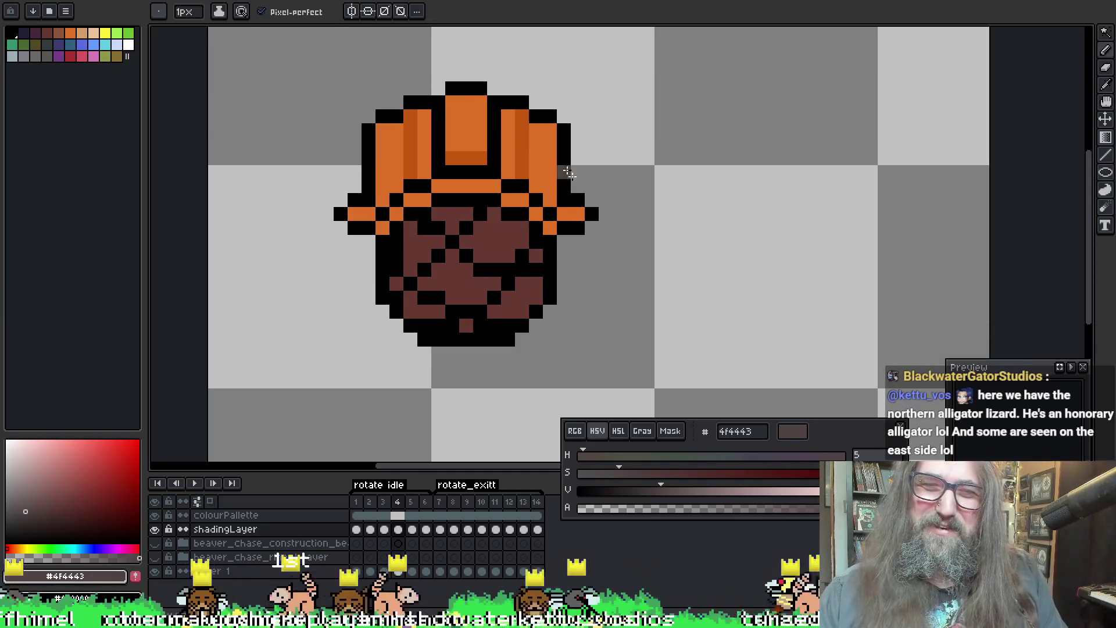
Step: Move to frame 4 and add grey shadow pixels near and under the beaver's chin
key(Right)
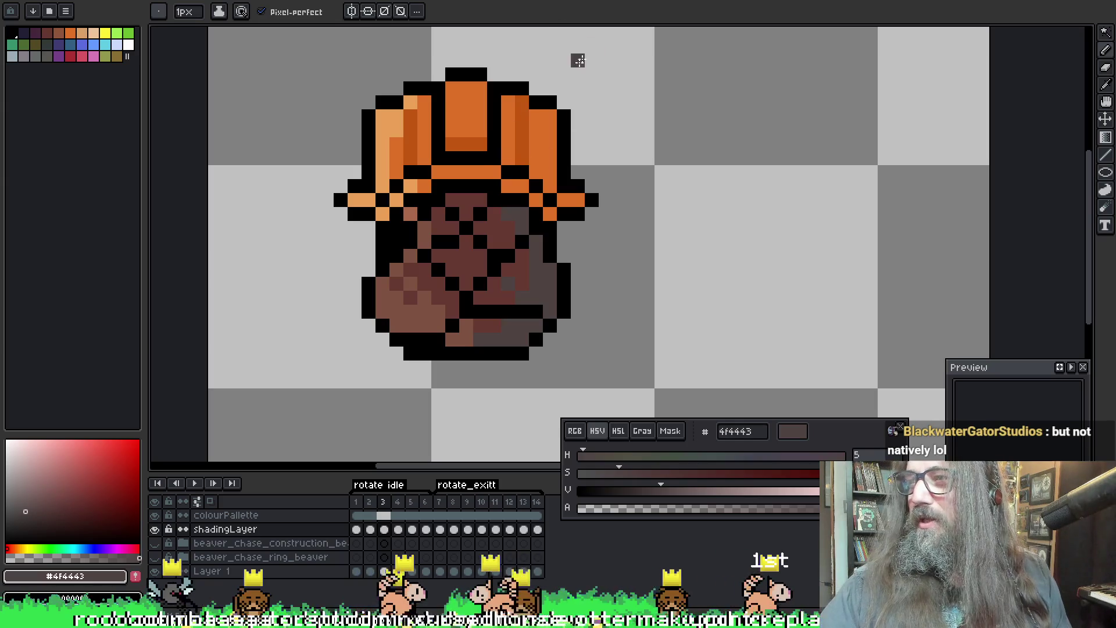
key(Right)
mouse_move(543, 196)
mouse_down()
mouse_move(528, 155)
mouse_move(544, 176)
mouse_up()
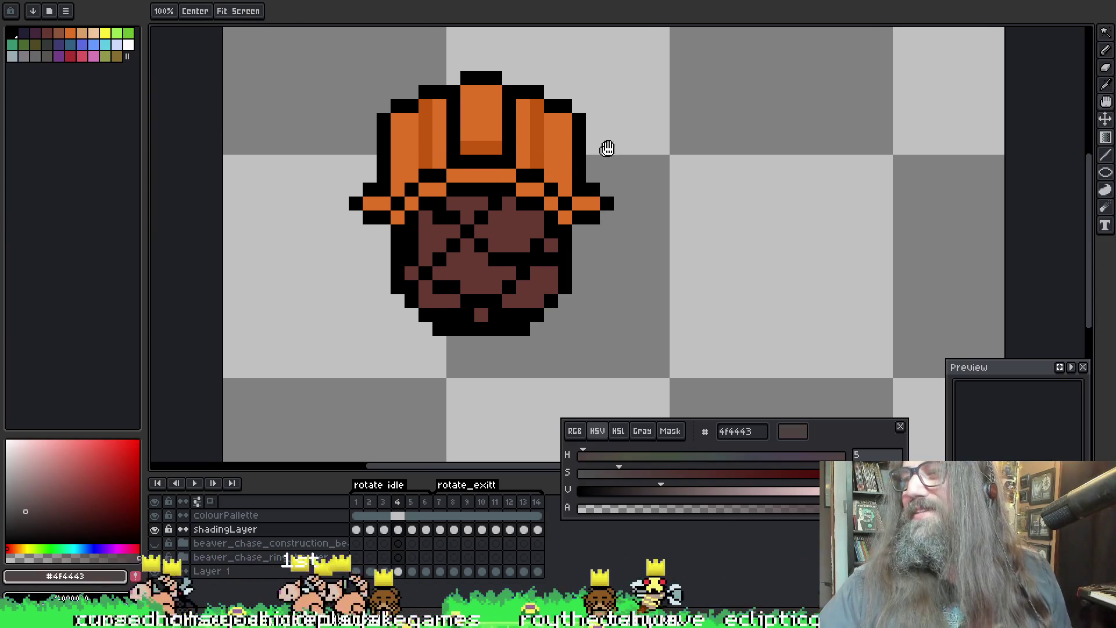
key(space)
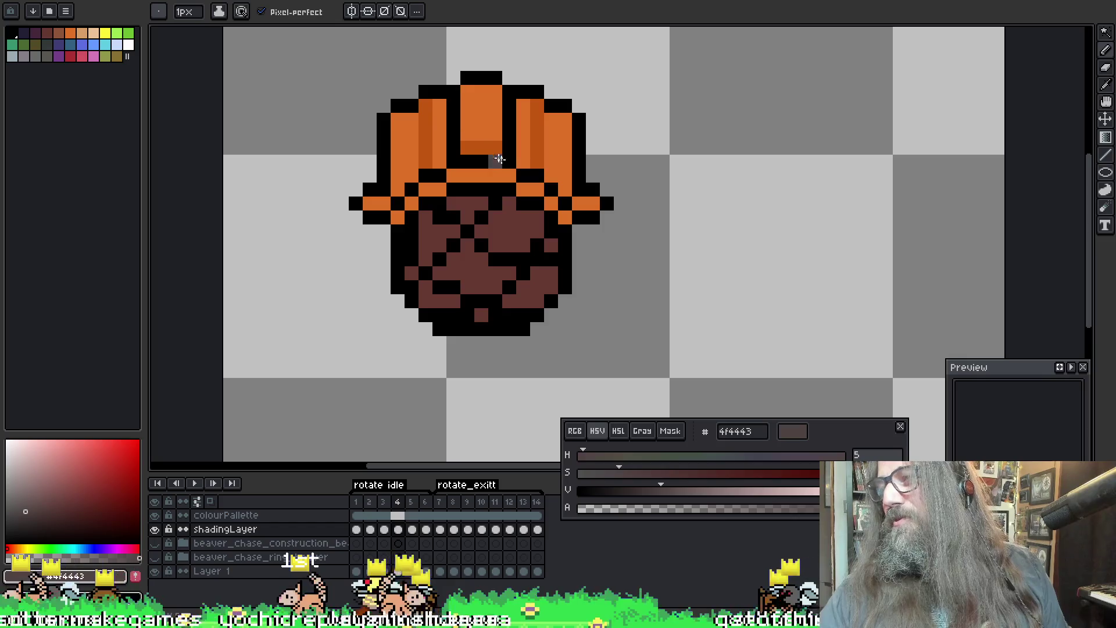
key(space)
drag(533, 153, 553, 172)
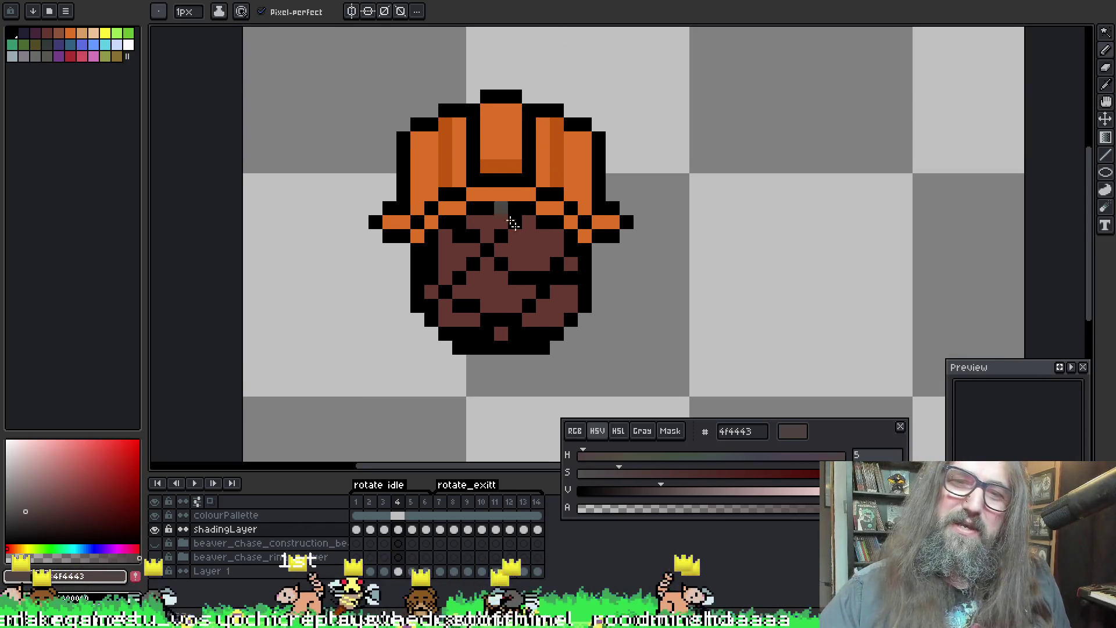
click(549, 319)
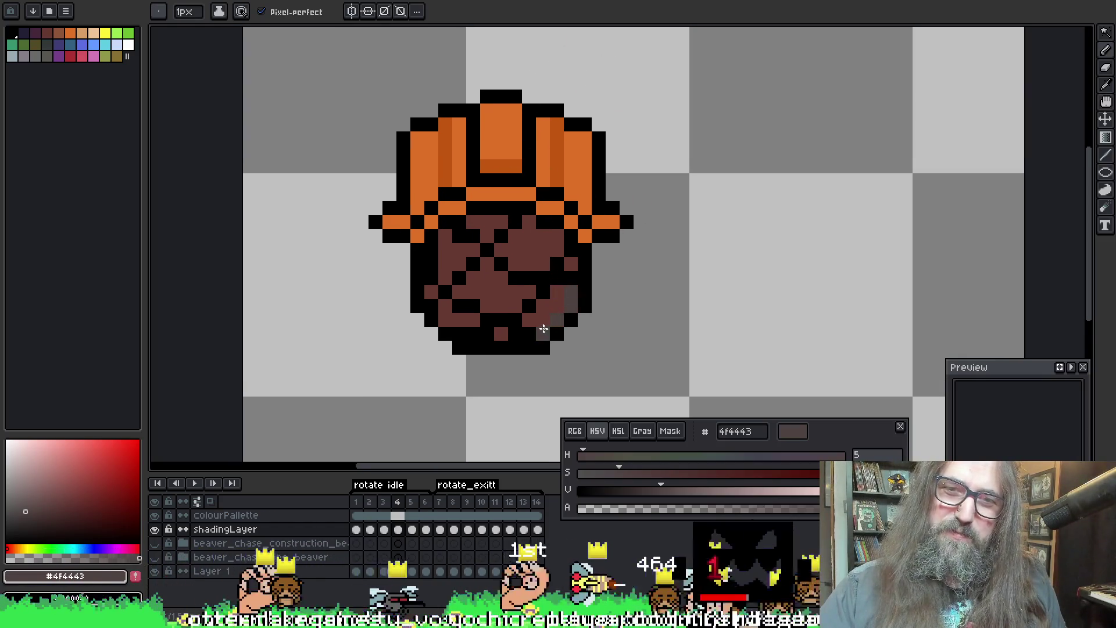
click(501, 333)
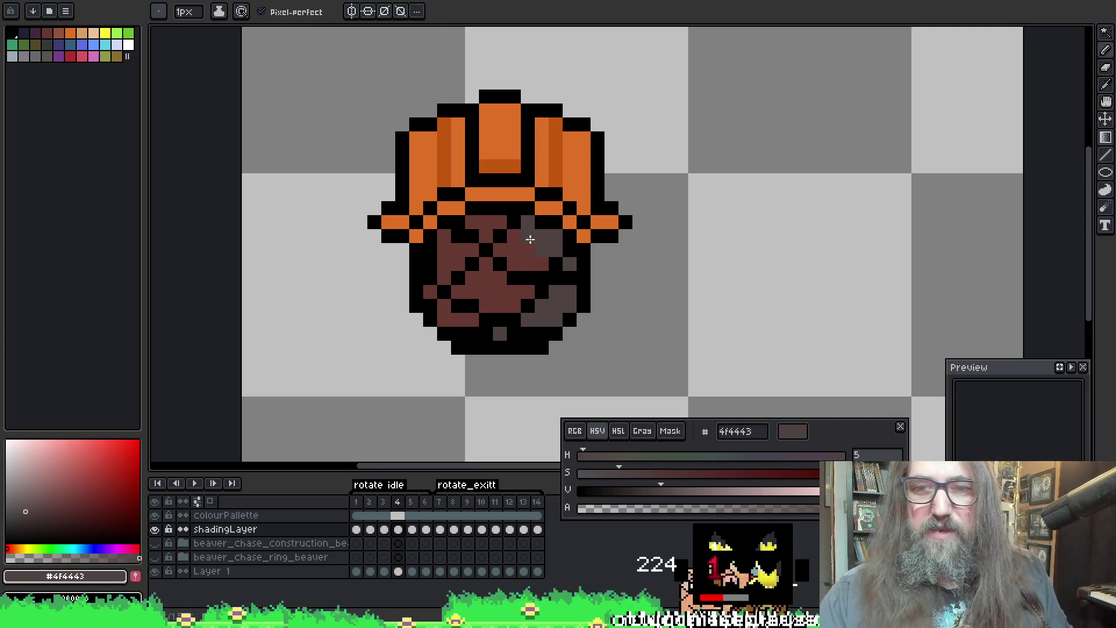
Step: Sample the reddish-brown and then the grey-brown shadow colour from the frame 4 head
key(i)
click(529, 238)
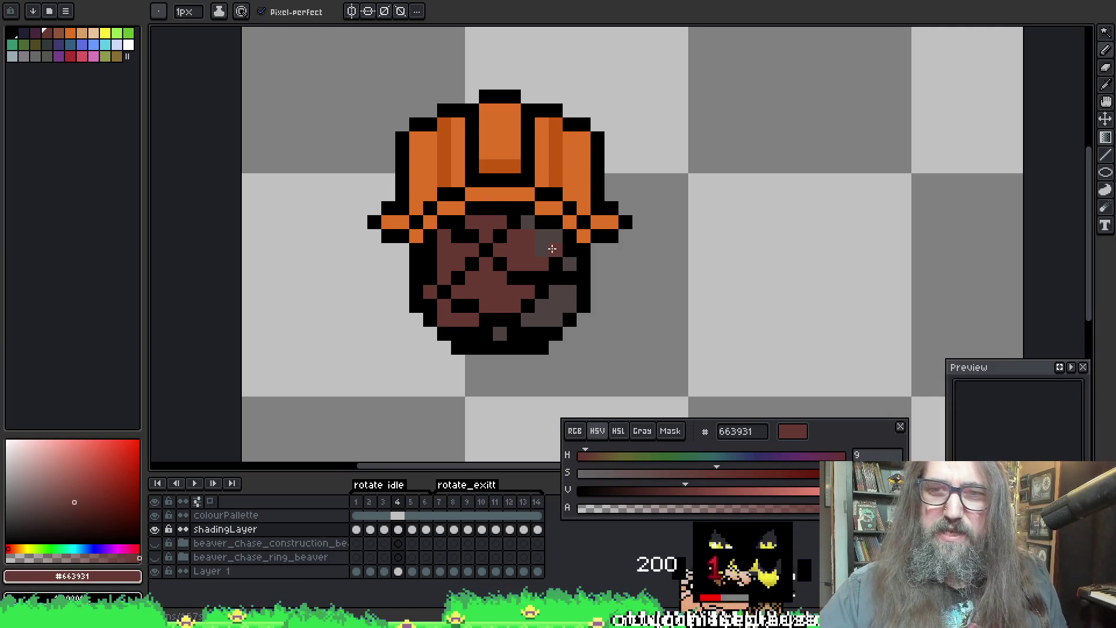
key(alt)
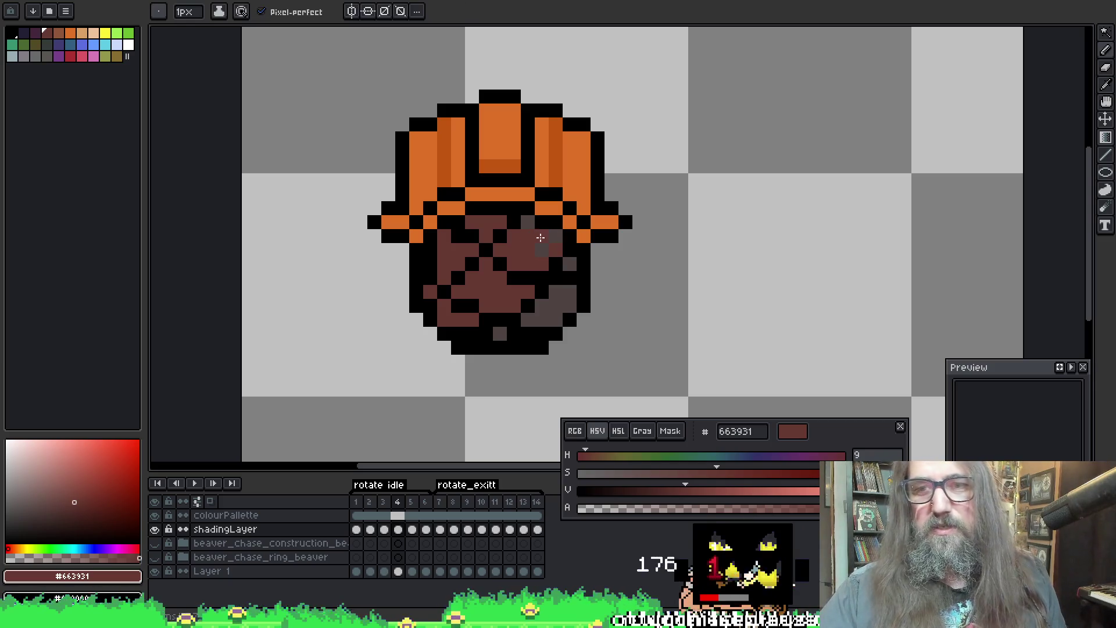
alt+click(537, 234)
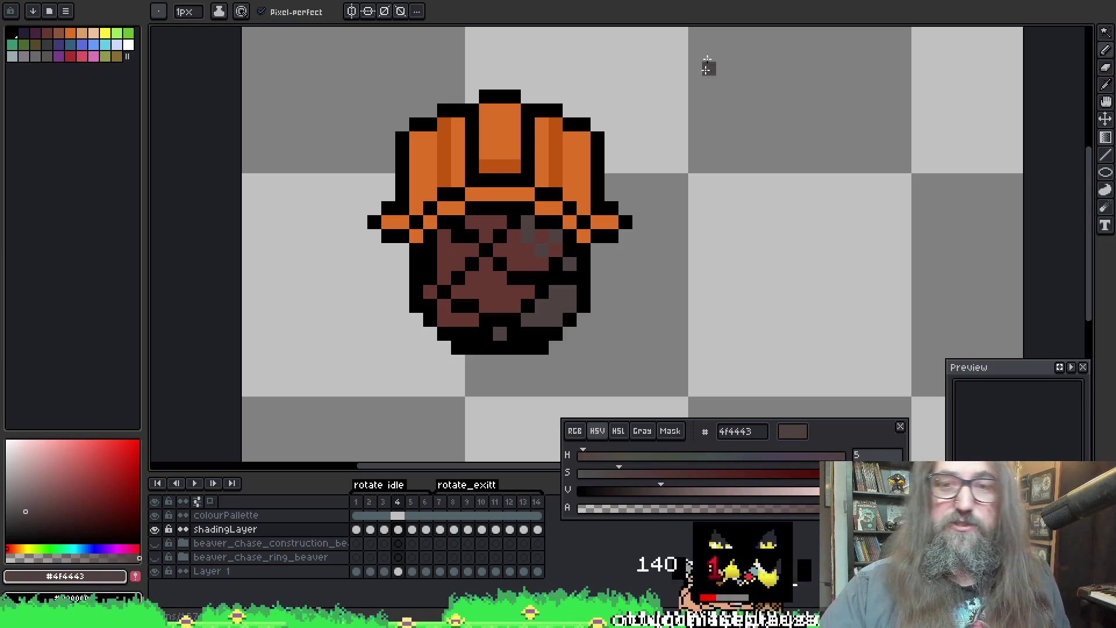
key(alt)
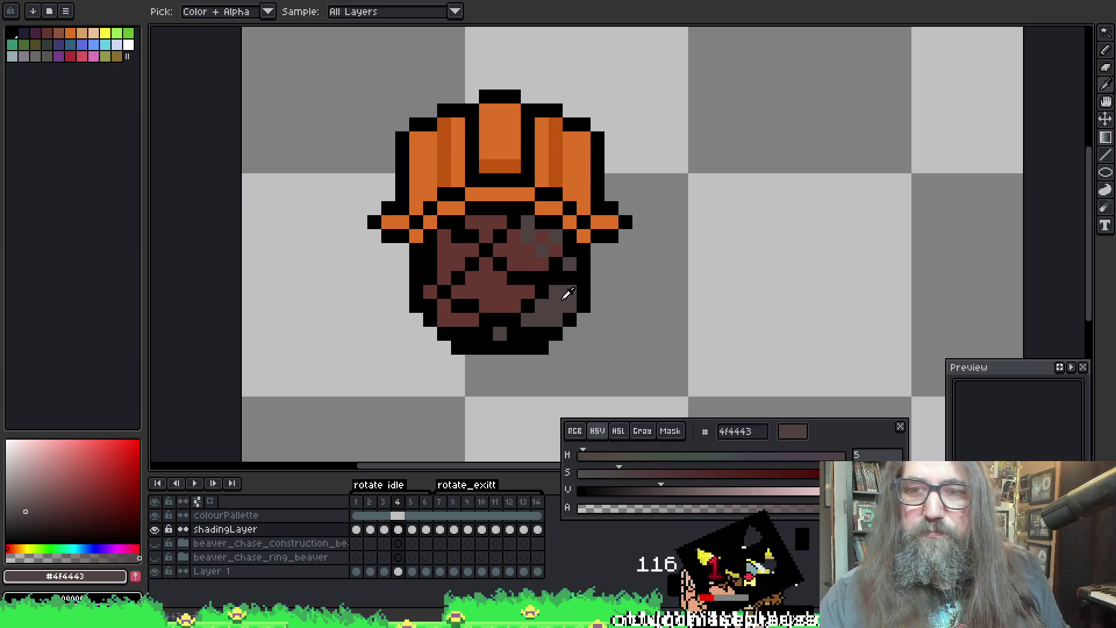
key(alt)
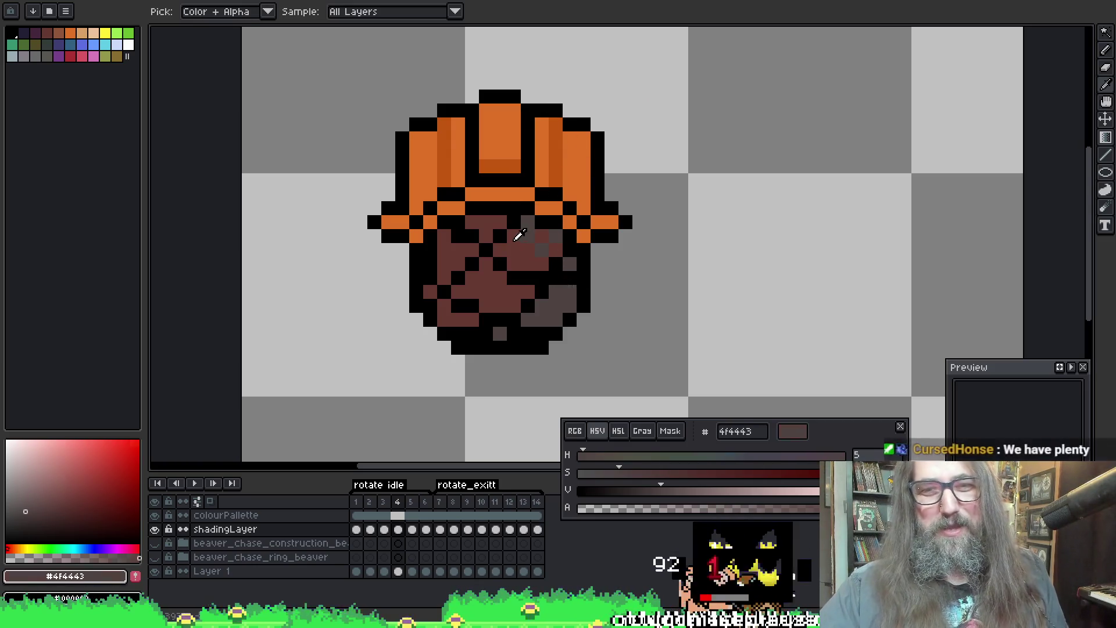
key(alt)
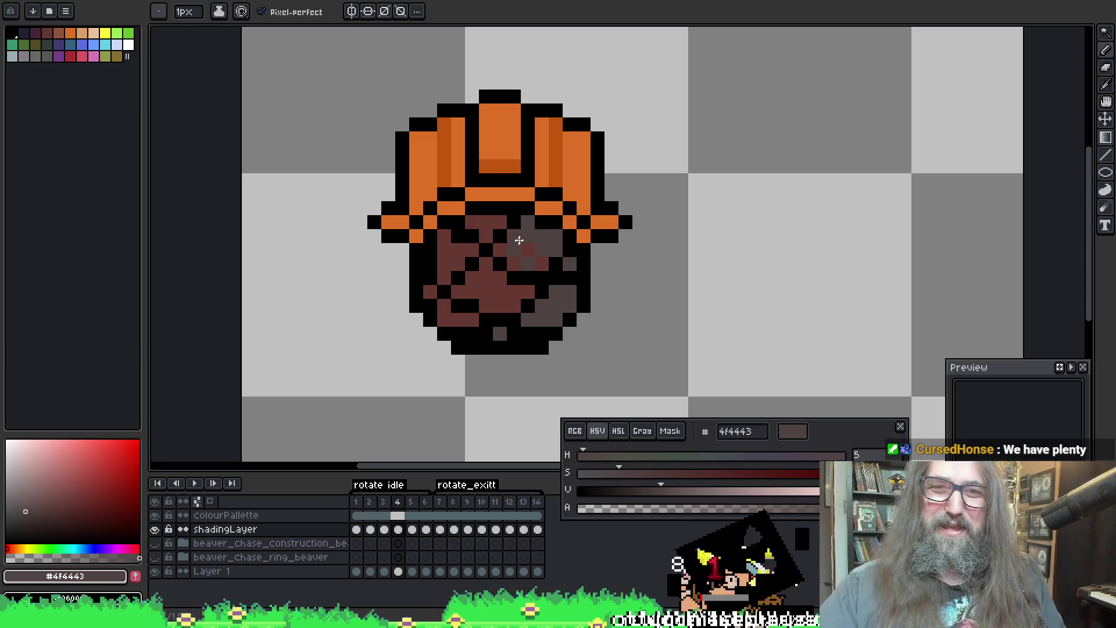
Step: Add grey shading at the face's upper right, comparing with frame 3, then advance to frame 5
key(Left)
key(Right)
key(Left)
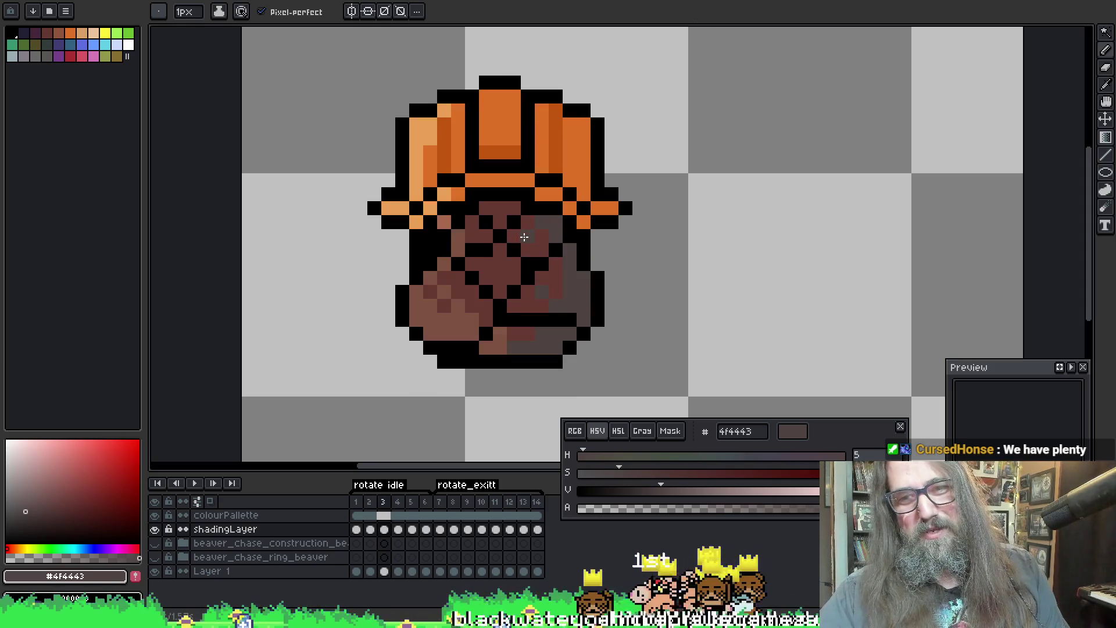
click(534, 236)
key(Right)
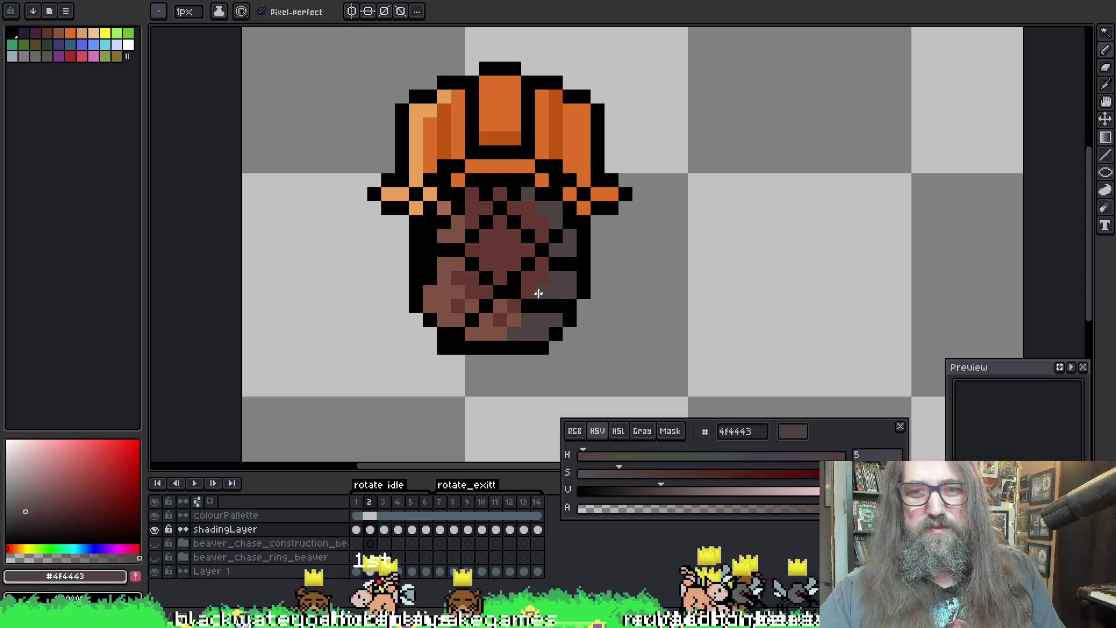
key(Left)
key(Right)
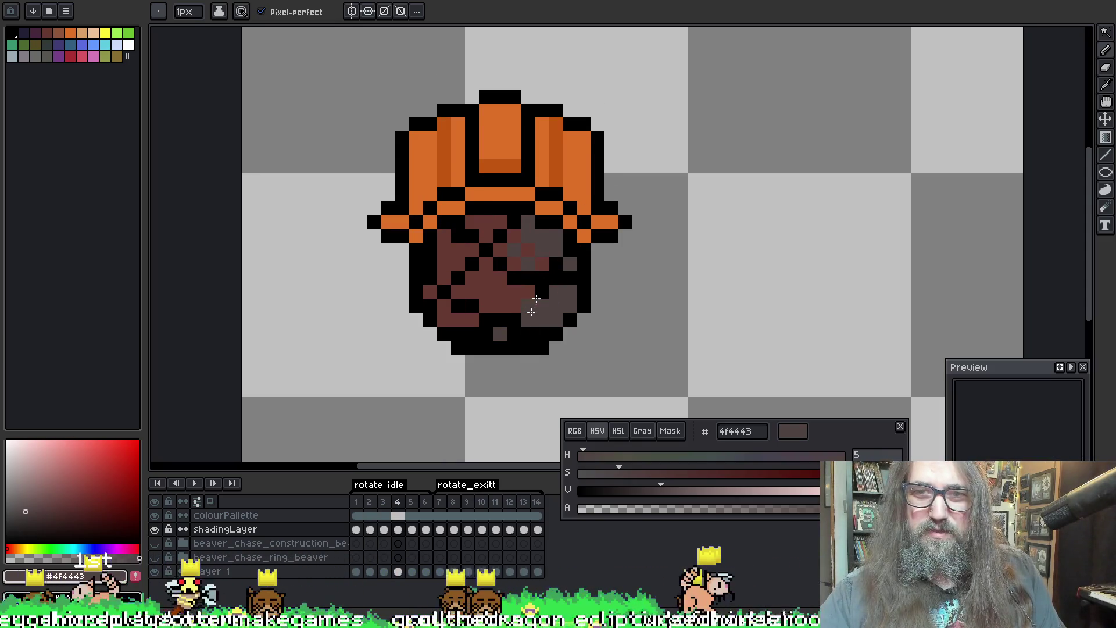
key(Right)
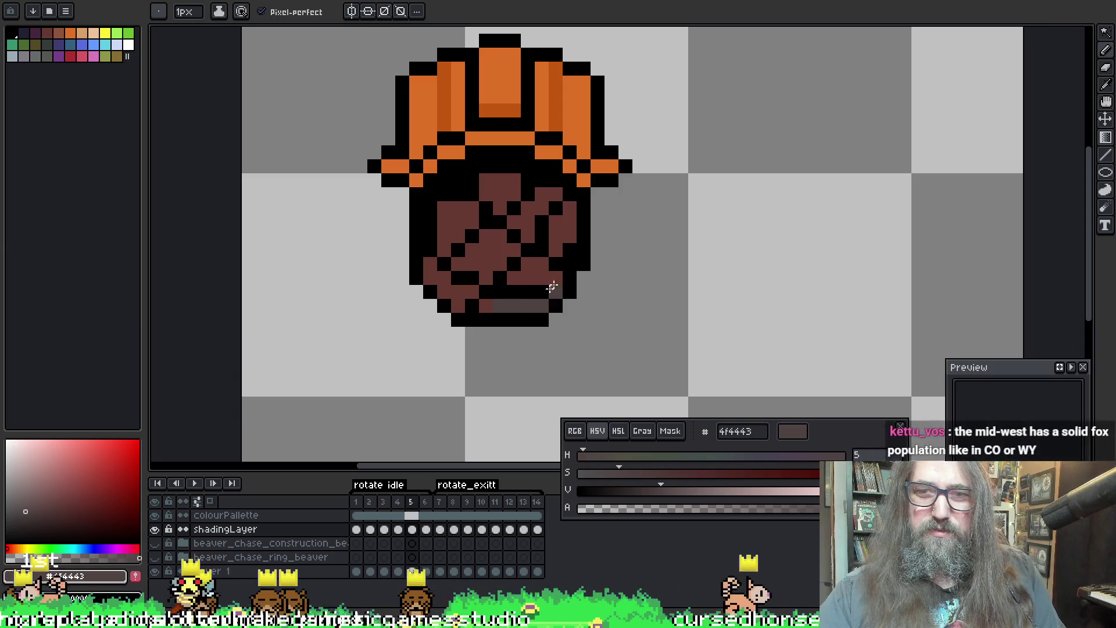
Step: Select the beaver's pixels and paint grey shading up the right side of the frame 5 face
key(w)
click(581, 271)
key(b)
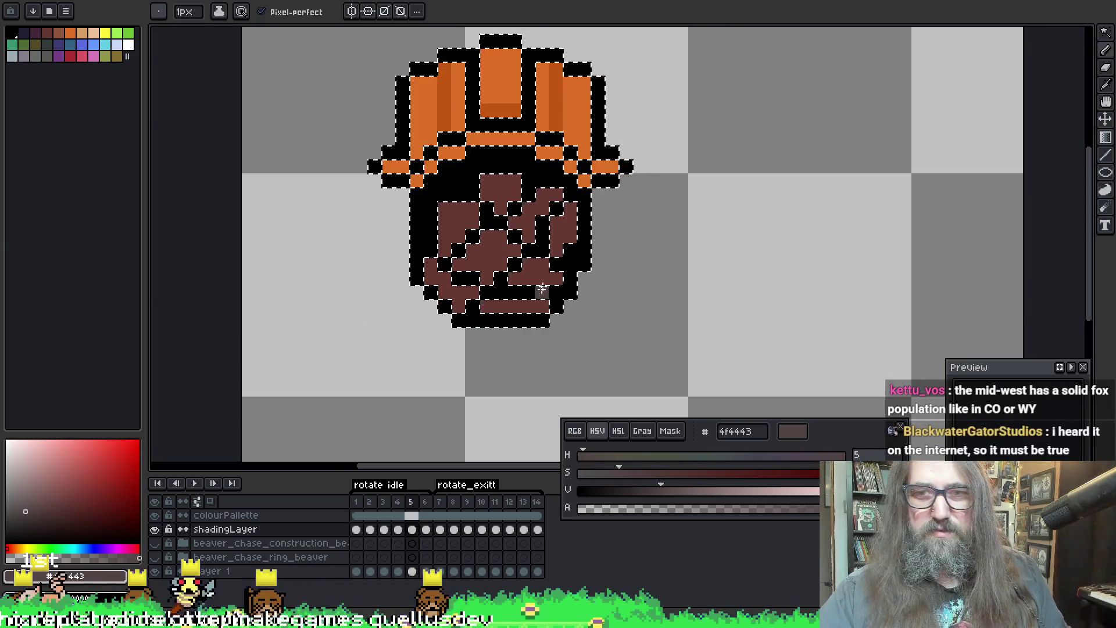
click(568, 263)
key(ctrl+d)
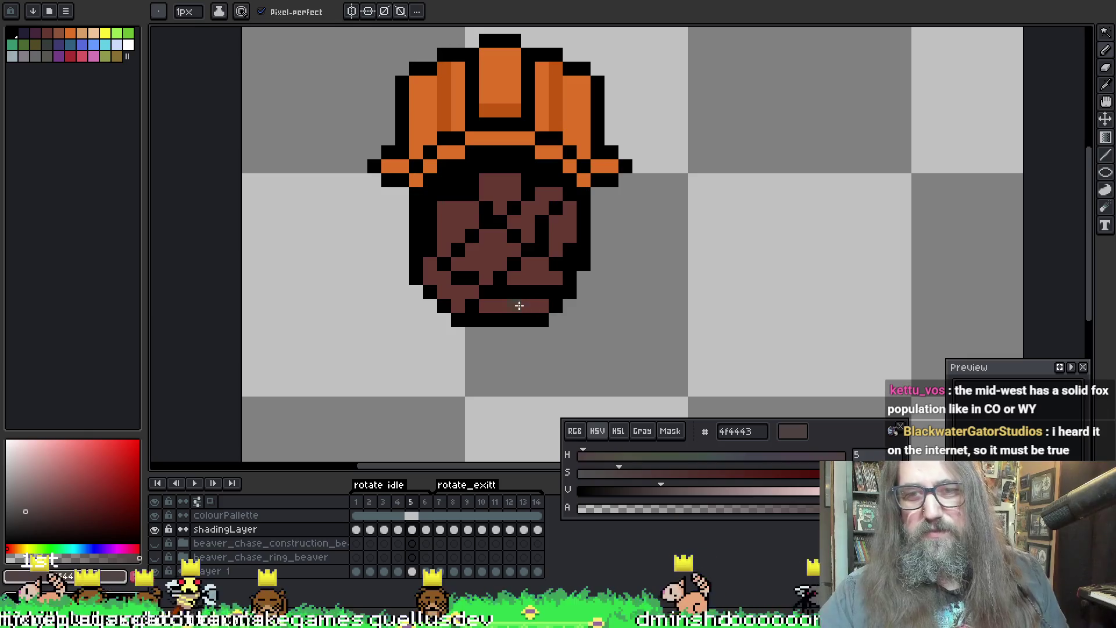
drag(539, 275, 565, 205)
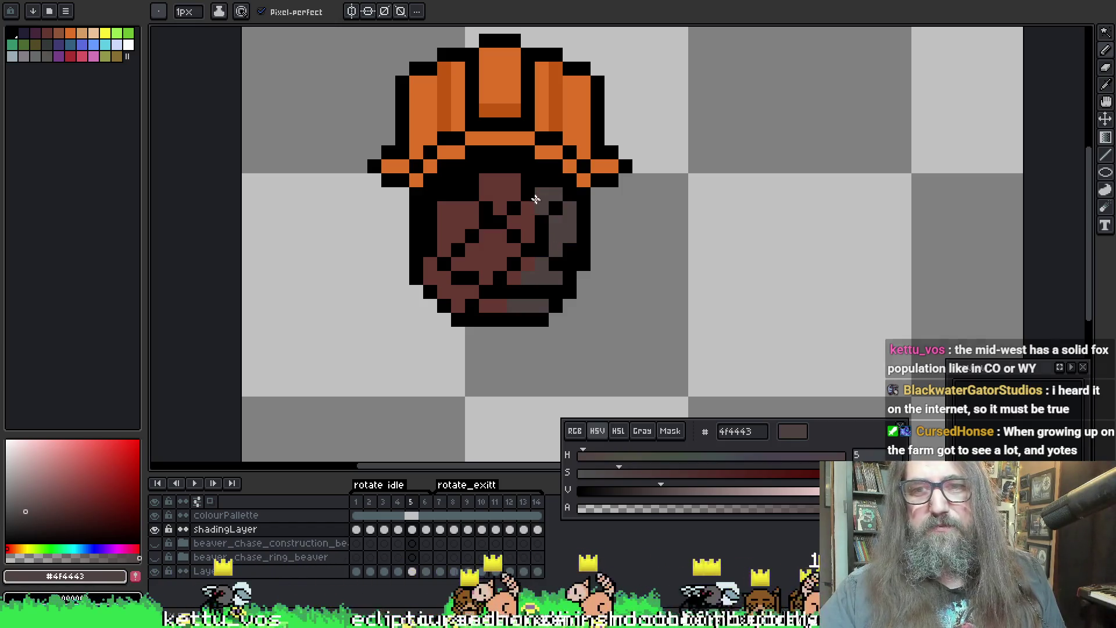
Step: Run a command from the Ctrl+Space search, then advance to frame 6 with the pencil
key(ctrl+space)
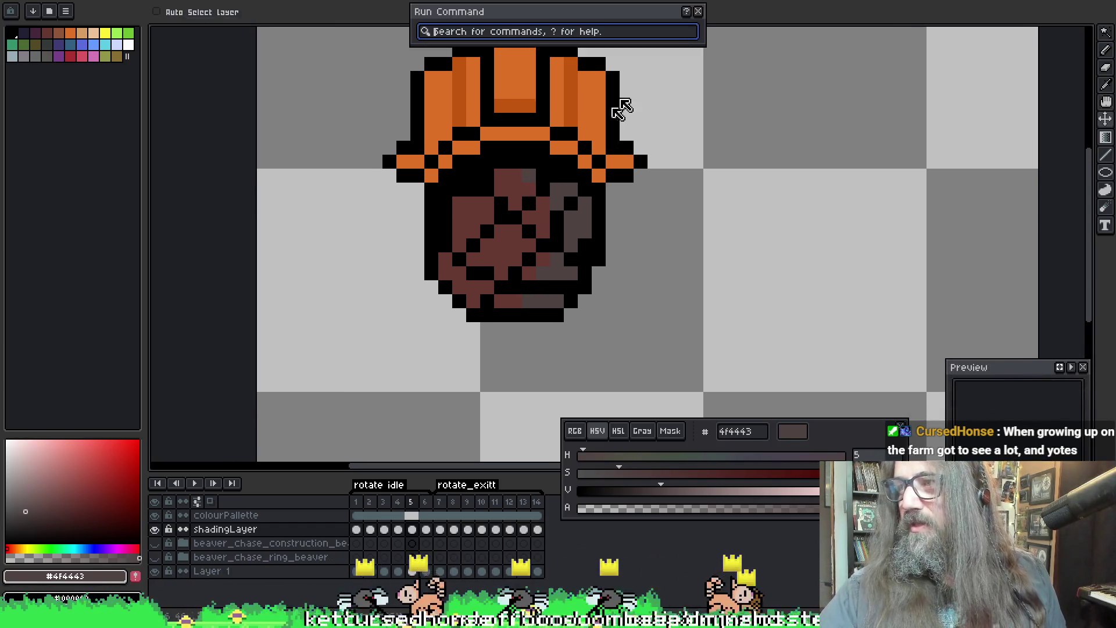
text(outline)
key(Return)
key(Return)
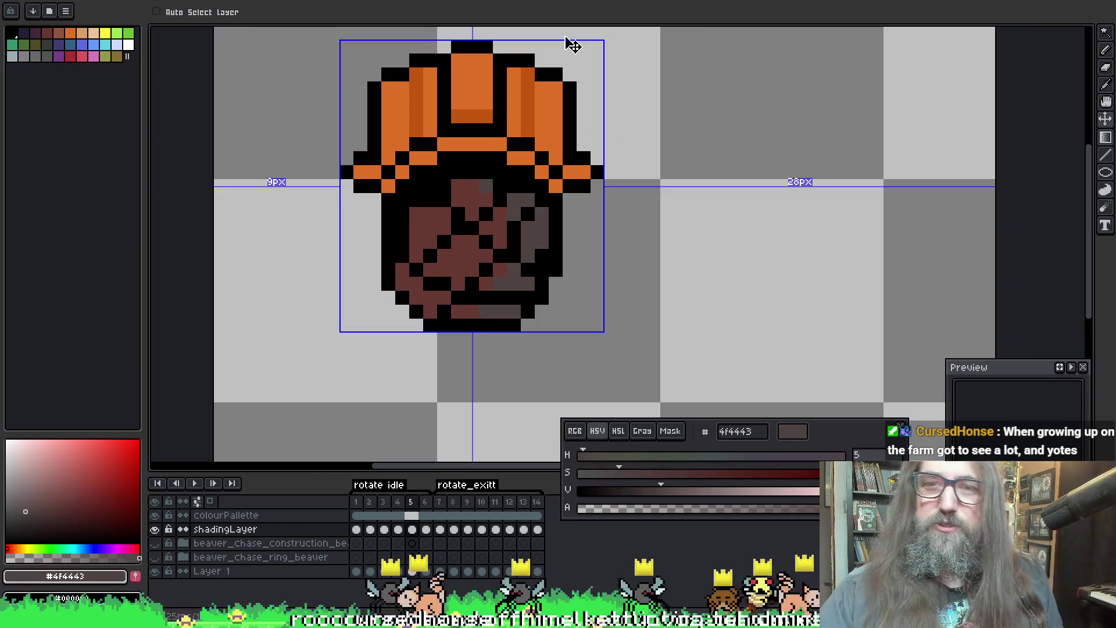
key(i)
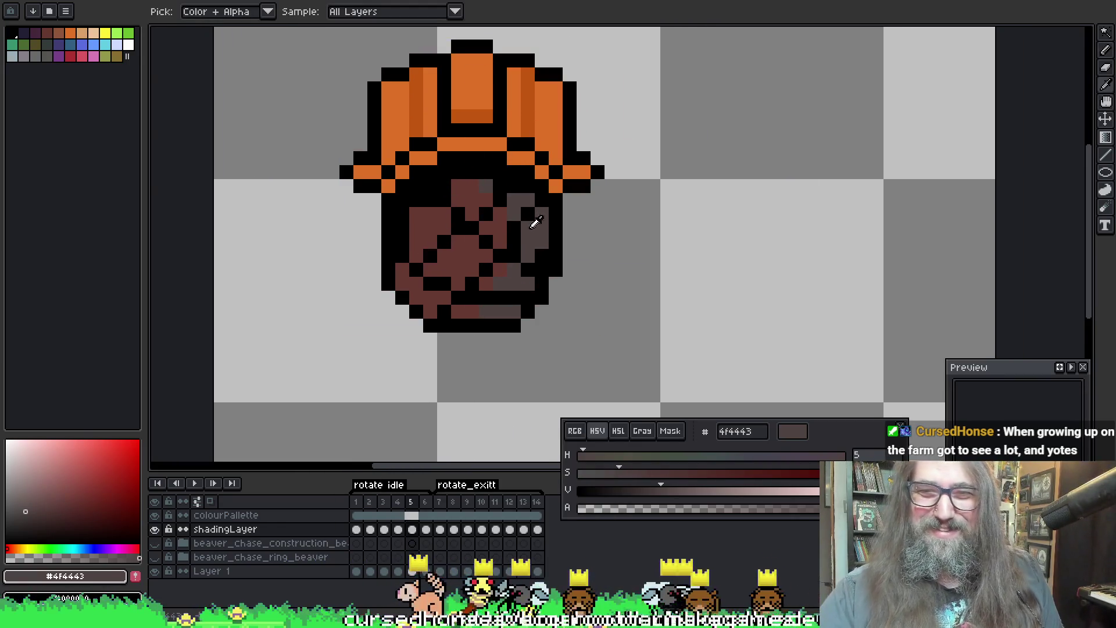
key(b)
key(Right)
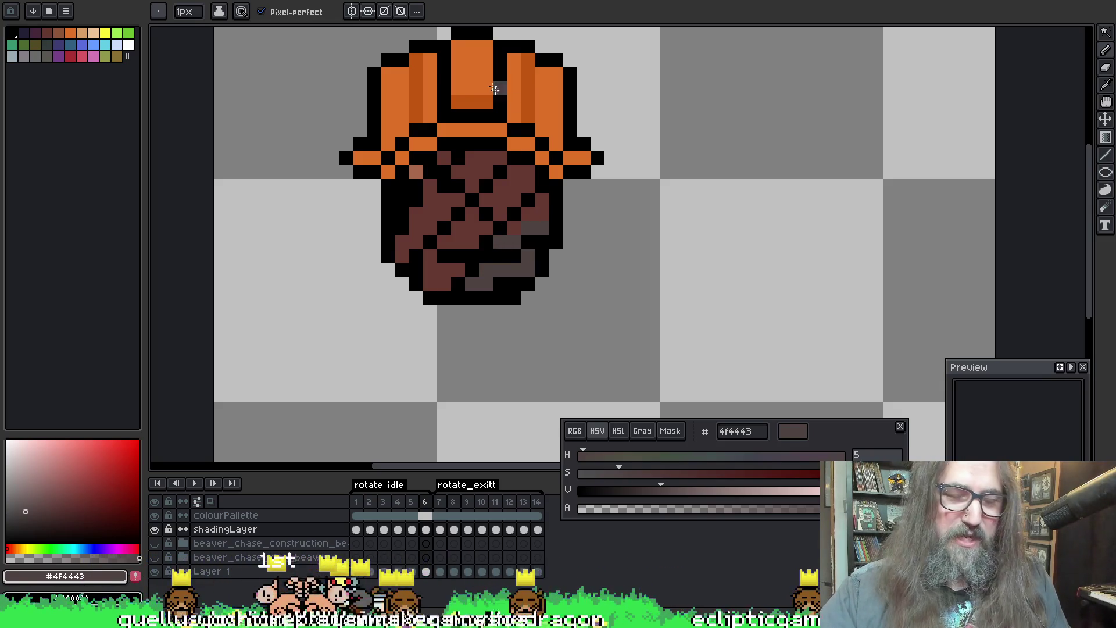
Step: Shade the right face edge and area below the hat brim grey-brown on frame 6, then advance to frame 7
drag(539, 222, 536, 197)
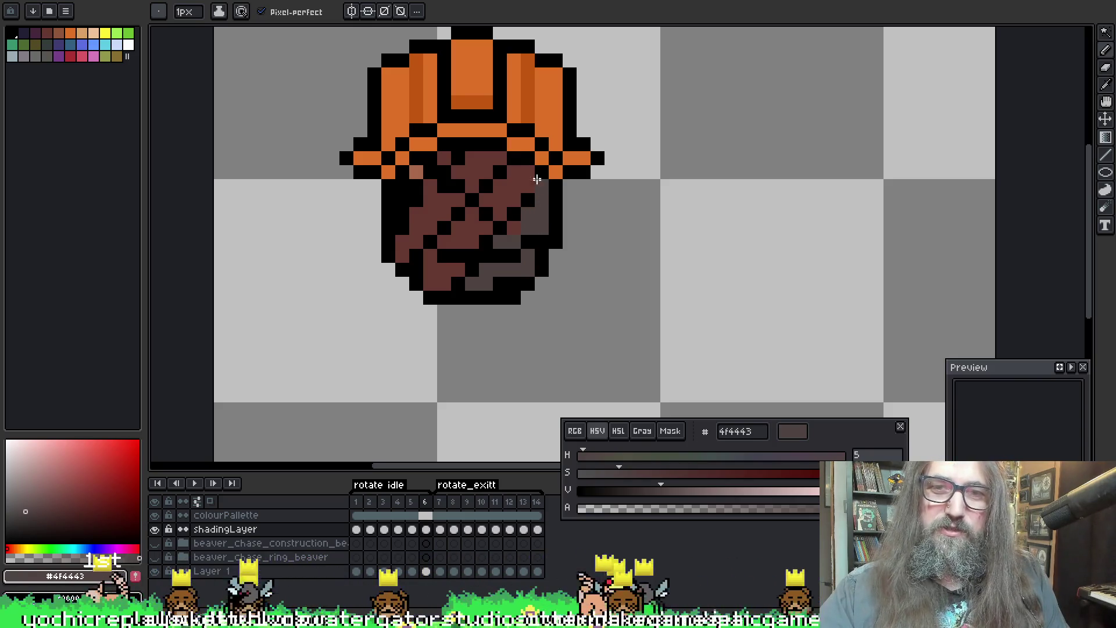
drag(524, 183, 505, 197)
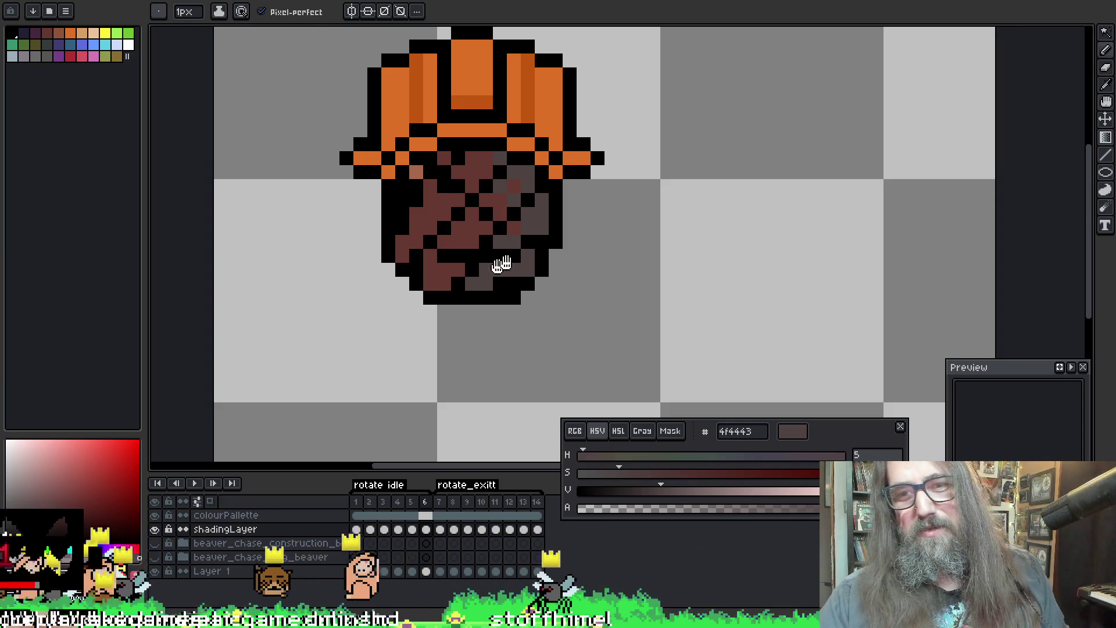
scroll(521, 147, down, 1)
key(alt)
key(alt)
key(alt)
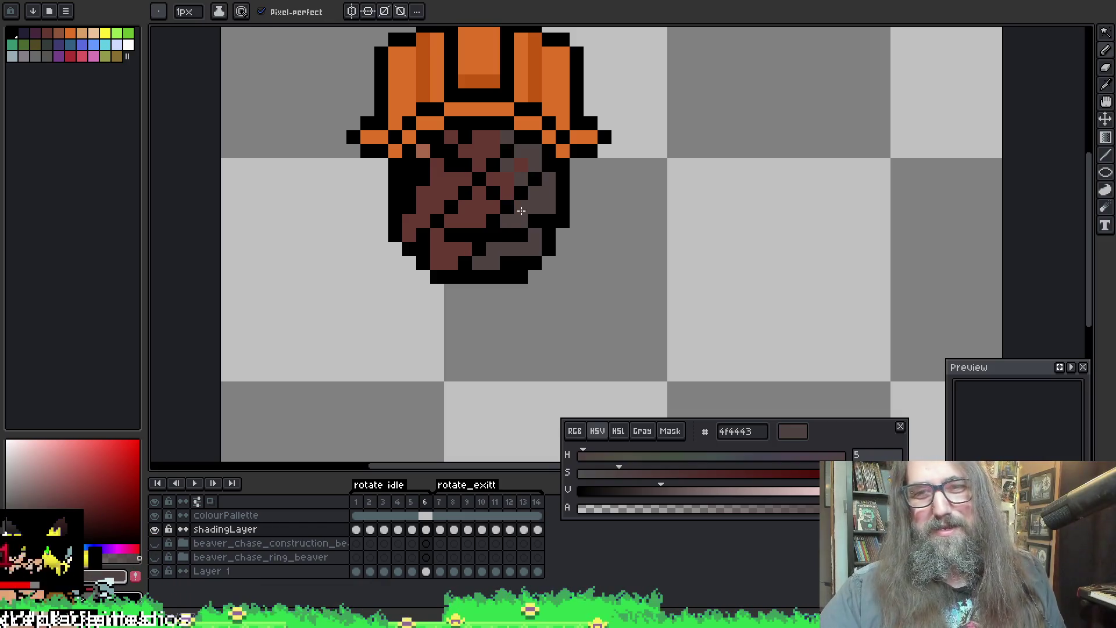
key(Right)
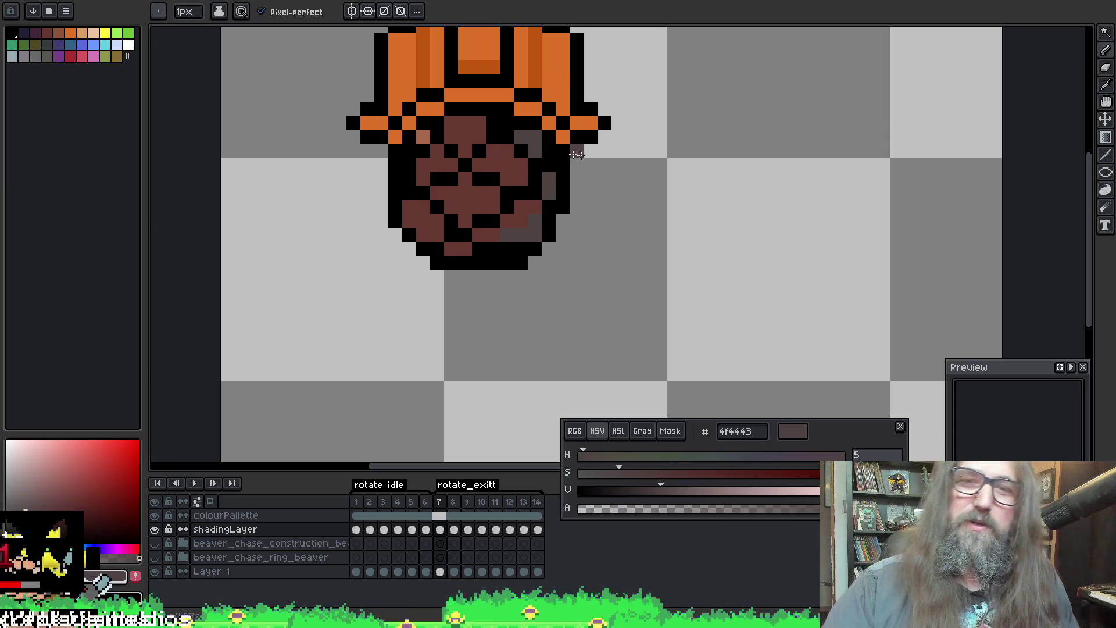
Step: Add grey-brown shadow pixels down the right edge of frame 7's face, then step to frame 8
click(529, 219)
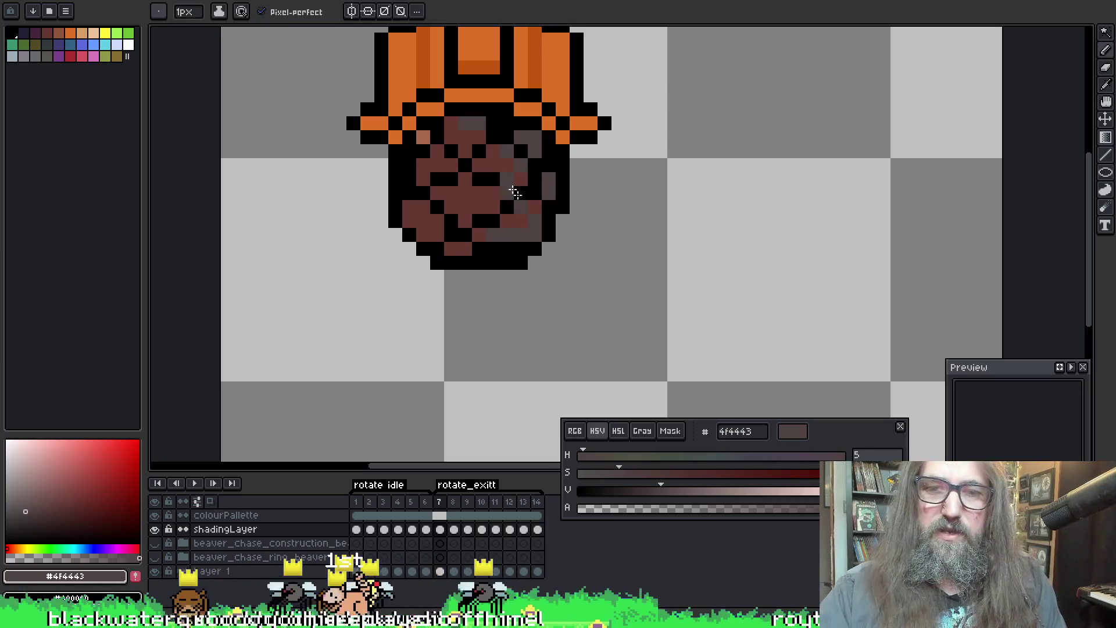
click(540, 174)
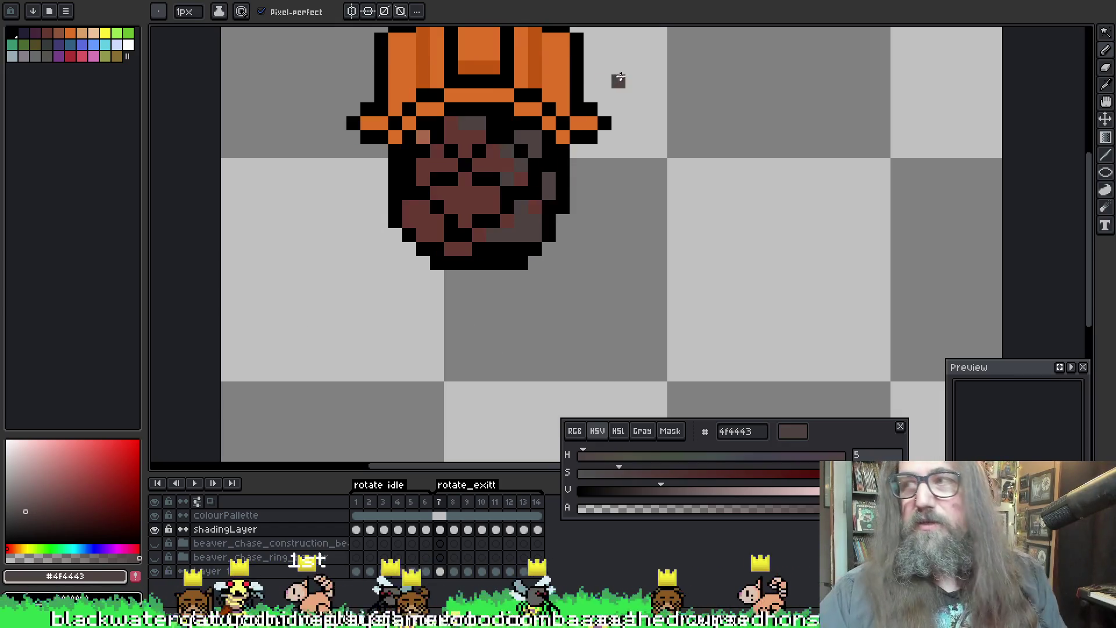
drag(618, 81, 538, 171)
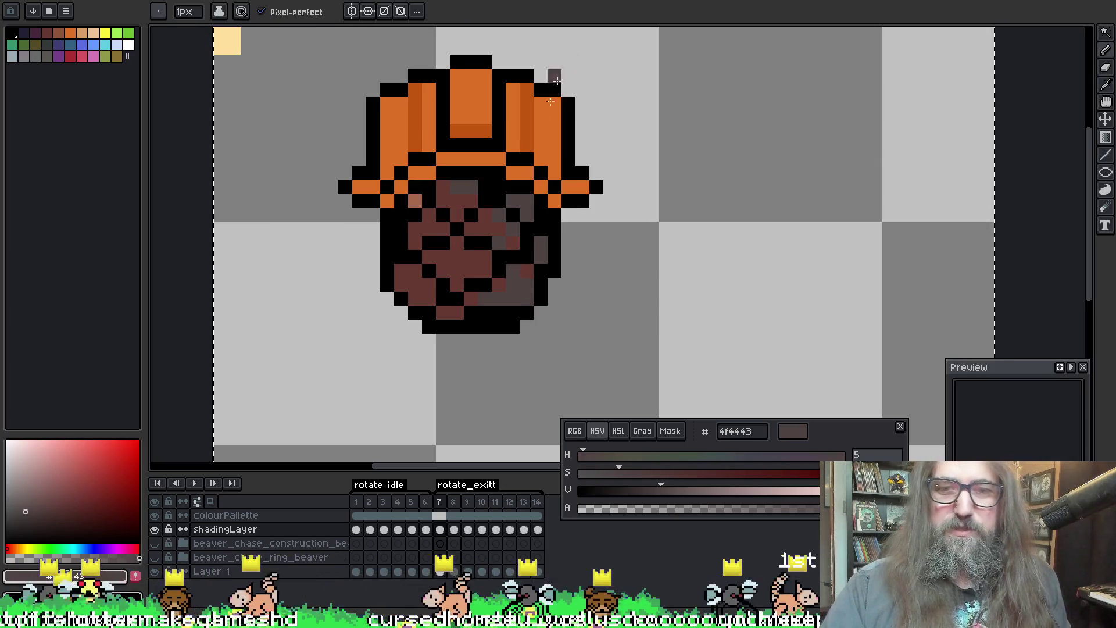
key(period)
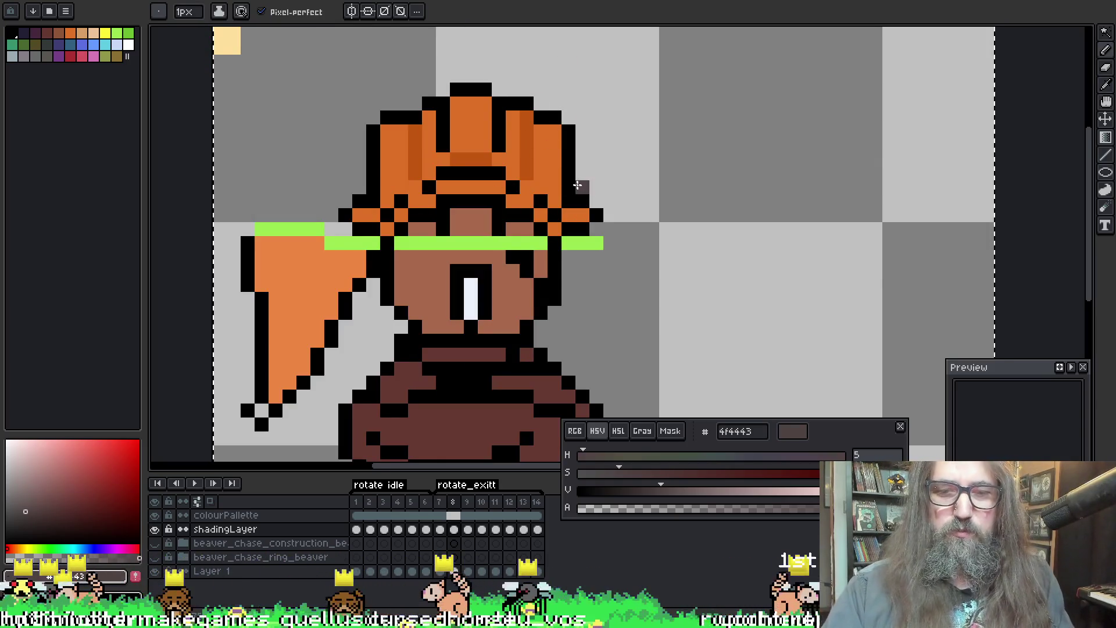
Step: Pencil dark grey shading onto frame 8's lower-right body and bottom edge, then step to frame 9
drag(557, 241, 492, 64)
key(b)
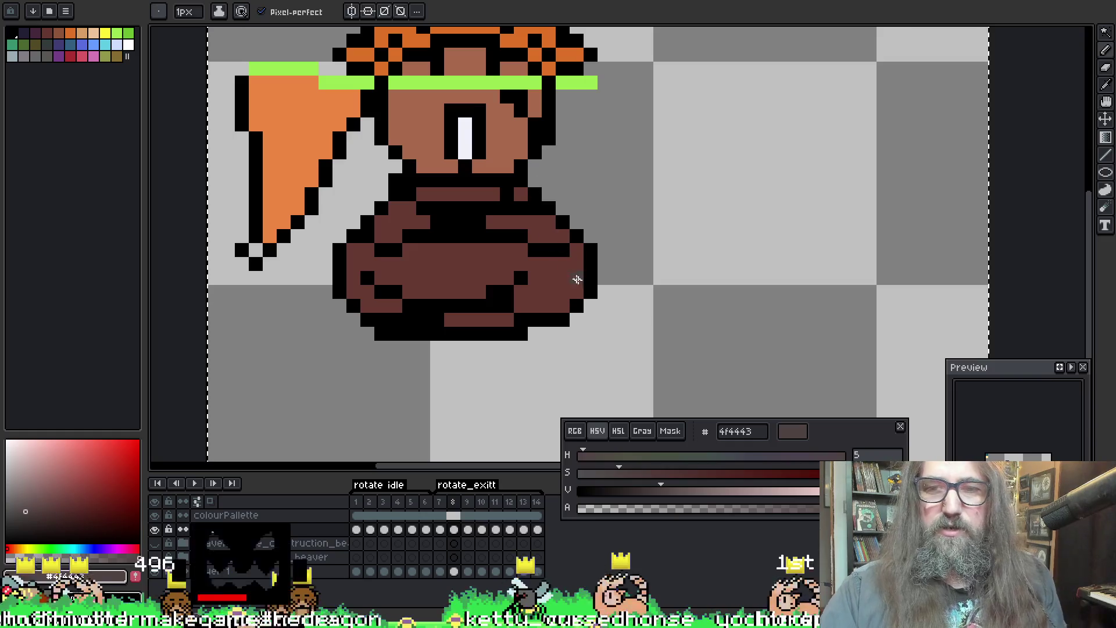
drag(573, 253, 523, 309)
click(523, 308)
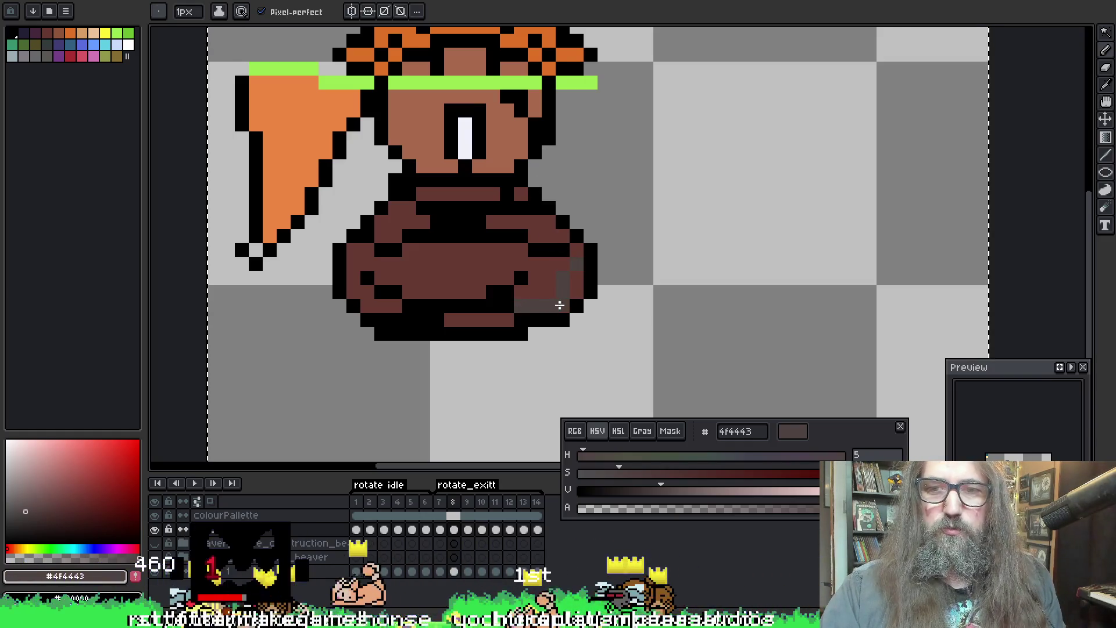
drag(509, 324, 473, 321)
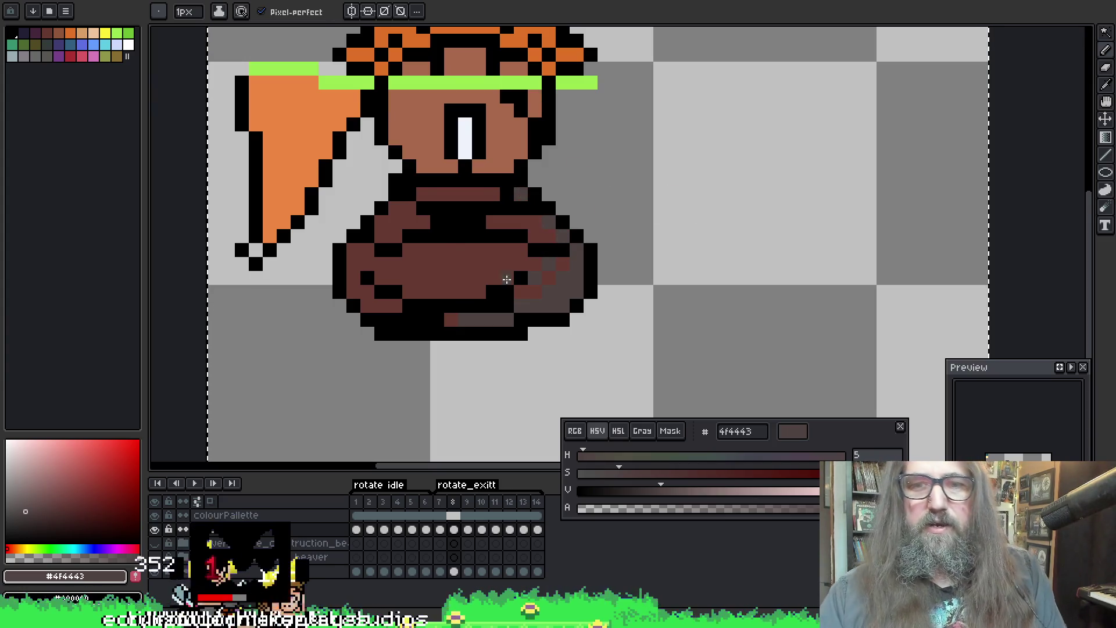
key(Right)
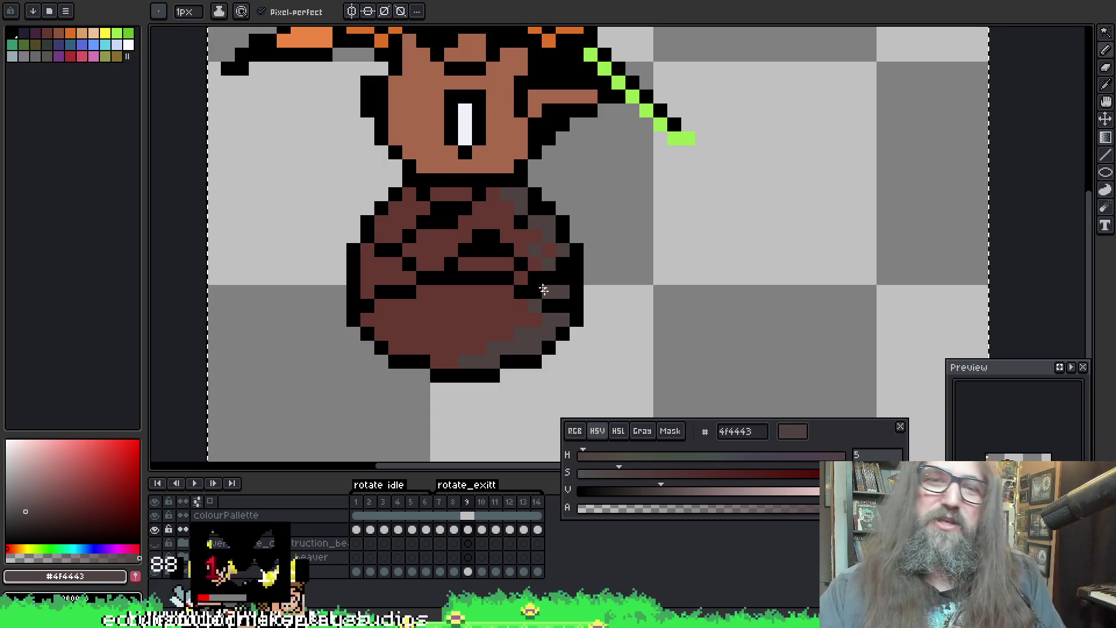
Step: Darken the body's lower right on frame 9, sample the shade colour, and step to frame 10
click(478, 332)
click(506, 320)
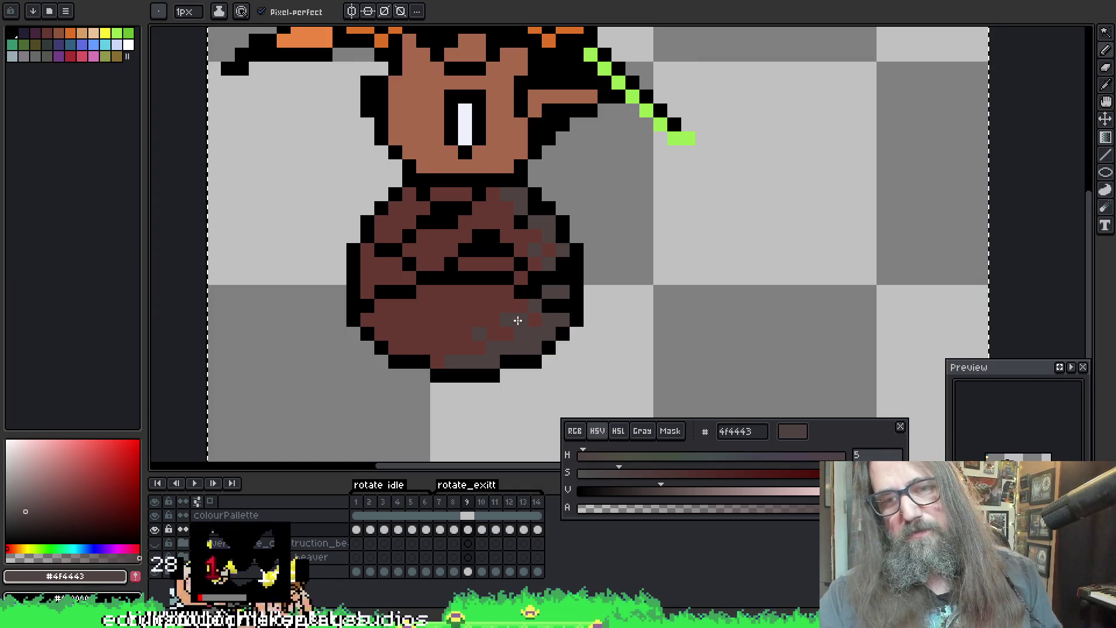
key(ctrl)
key(ctrl)
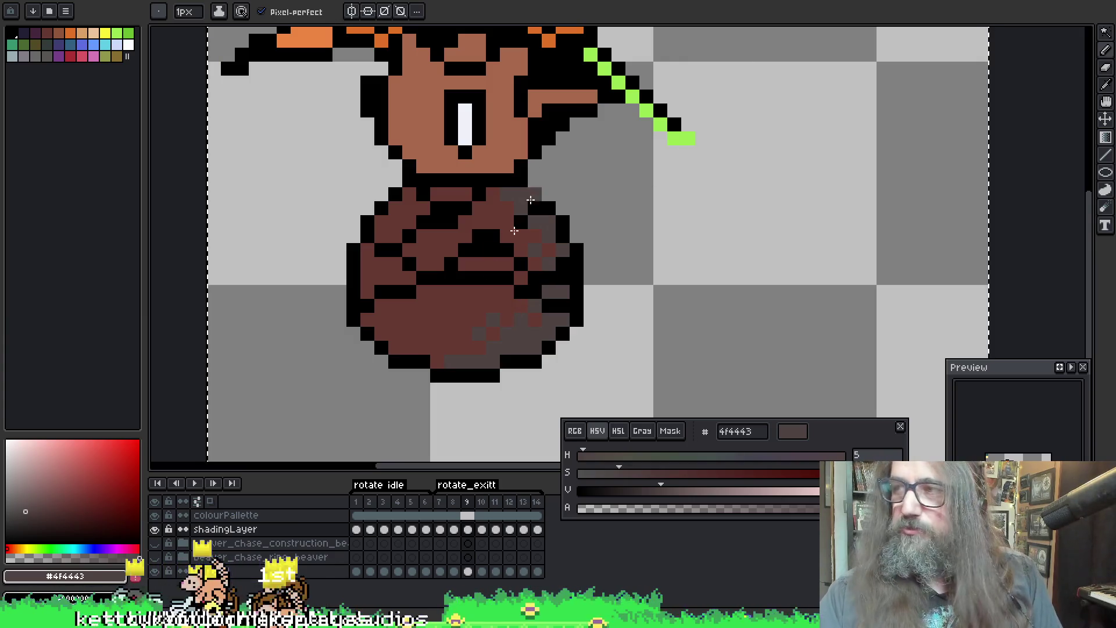
scroll(549, 210, down, 1)
key(alt)
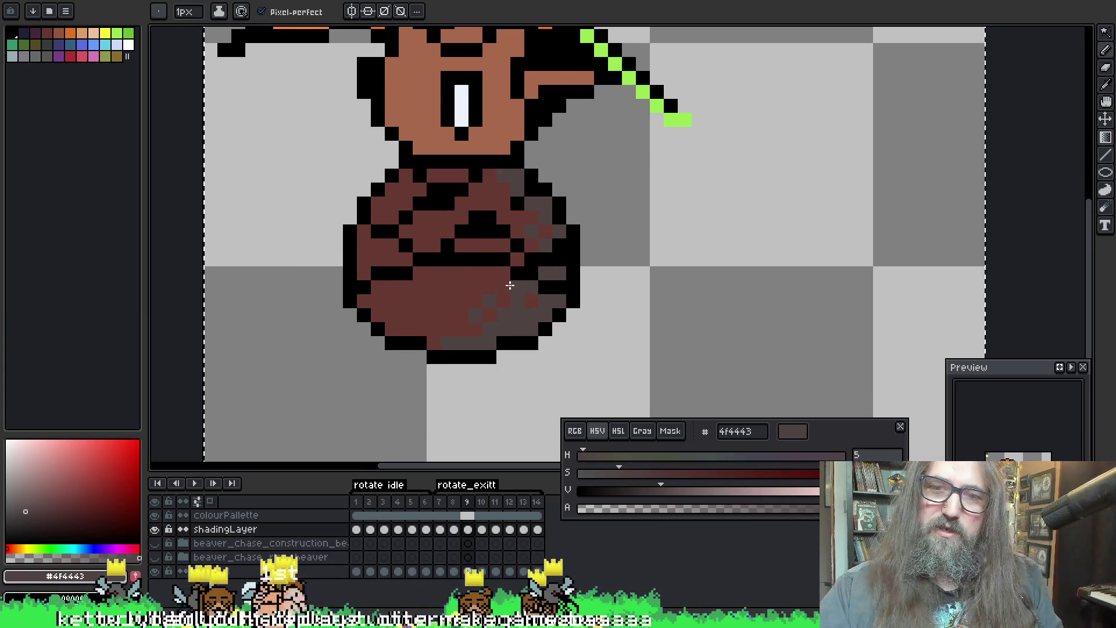
key(period)
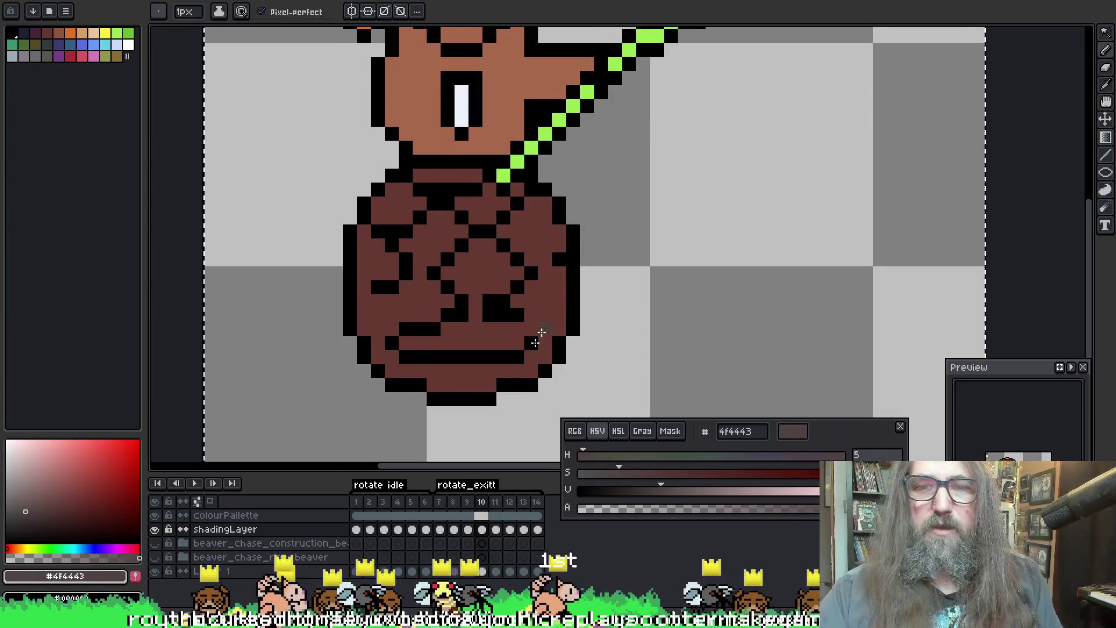
Step: Shade frame 10's body along its bottom edge and right side with grey-brown, then step to frame 11
drag(482, 382, 532, 369)
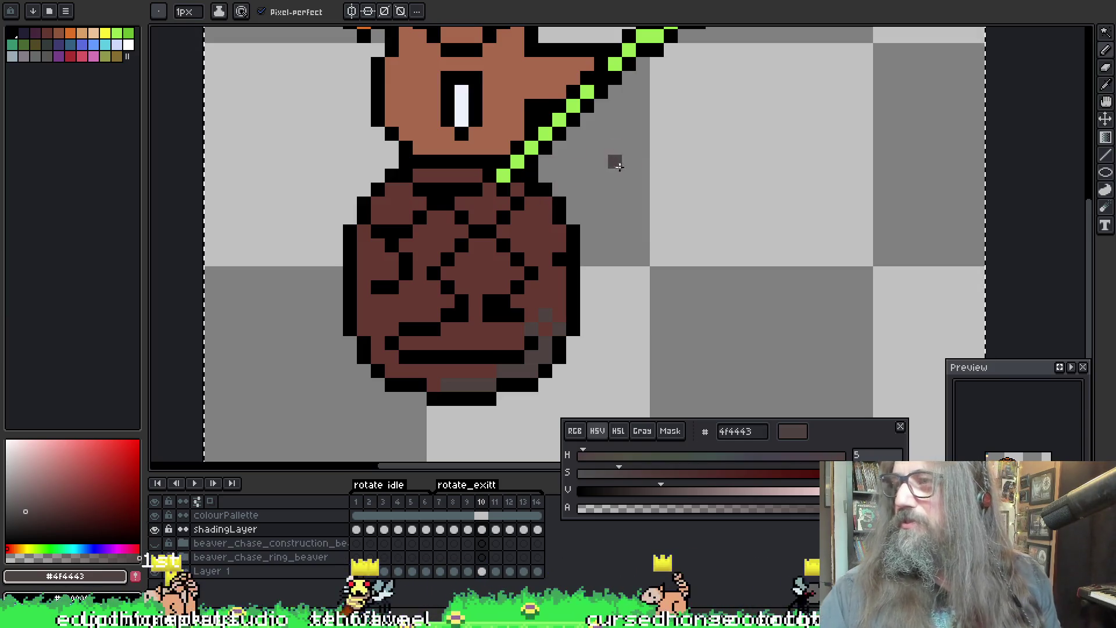
mouse_move(601, 189)
mouse_down()
mouse_move(579, 212)
mouse_move(590, 190)
mouse_up()
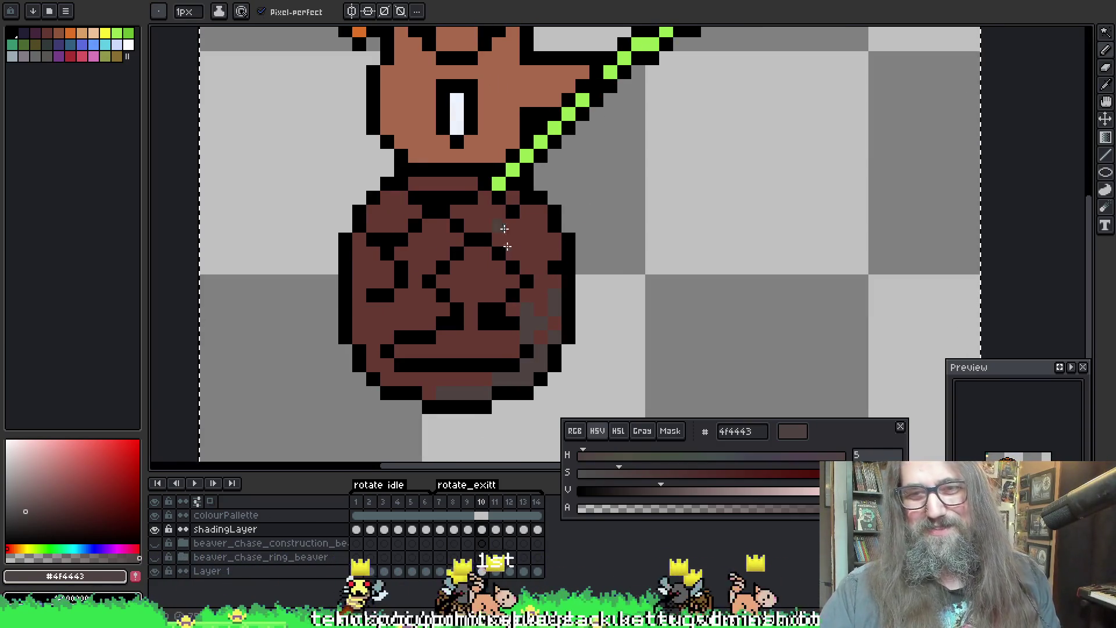
drag(549, 299, 531, 310)
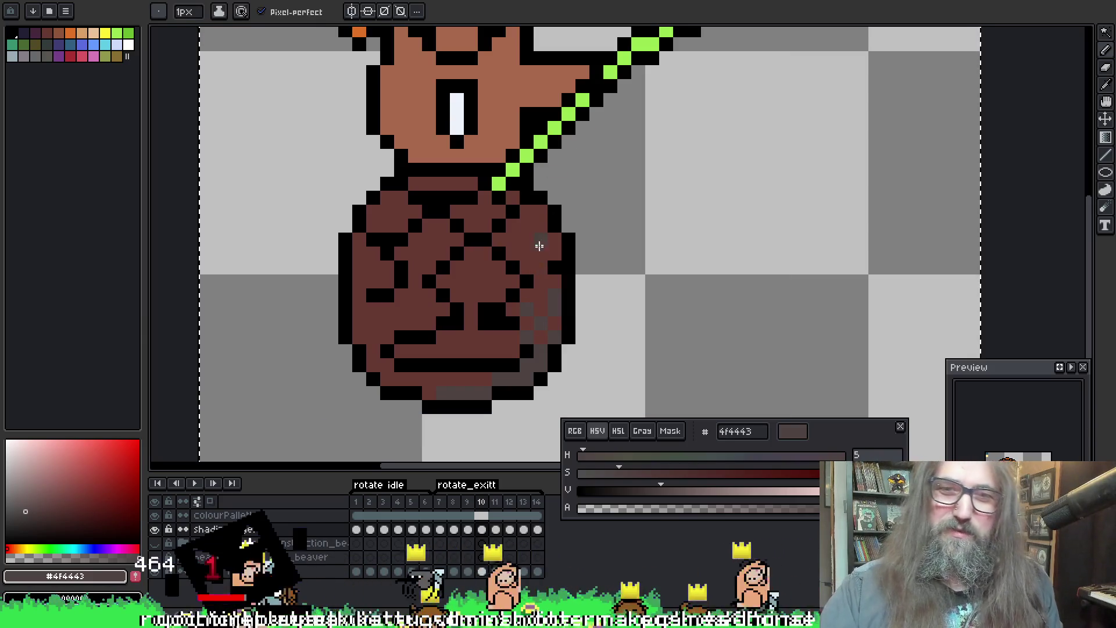
click(529, 212)
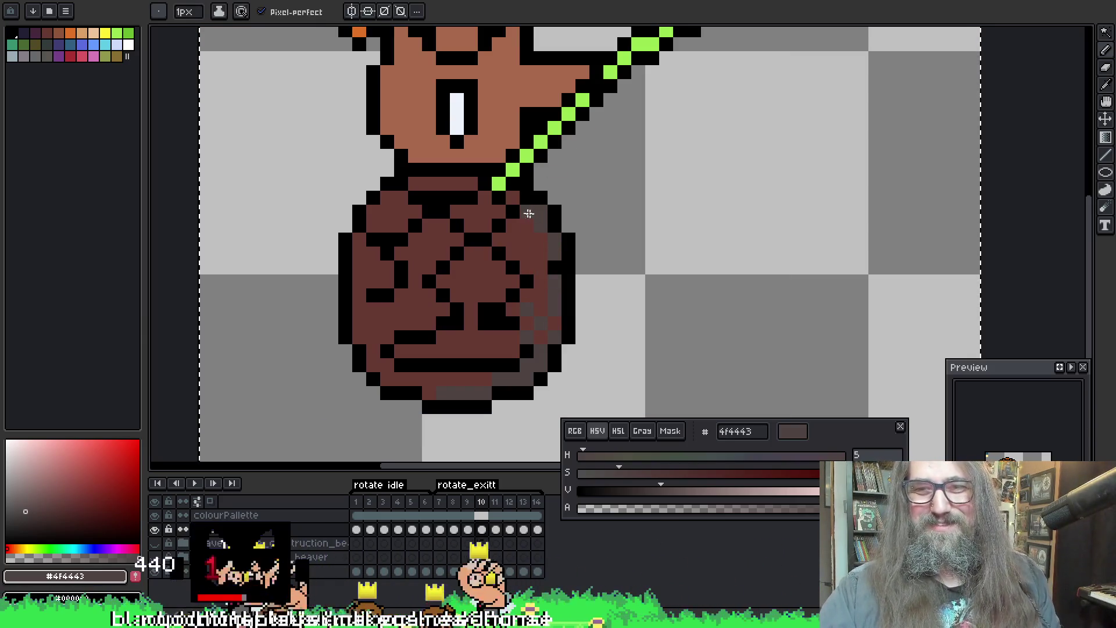
click(526, 218)
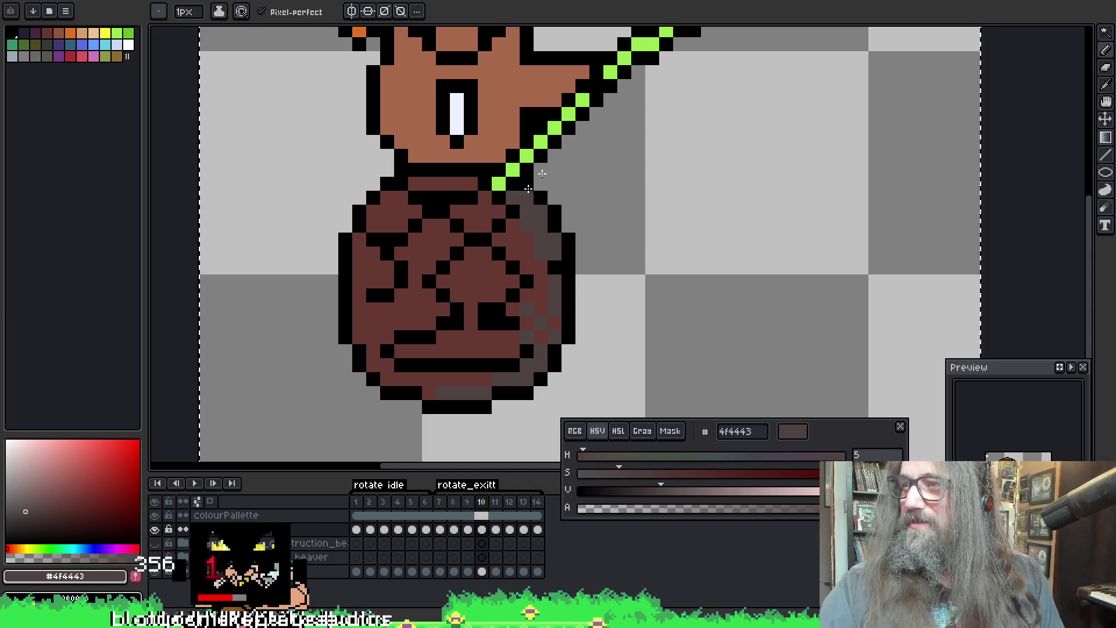
key(period)
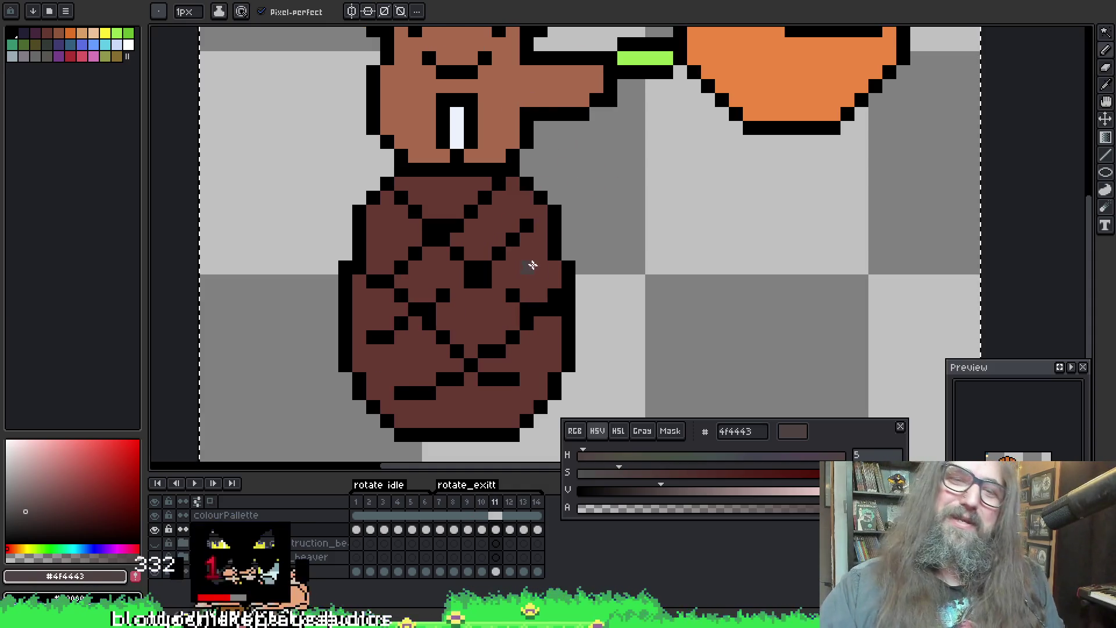
scroll(486, 196, down, 3)
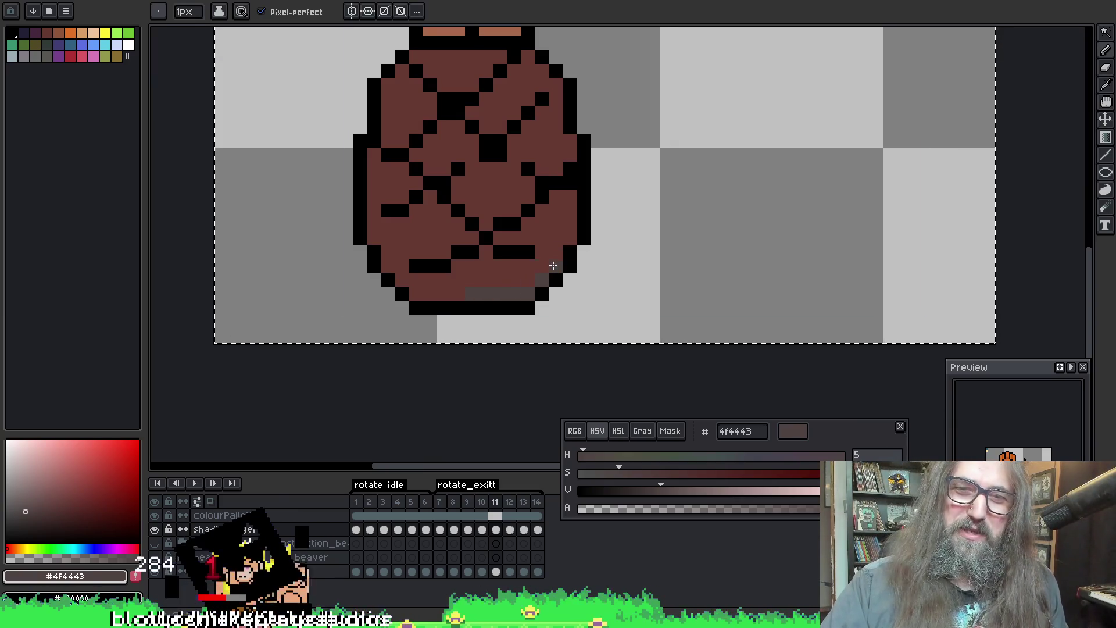
Step: Place grey-brown shadow pixels up frame 11's right edge to the top-right, save, and step to frame 12
click(555, 260)
click(550, 261)
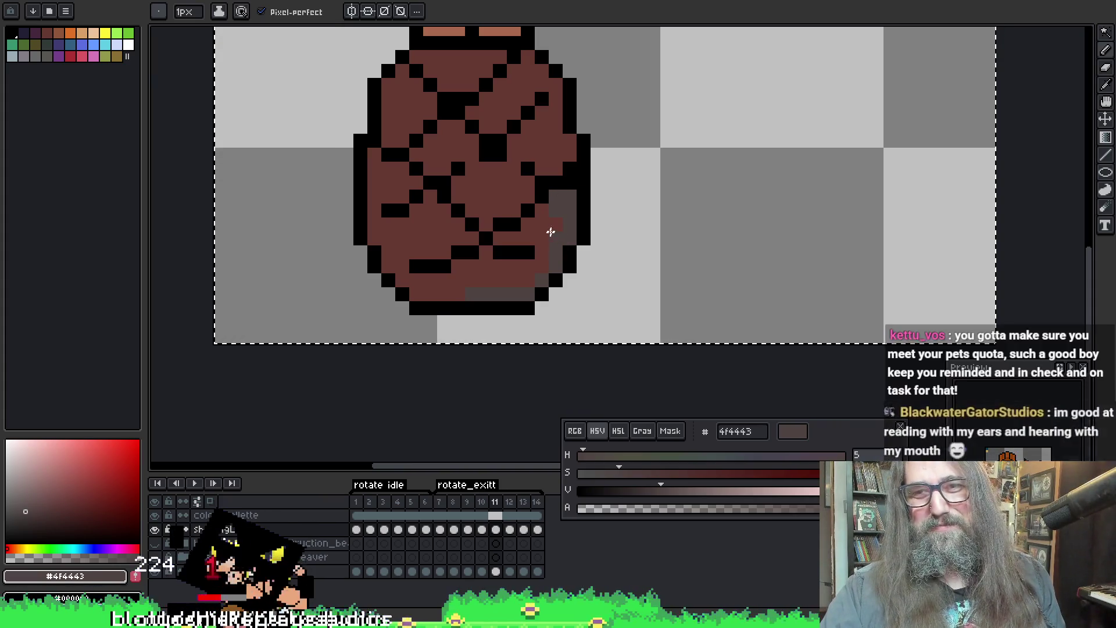
click(548, 225)
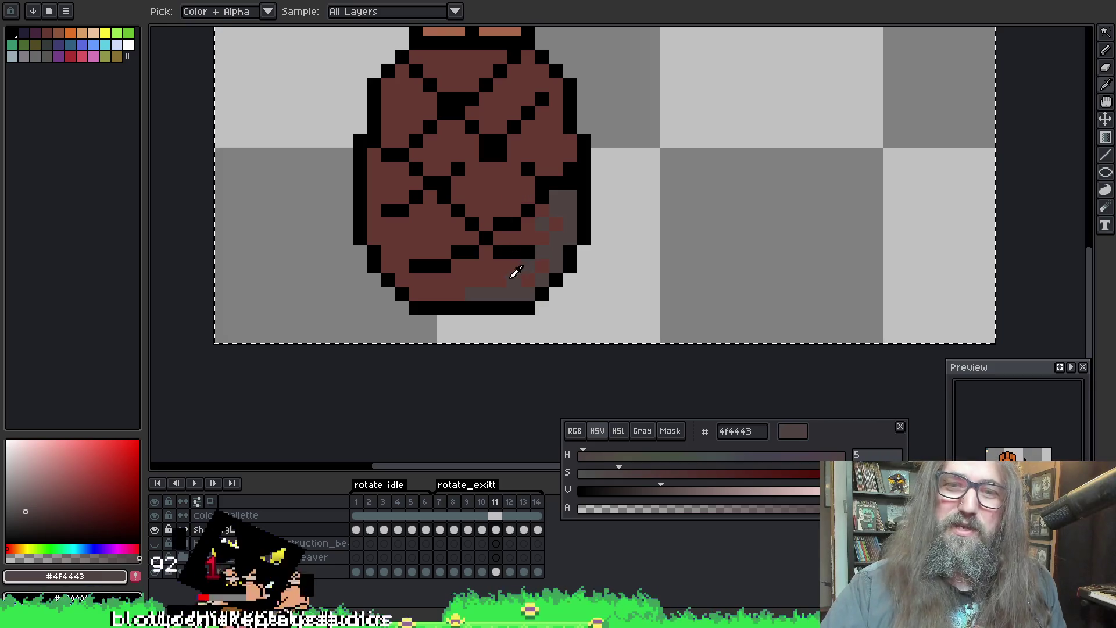
click(557, 166)
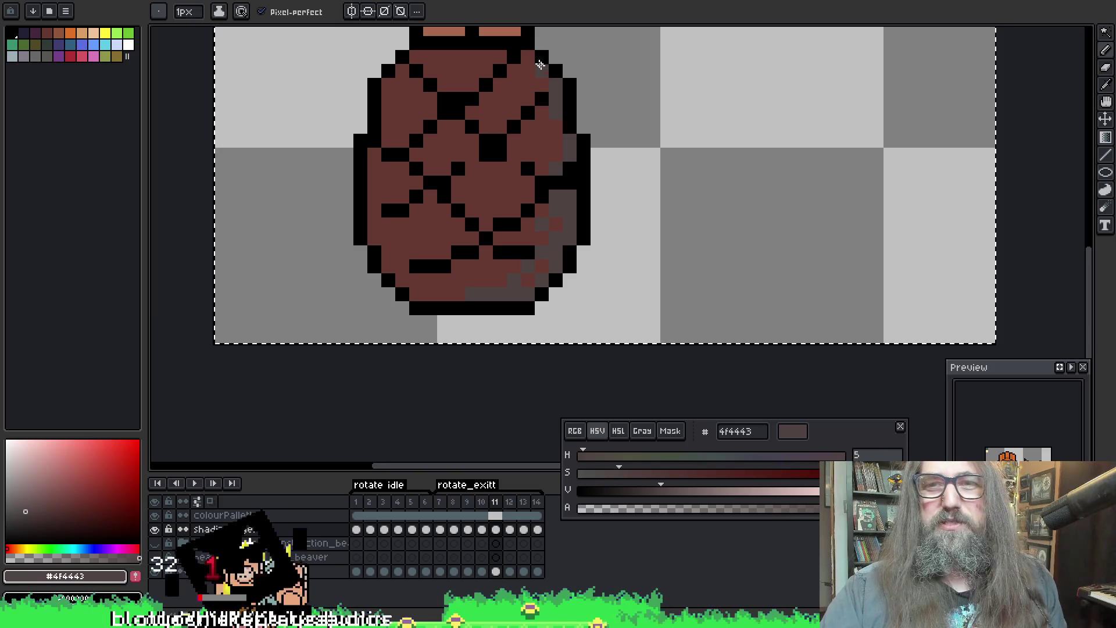
click(531, 58)
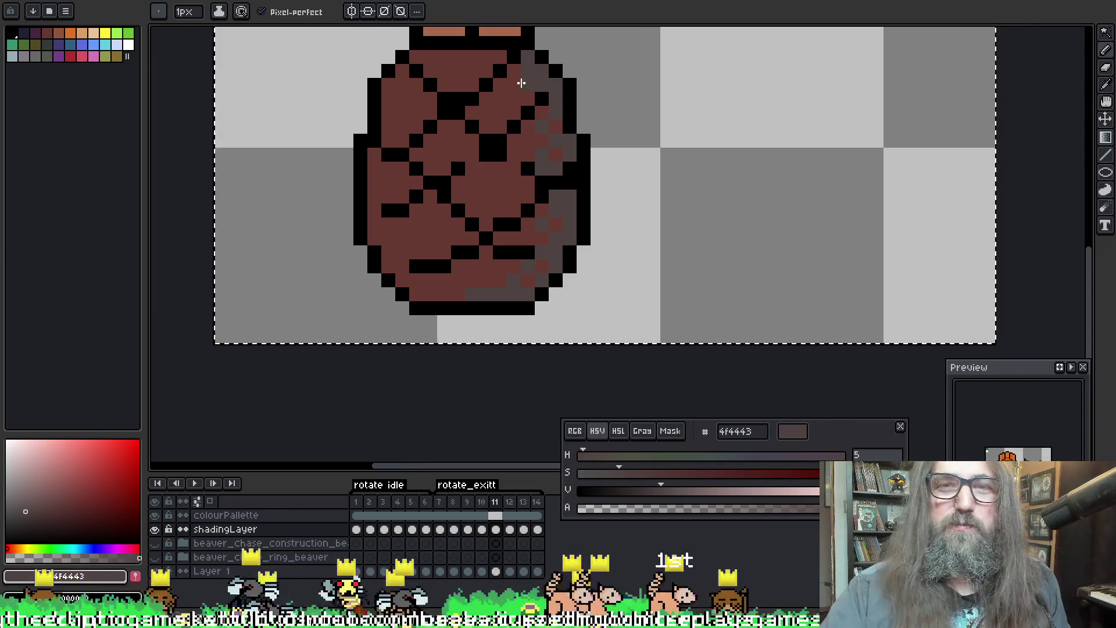
key(ctrl+s)
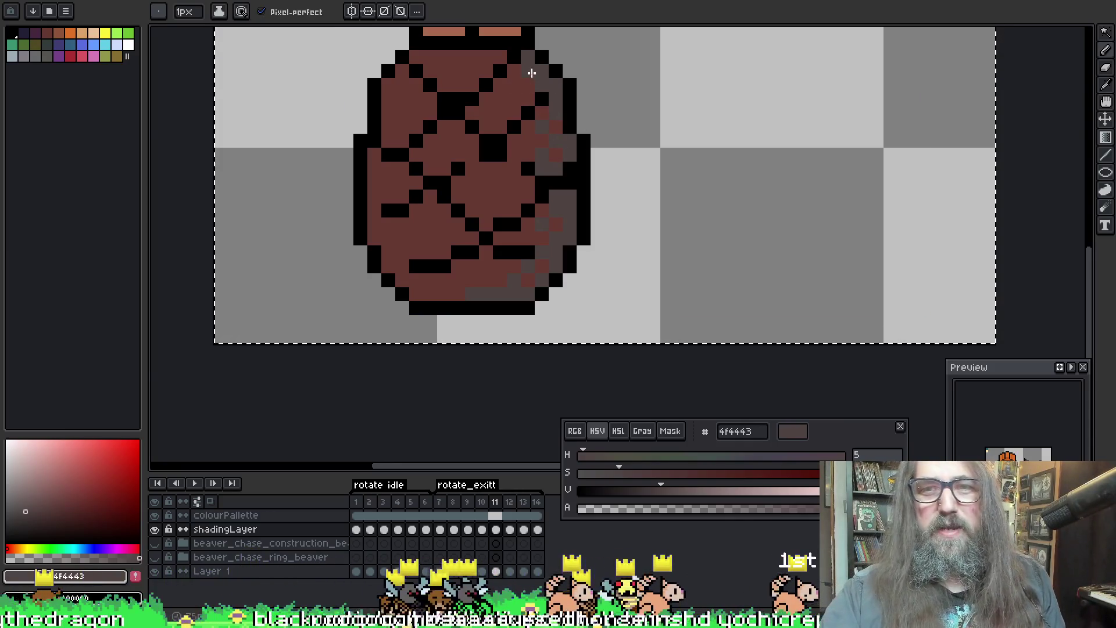
mouse_move(538, 73)
mouse_down()
mouse_move(516, 83)
mouse_move(549, 219)
mouse_move(562, 201)
mouse_up()
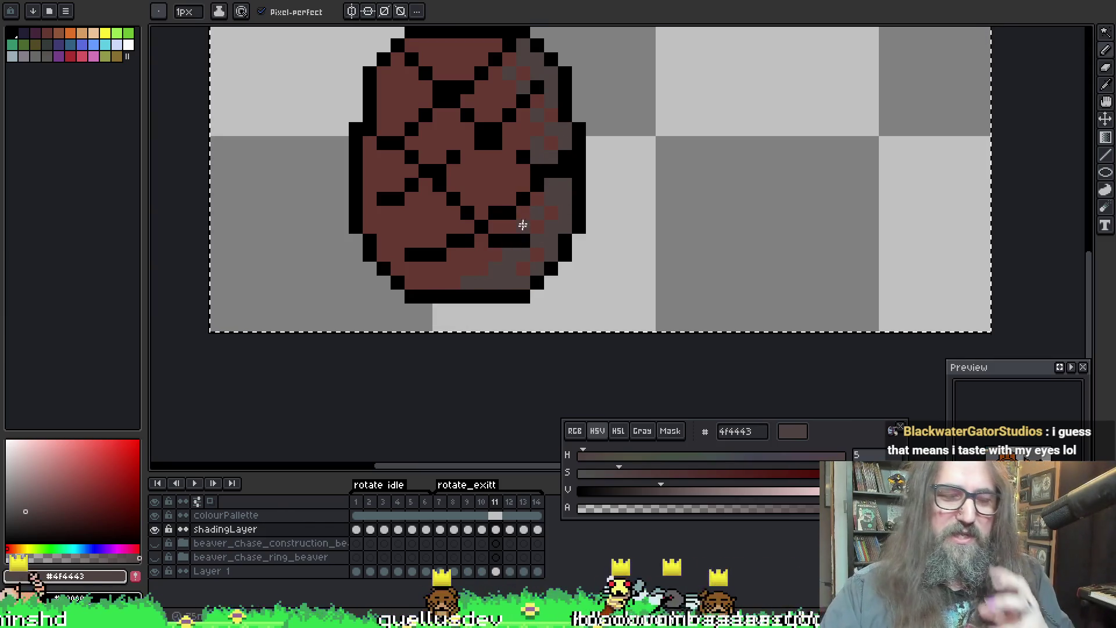
key(Right)
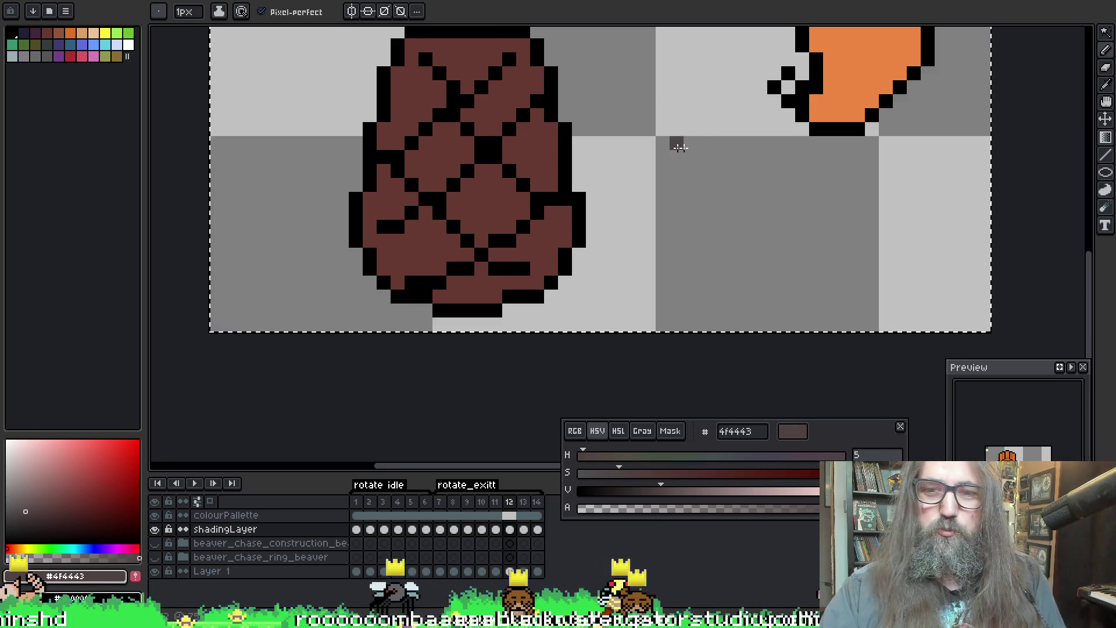
Step: Shade frame 12's bottom row and right outline up to the upper right with grey-brown, then step to frame 13
mouse_move(466, 295)
mouse_down()
mouse_move(497, 295)
mouse_move(554, 268)
mouse_move(569, 231)
mouse_up()
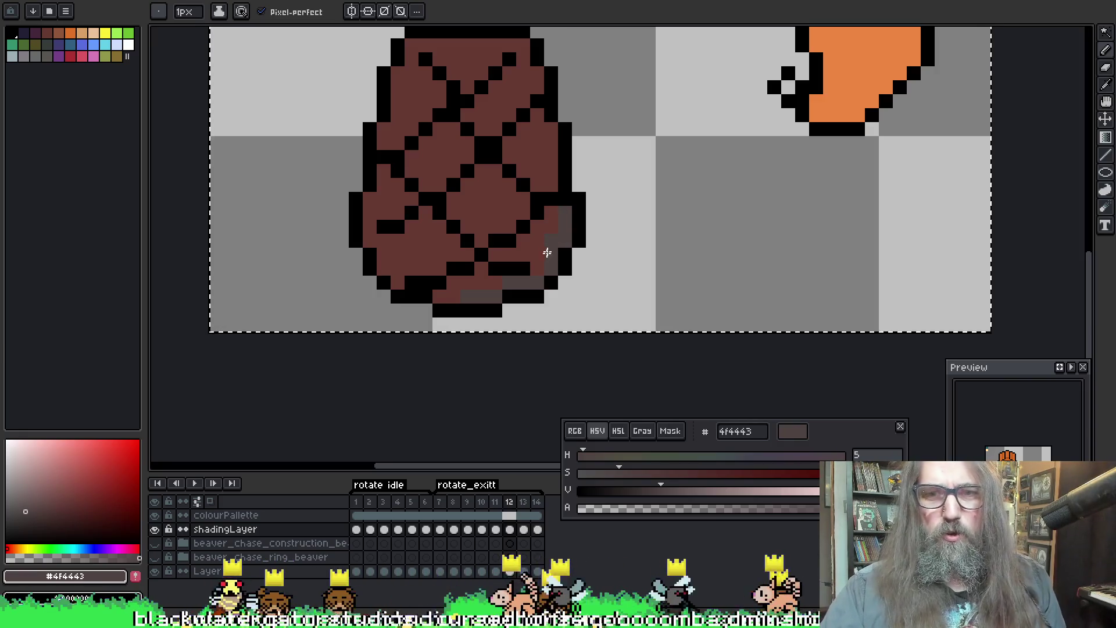
mouse_move(548, 248)
mouse_down()
mouse_move(569, 253)
mouse_move(553, 242)
mouse_up()
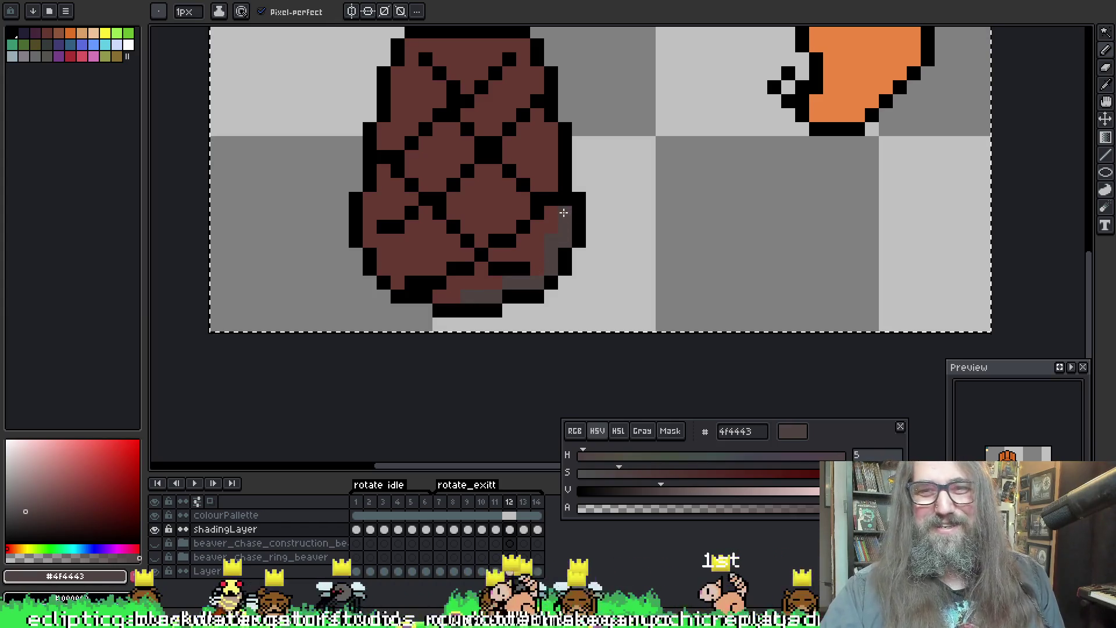
drag(551, 136, 537, 271)
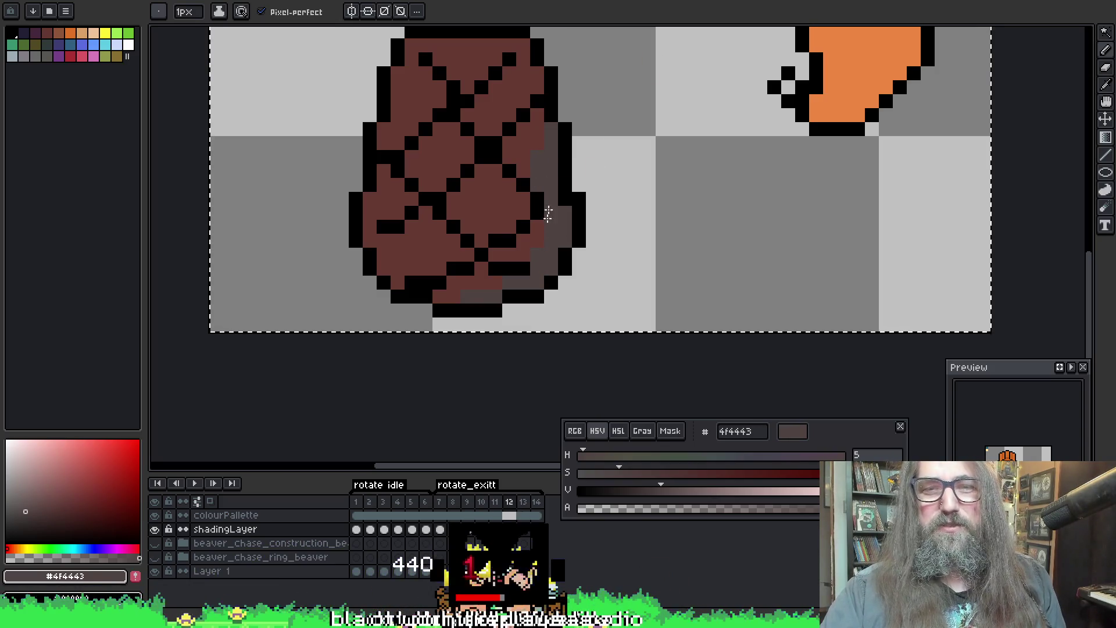
scroll(547, 158, up, 2)
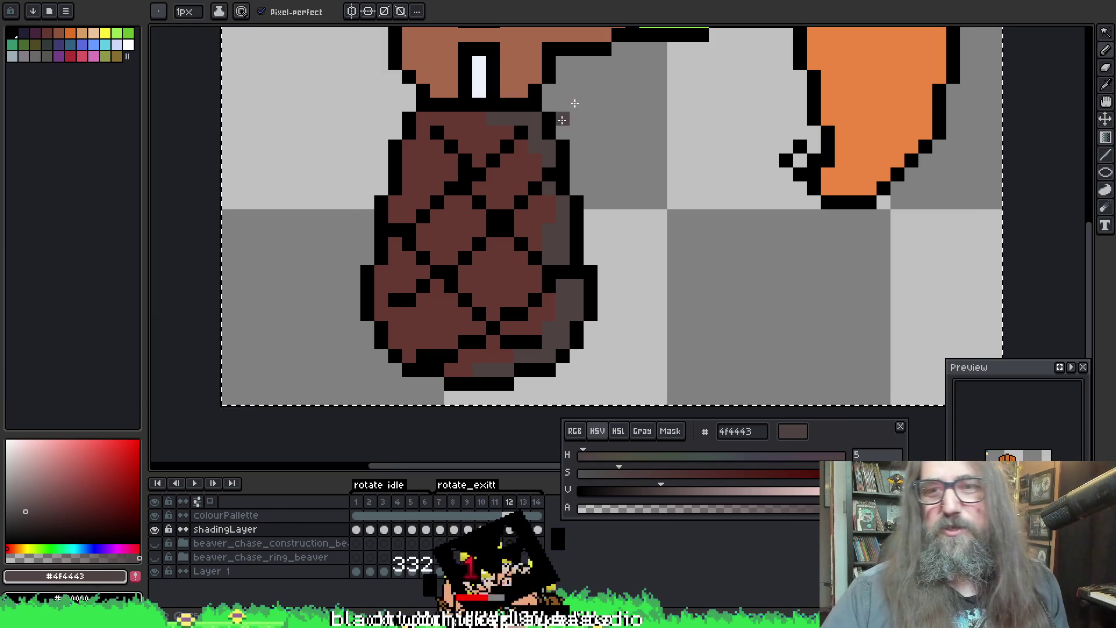
click(521, 161)
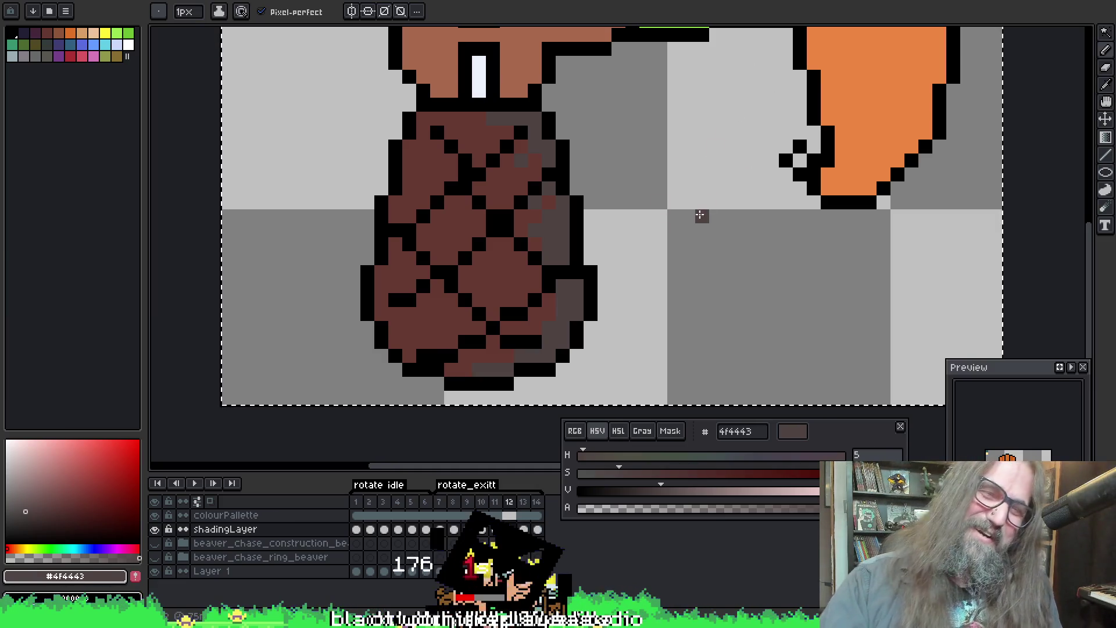
key(i)
key(b)
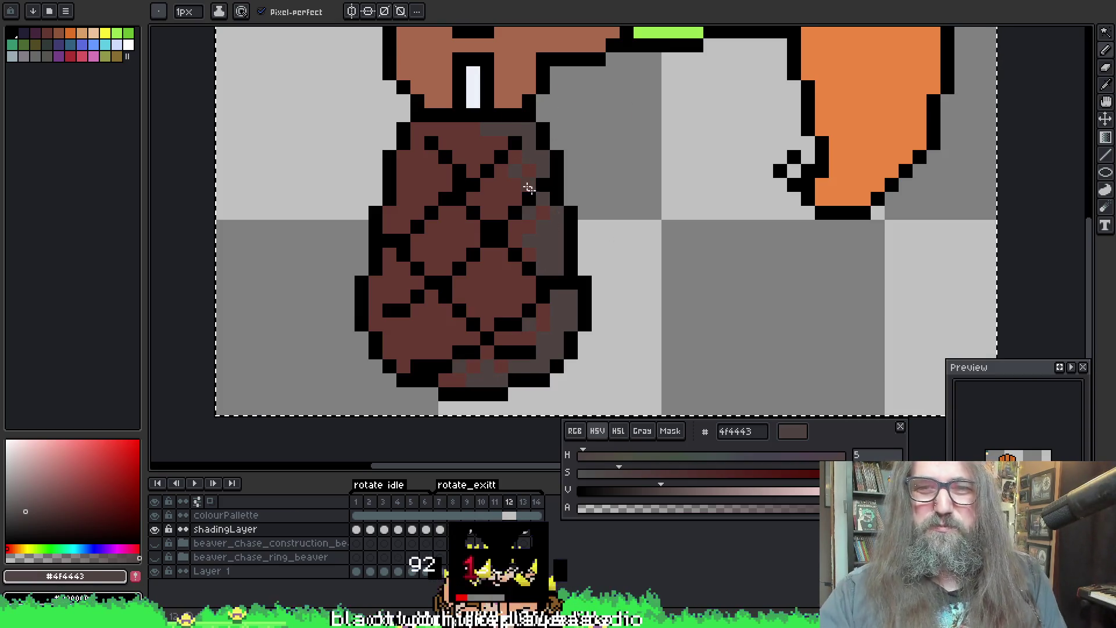
key(Right)
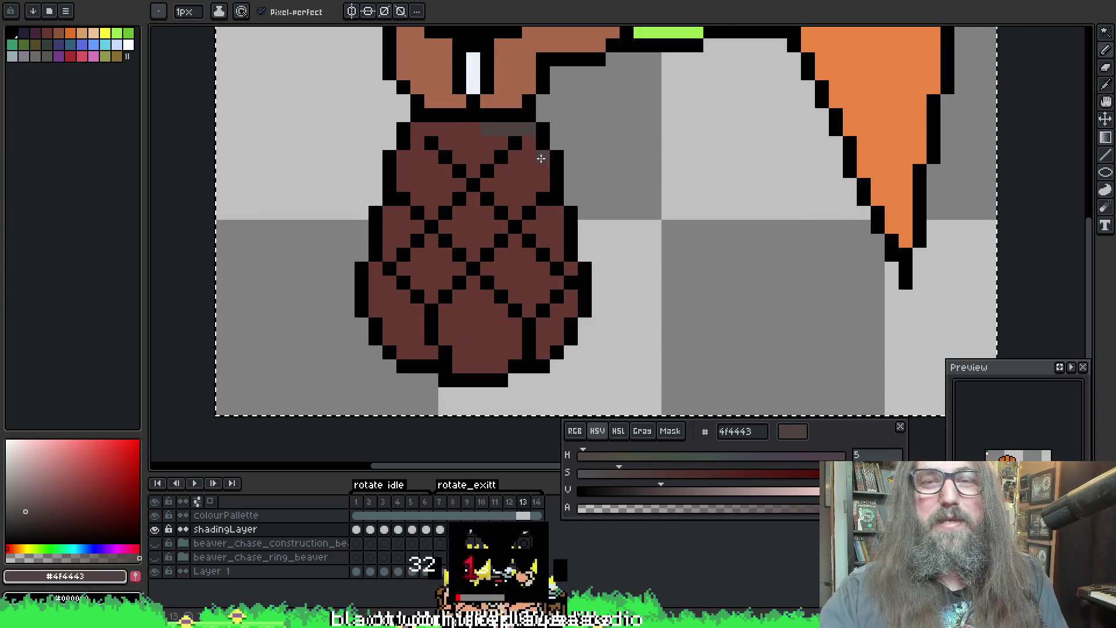
Step: Add grey-brown shadow along frame 13's lower-right edge, bottom and right side
click(546, 178)
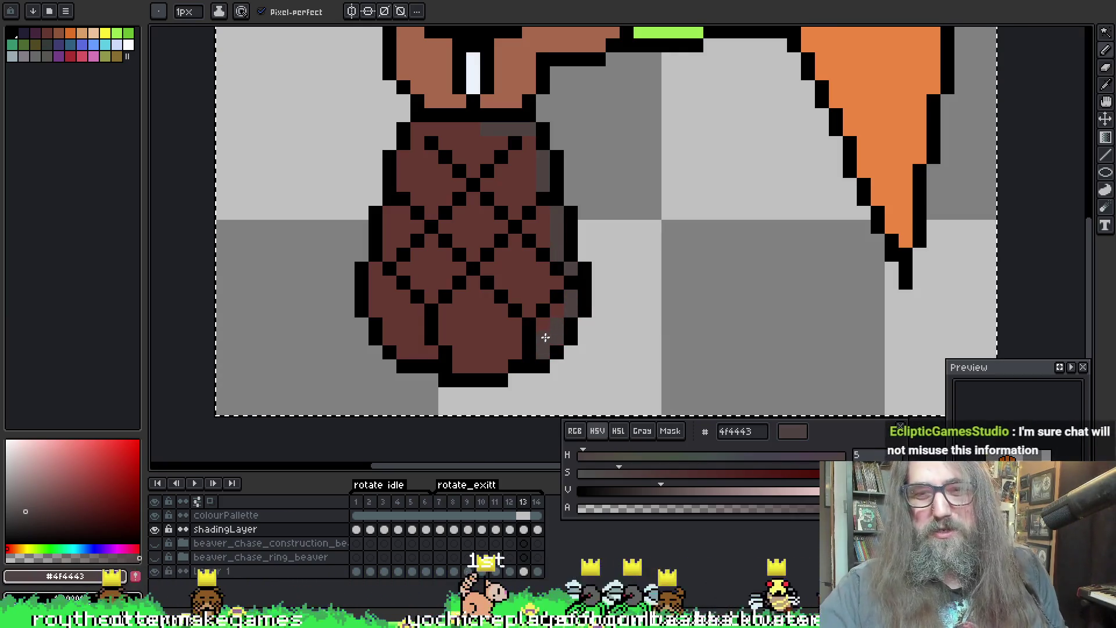
drag(545, 338, 469, 366)
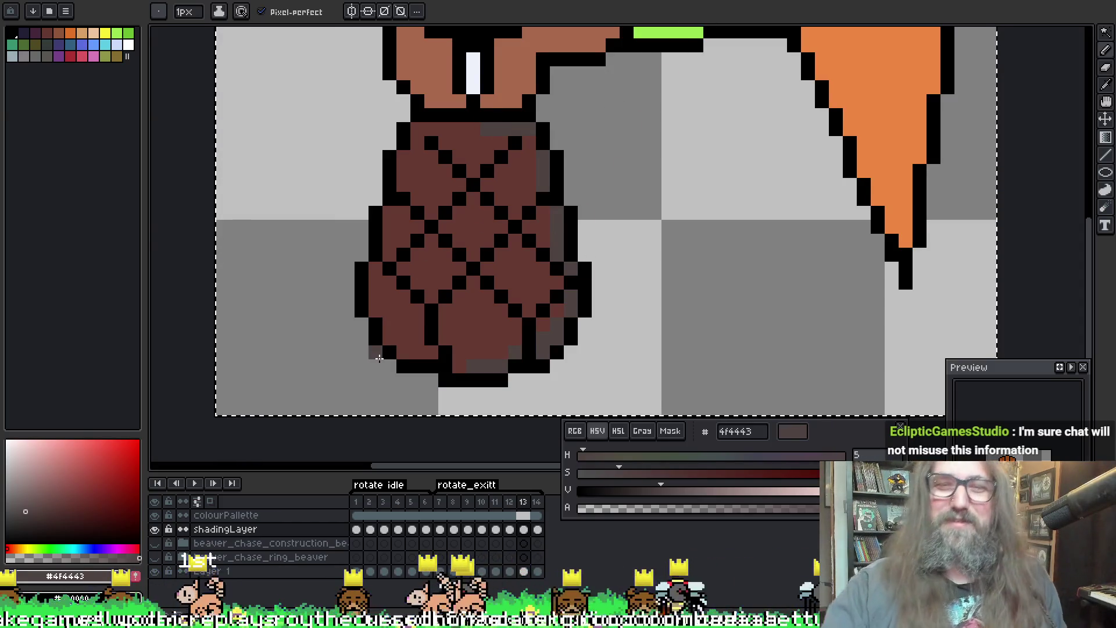
click(503, 342)
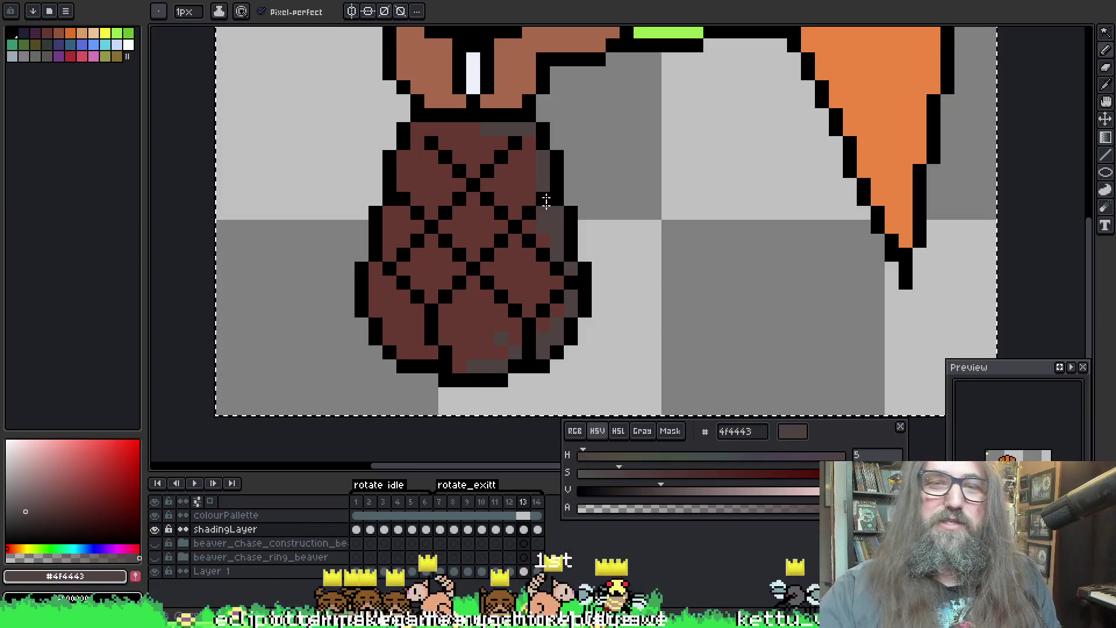
click(529, 172)
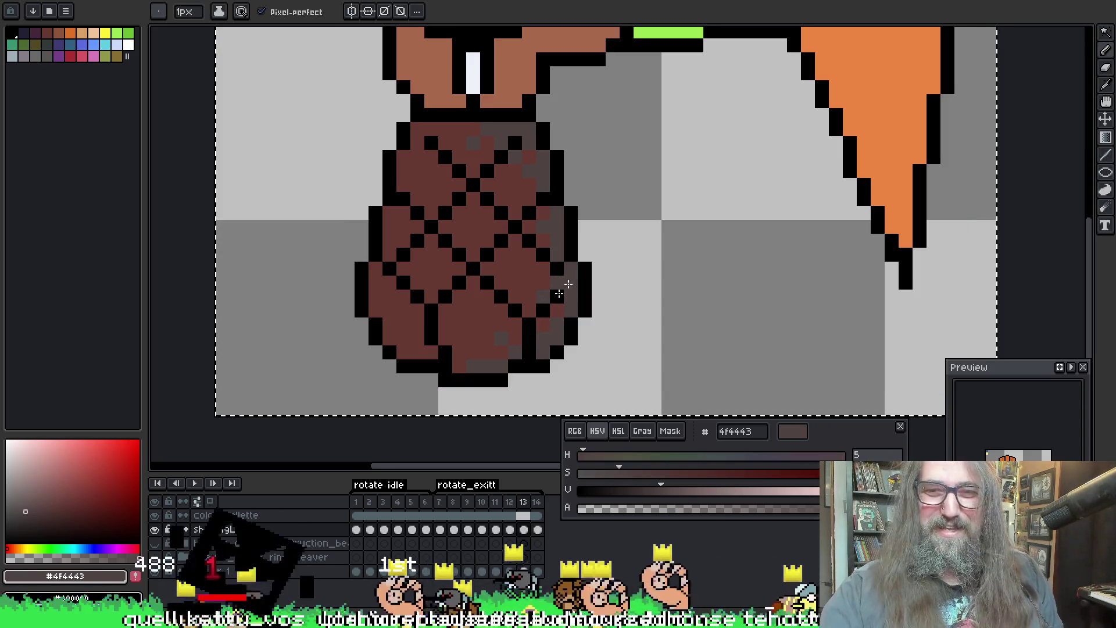
Step: Place a few more shadow pixels at the body's right outline
key(v)
key(b)
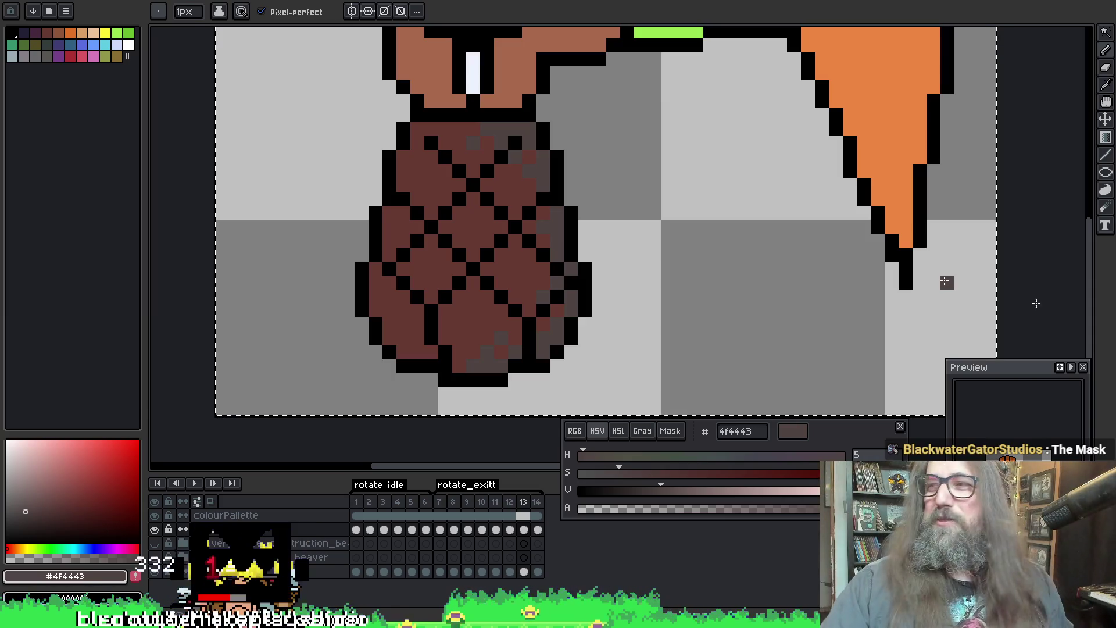
drag(698, 204, 706, 180)
click(587, 249)
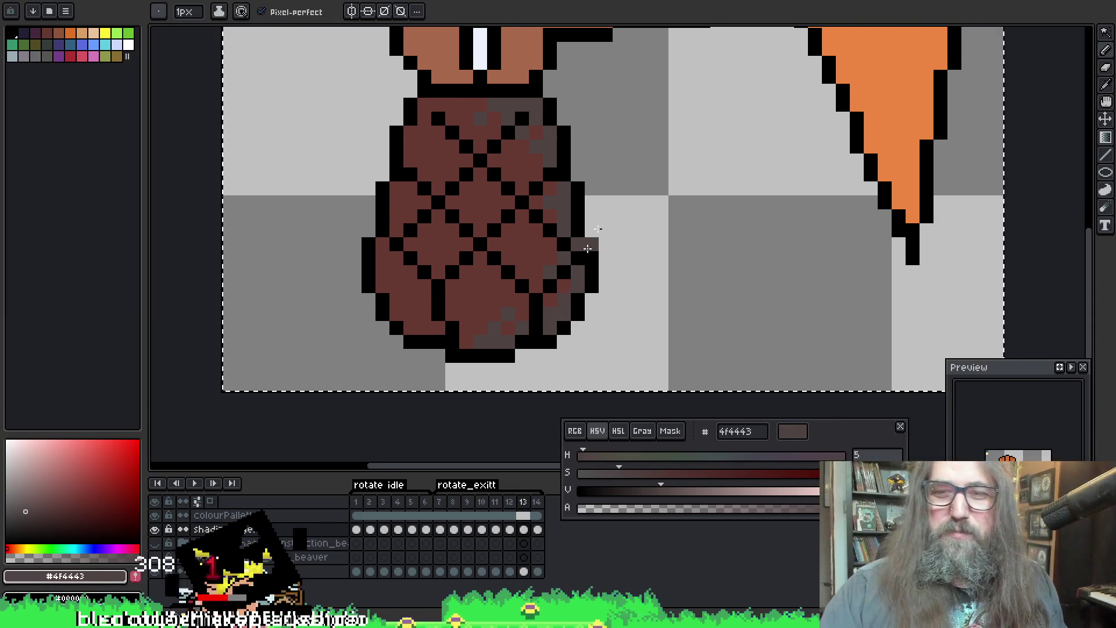
drag(689, 118, 682, 114)
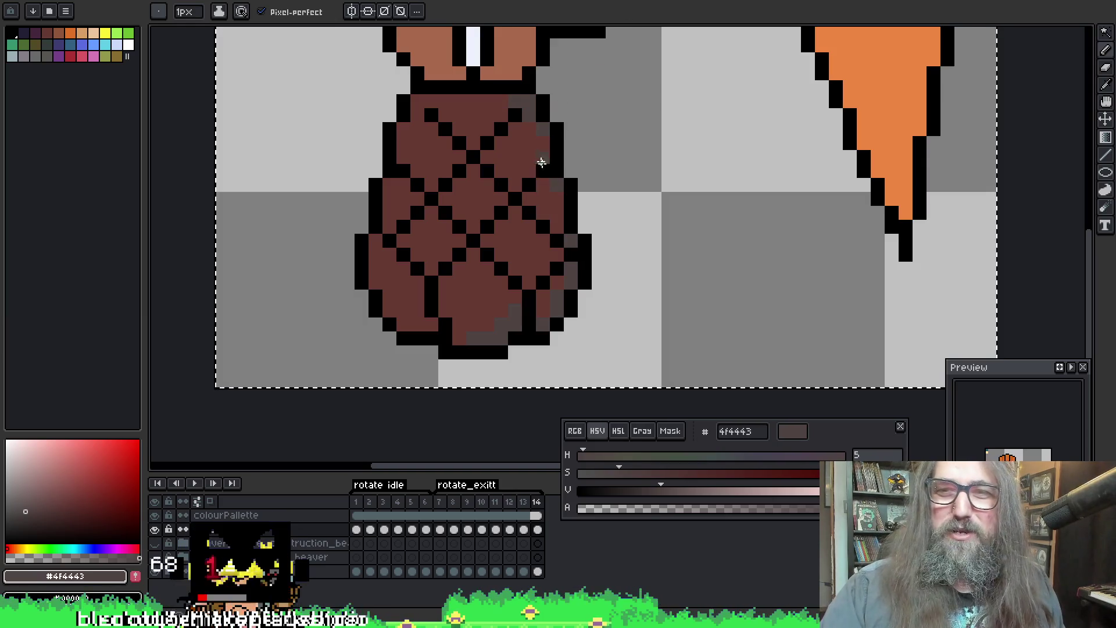
scroll(540, 181, down, 1)
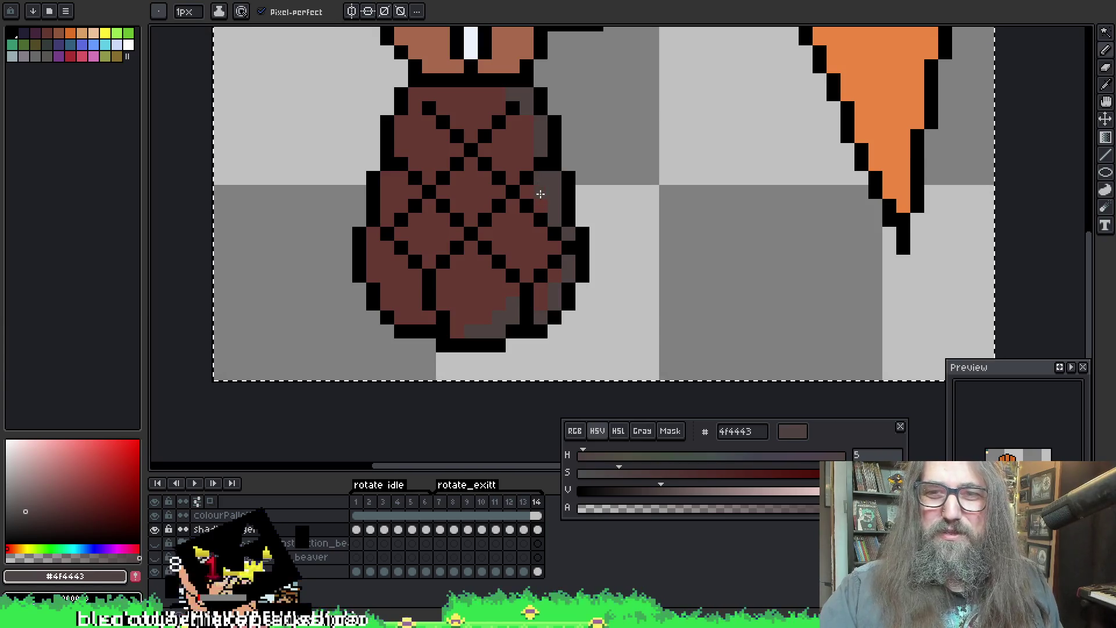
Step: Shade frame 14's upper body and lower-right edge with #4f4443 grey-brown
click(515, 137)
click(496, 94)
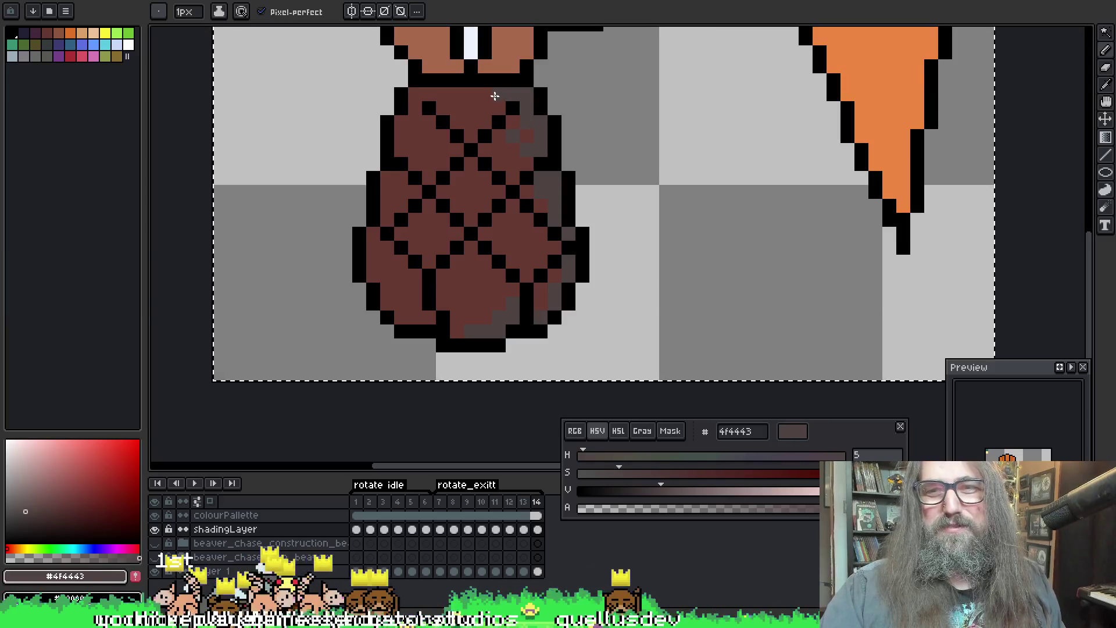
mouse_move(552, 276)
mouse_down()
mouse_move(543, 304)
mouse_move(498, 286)
mouse_up()
click(479, 305)
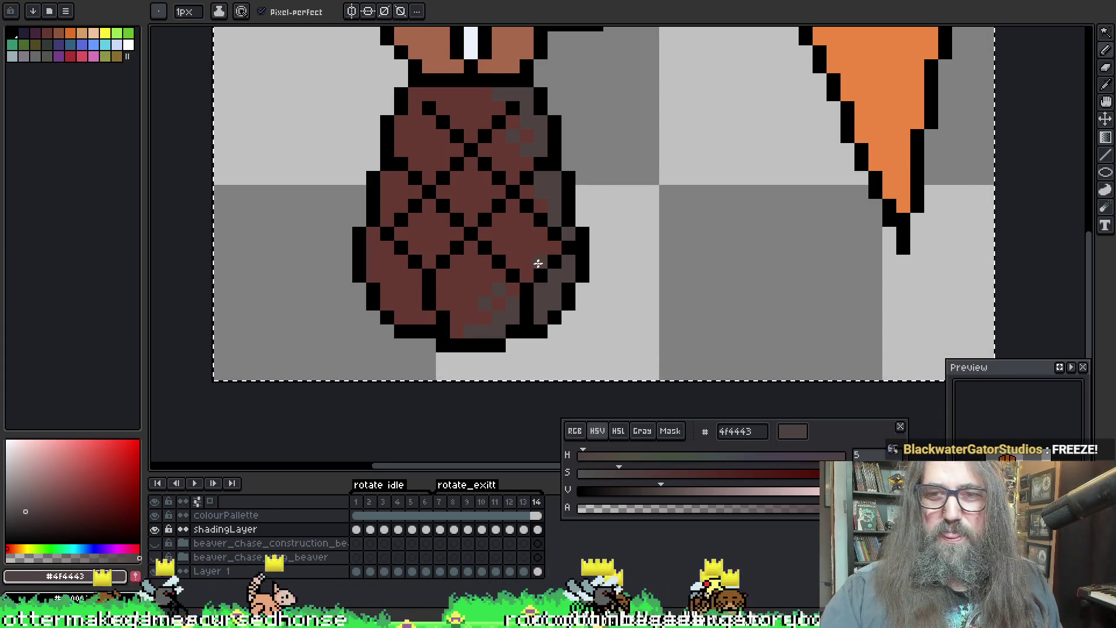
scroll(576, 116, down, 1)
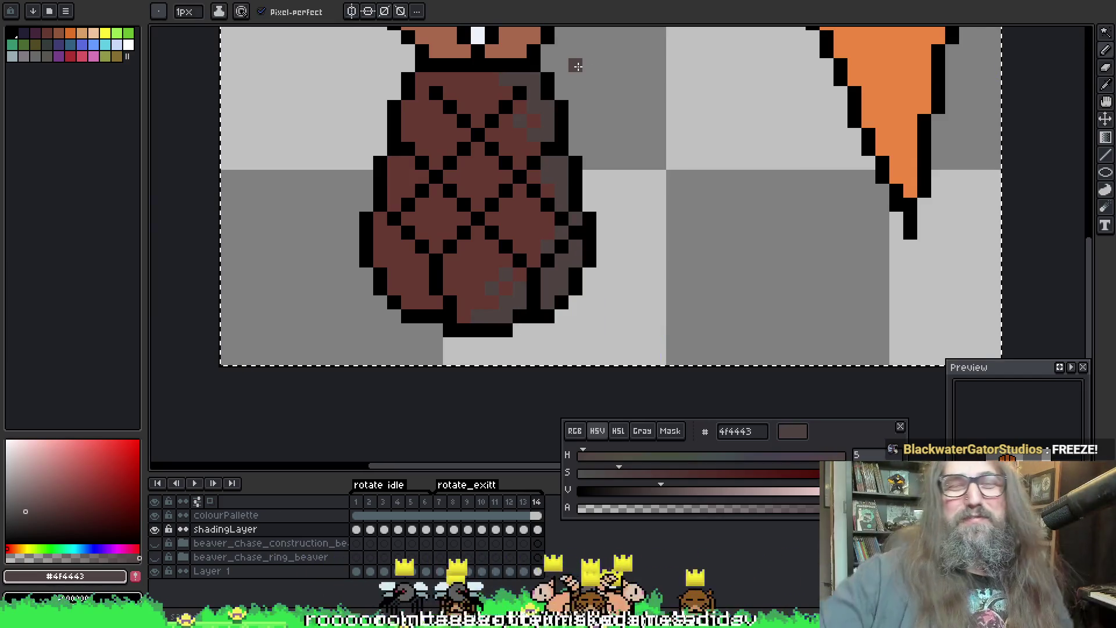
drag(950, 232, 952, 257)
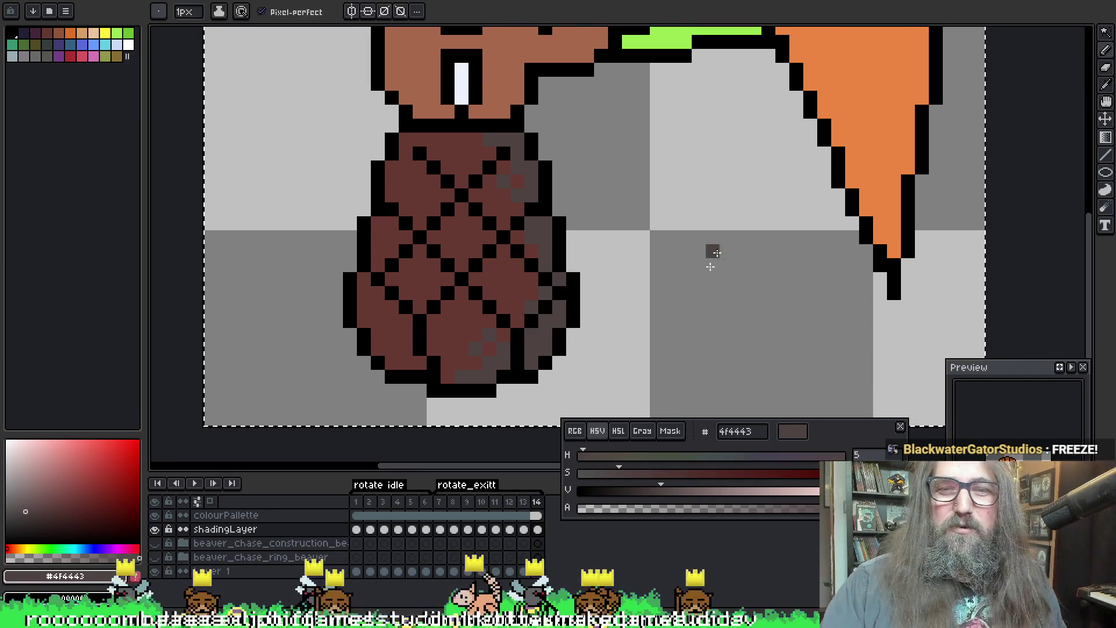
scroll(762, 310, left, 3)
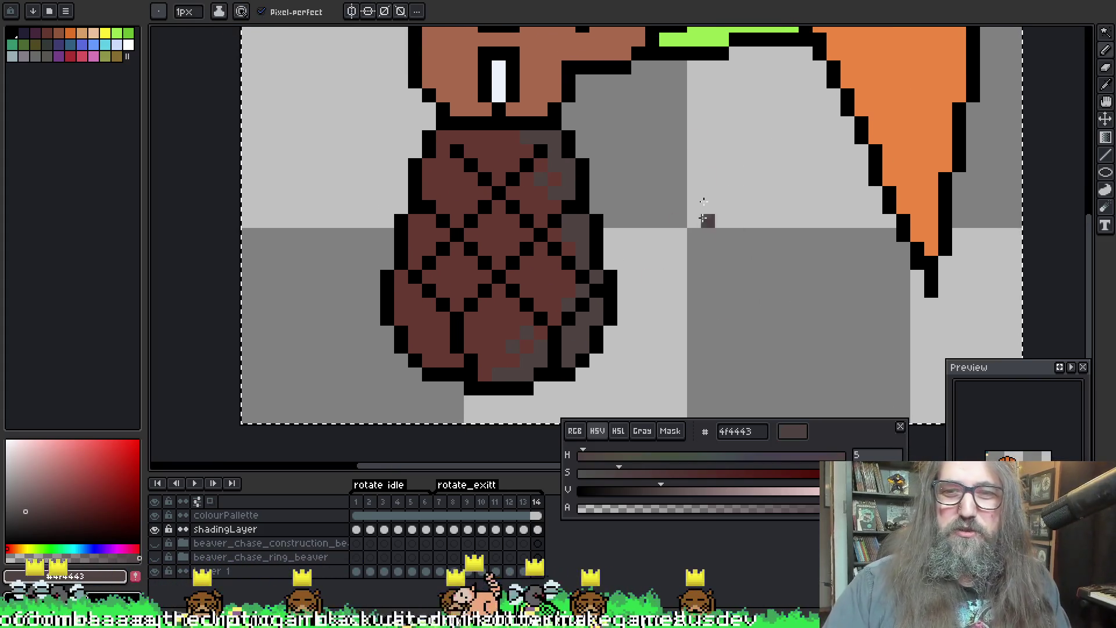
scroll(653, 277, down, 3)
Step: Flip through rotation frames 1 to 14 and back to compare the body shading
key(Right)
drag(511, 250, 545, 270)
key(Right)
key(Right)
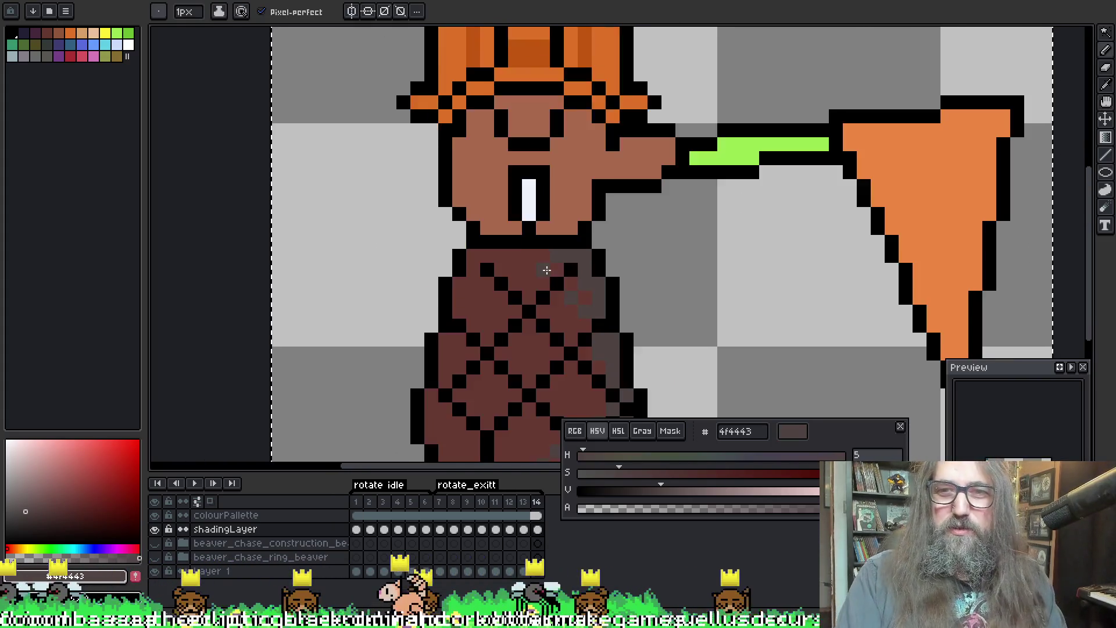
key(Right)
key(Right)
key(Right)
key(Right)
key(Right)
key(Right)
scroll(608, 297, down, 3)
key(Right)
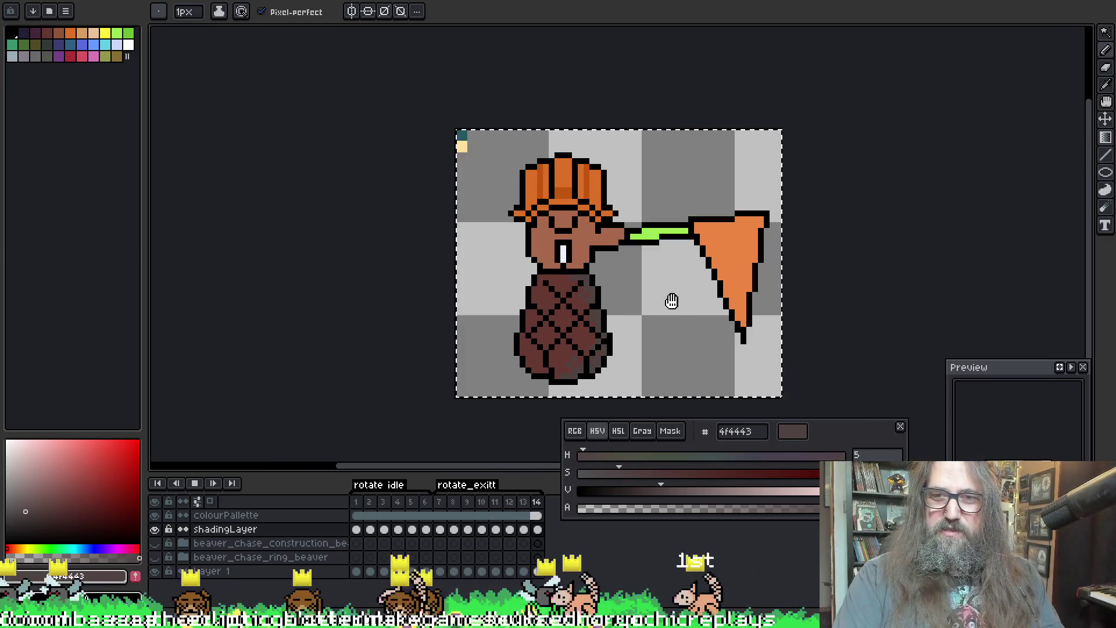
key(Right)
key(Right)
scroll(669, 323, down, 1)
key(Right)
key(Right)
key(Right)
key(Left)
scroll(482, 278, up, 1)
scroll(481, 277, up, 1)
scroll(704, 282, up, 1)
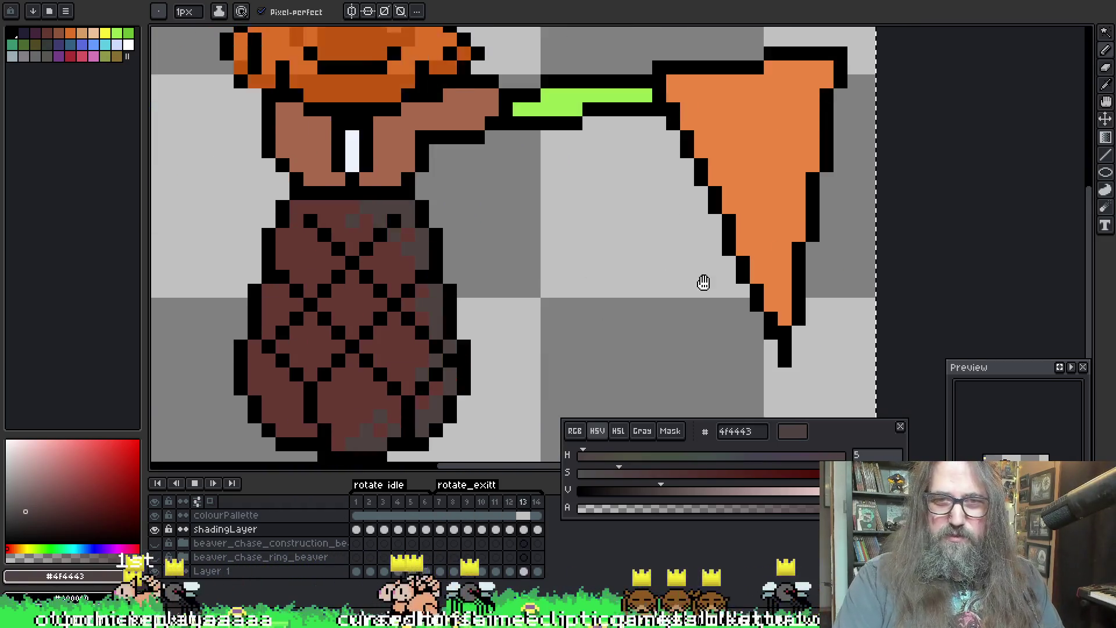
key(Left)
key(Left)
scroll(664, 267, up, 1)
key(Left)
key(Right)
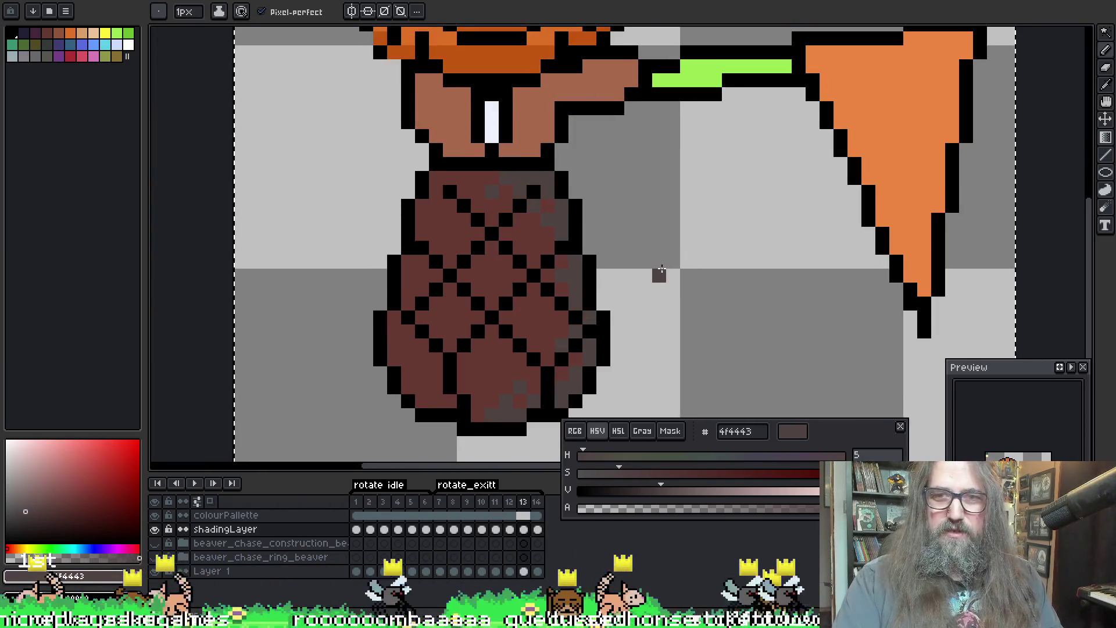
key(Right)
key(Left)
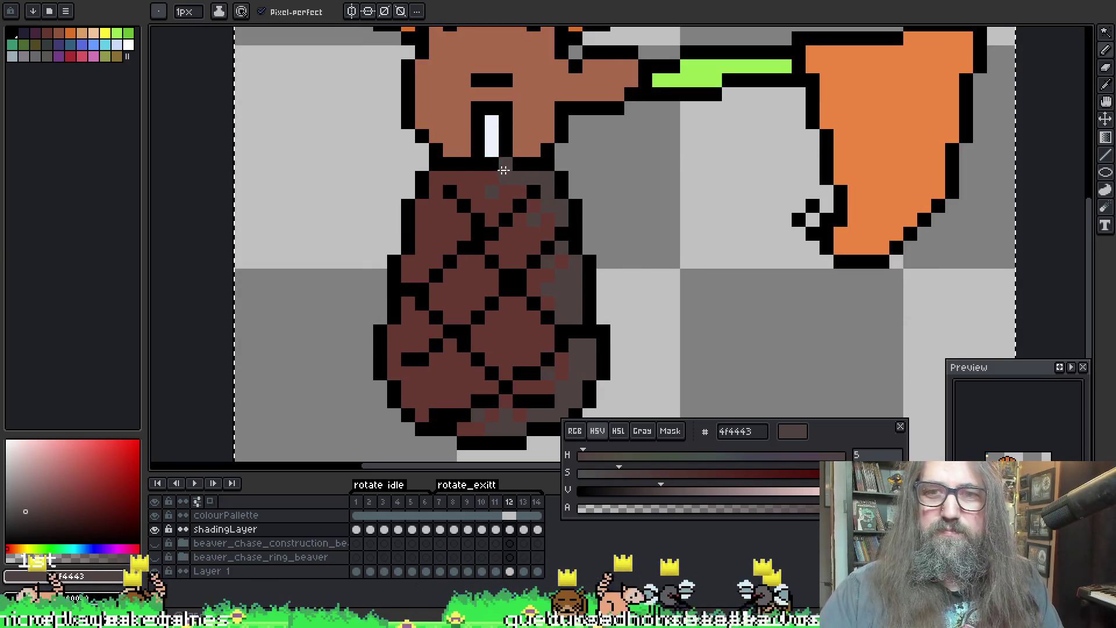
key(Right)
key(Left)
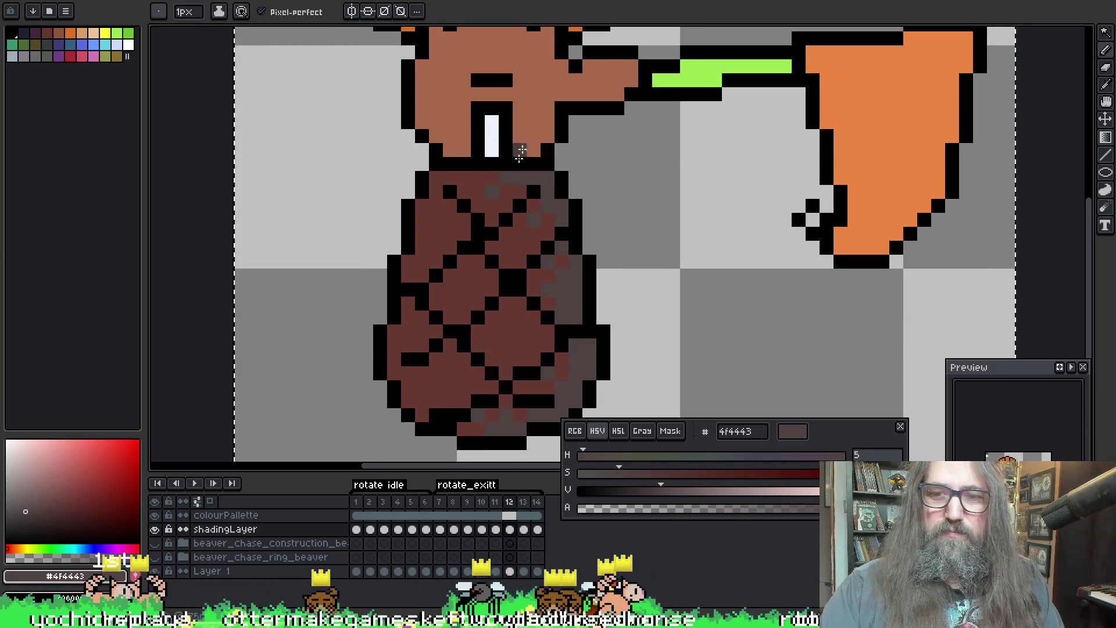
key(Left)
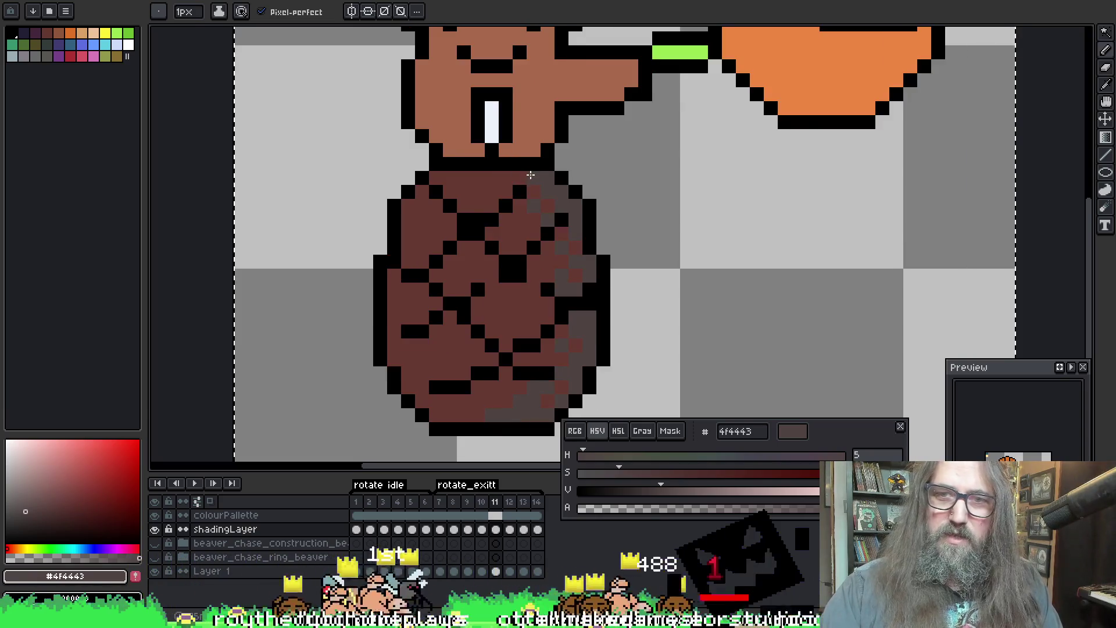
key(Right)
key(Left)
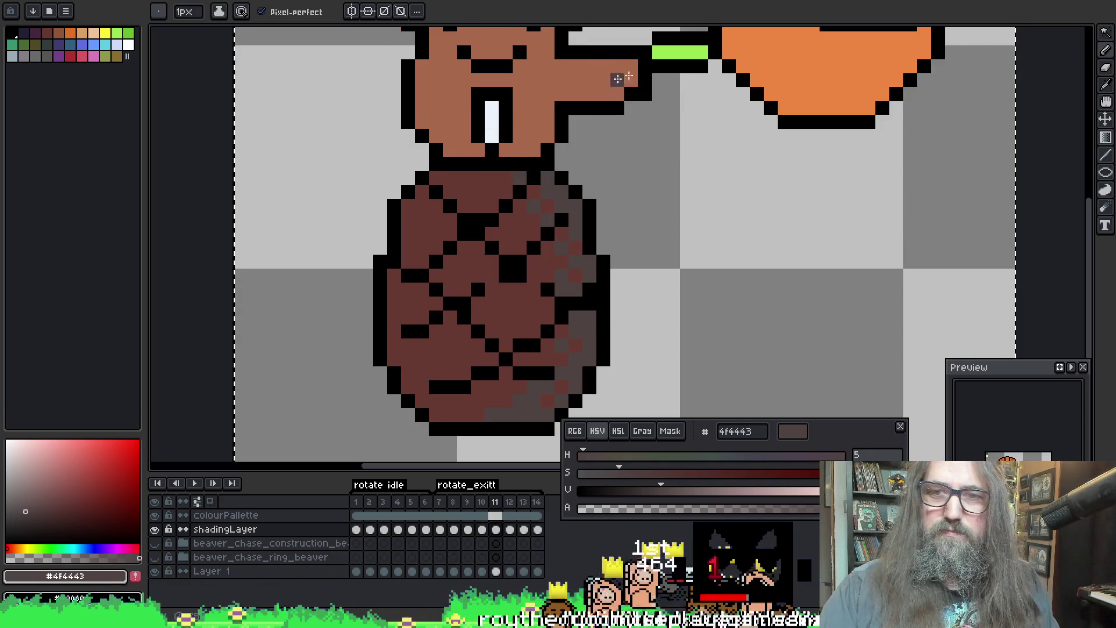
Step: Toggle between frames 13 and 14 to compare, darkening one shading pixel on frame 13's body
key(Right)
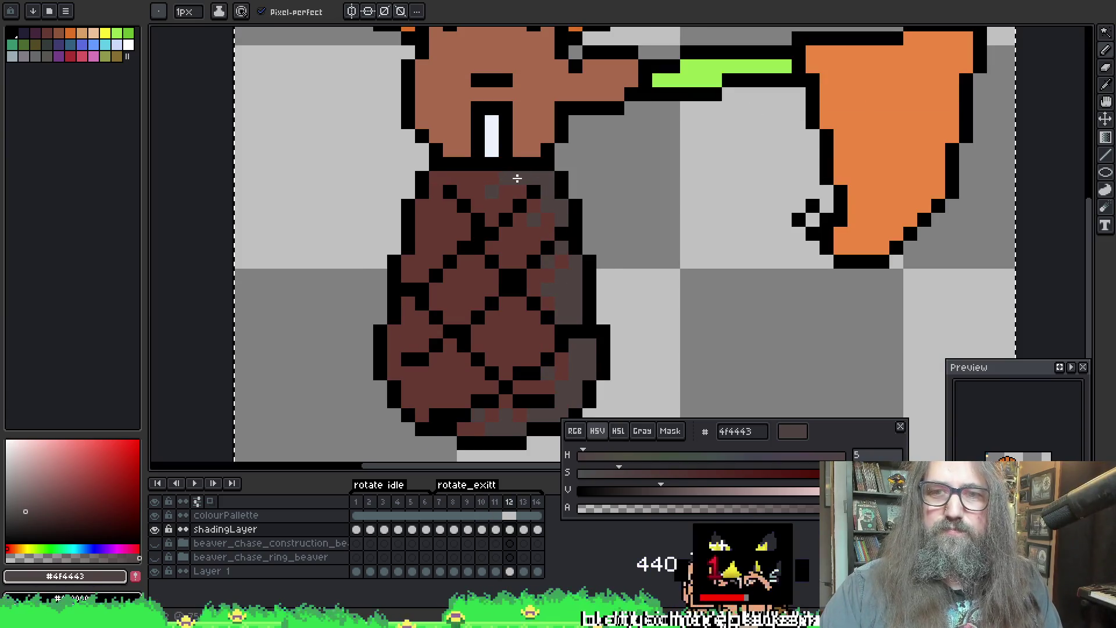
key(Right)
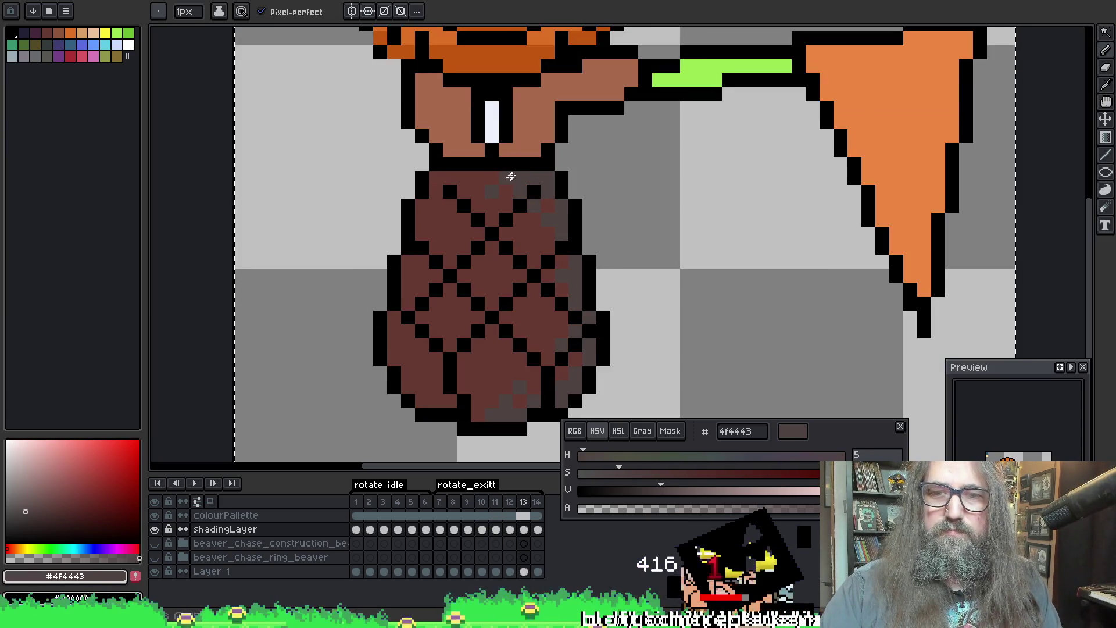
key(Right)
key(Left)
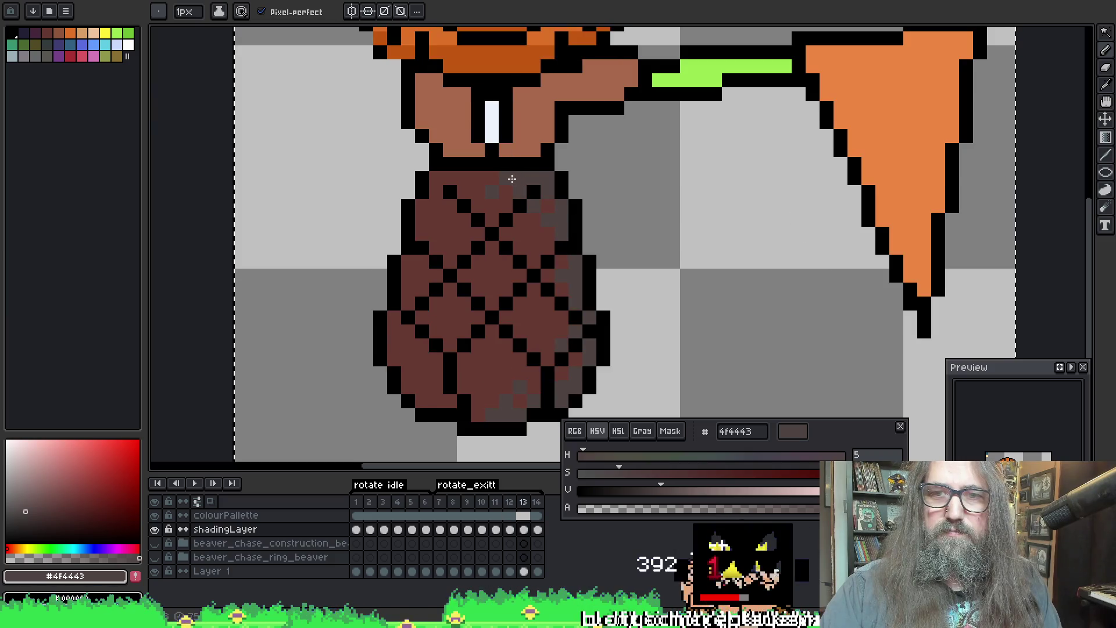
key(Right)
key(Left)
key(Right)
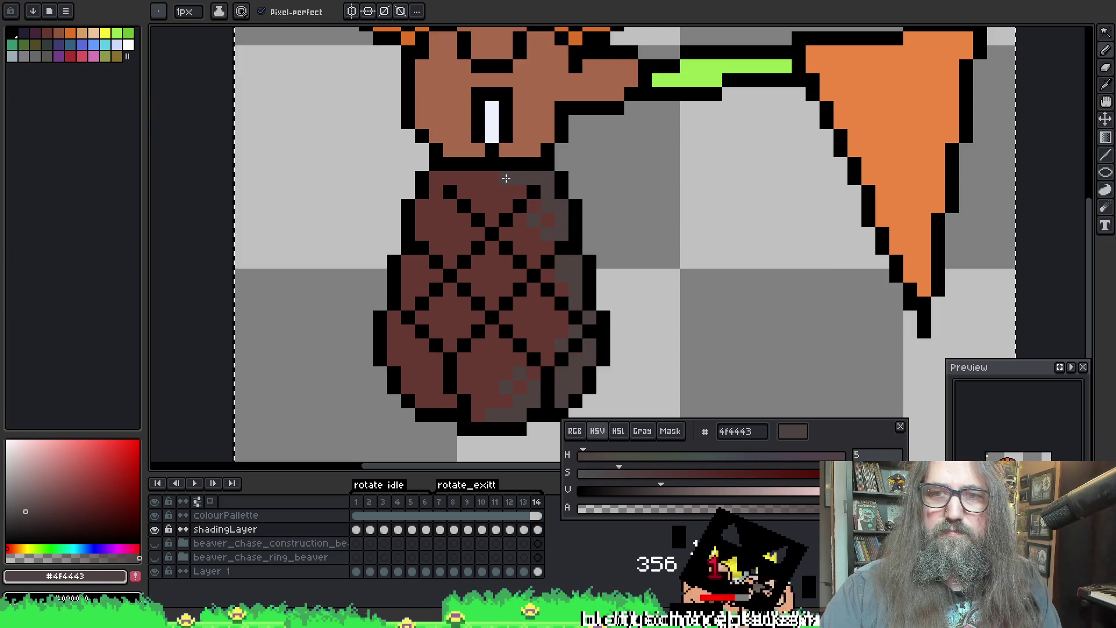
key(Left)
key(Right)
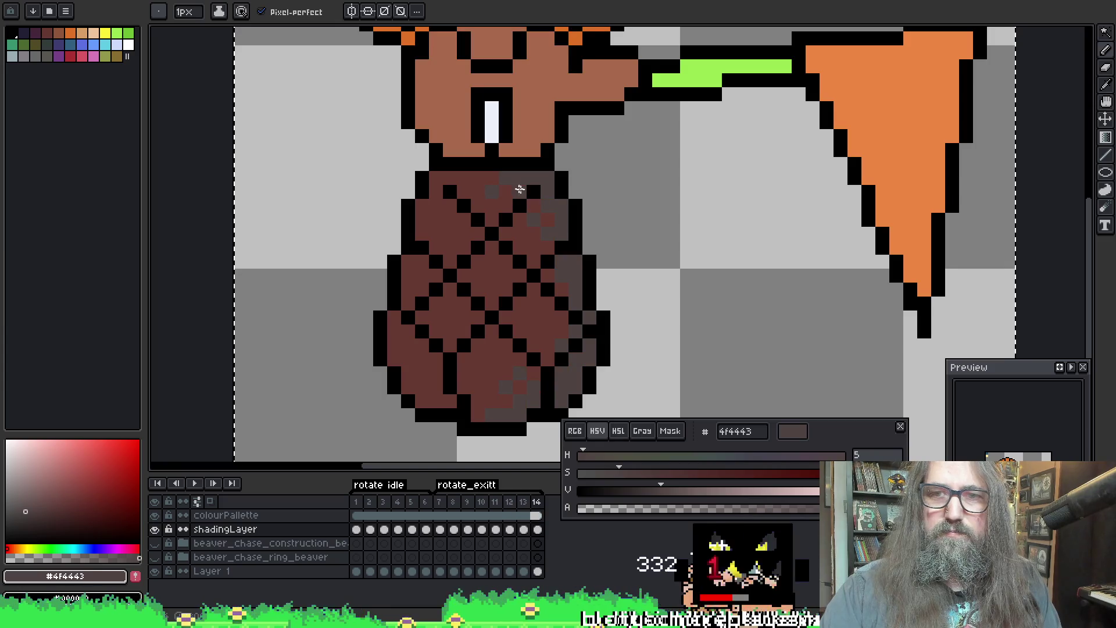
key(Left)
key(Right)
key(Left)
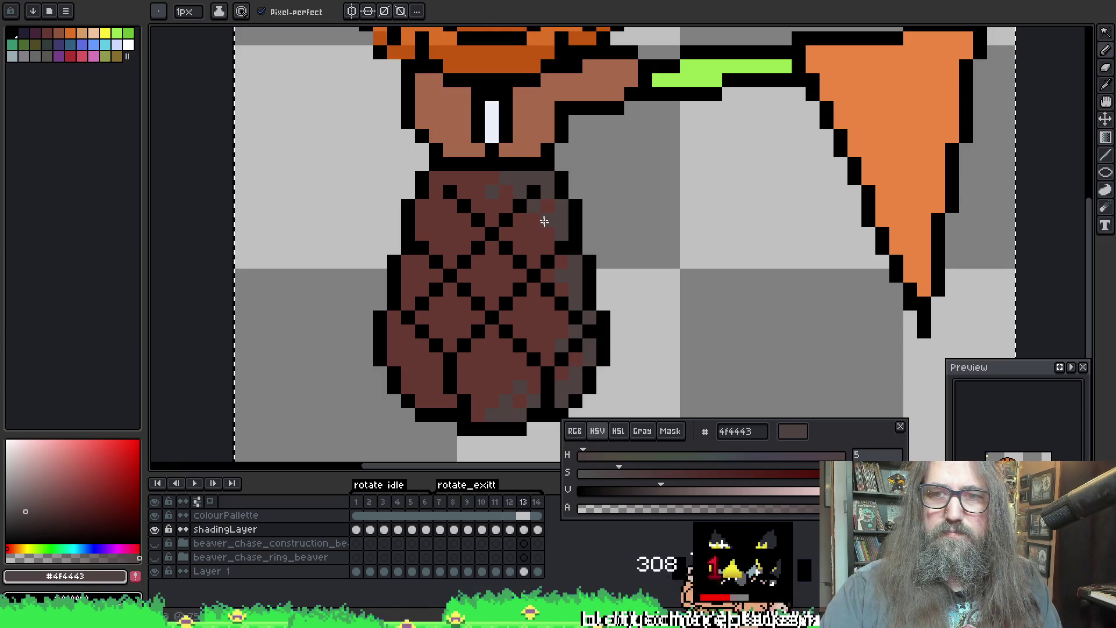
key(Right)
click(534, 208)
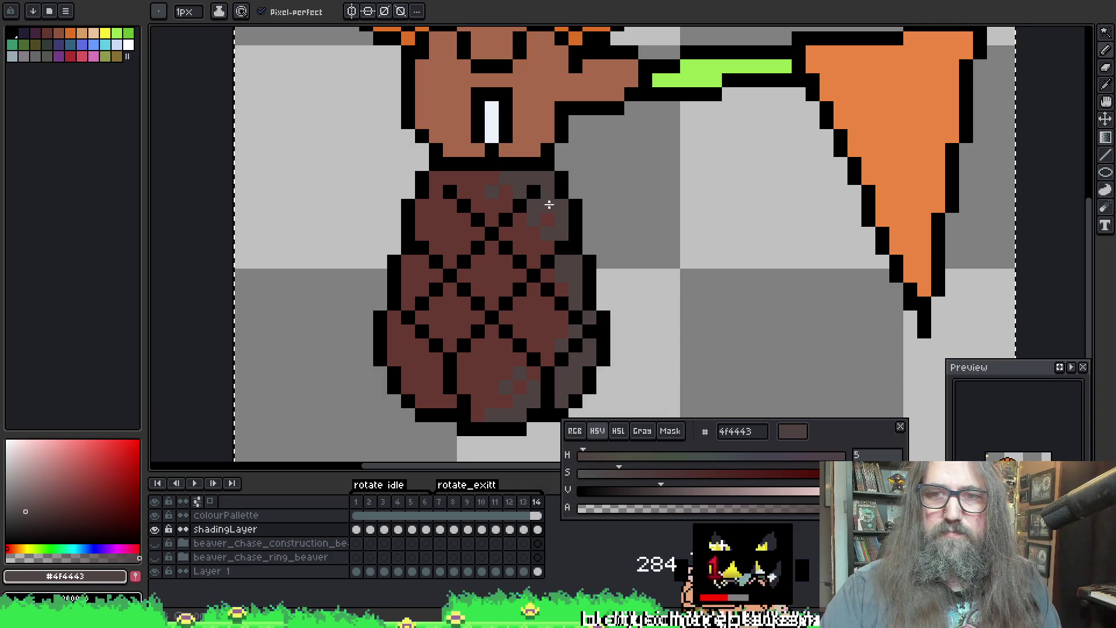
Step: On frame 14, eyedrop the body brown and grey-brown shading colours from the sprite
alt+click(530, 221)
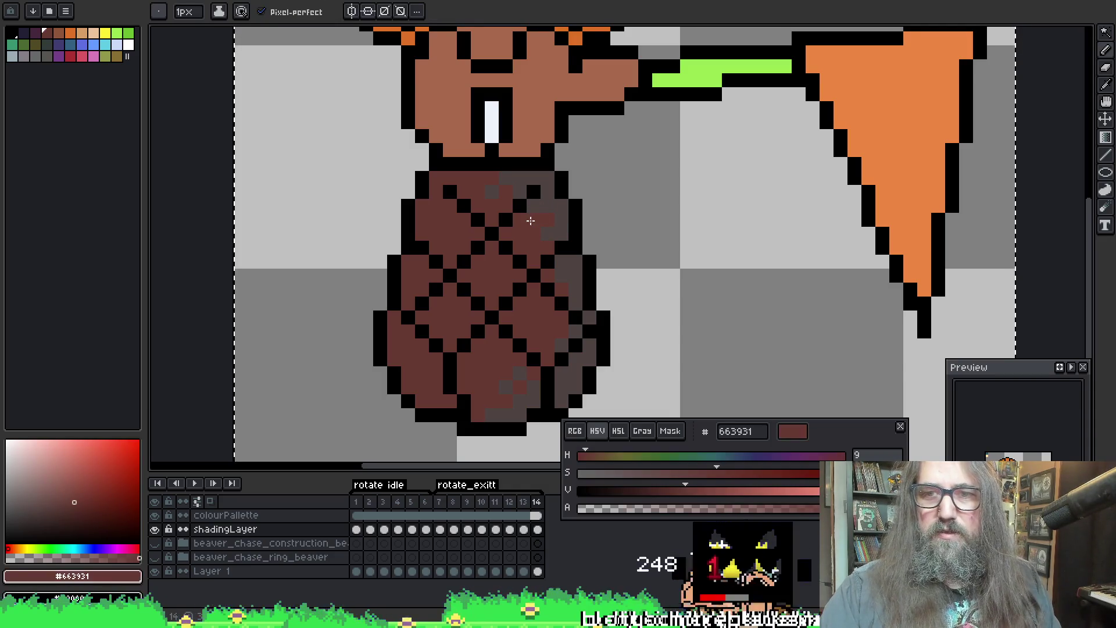
alt+click(543, 213)
key(Left)
key(Left)
key(Right)
key(Right)
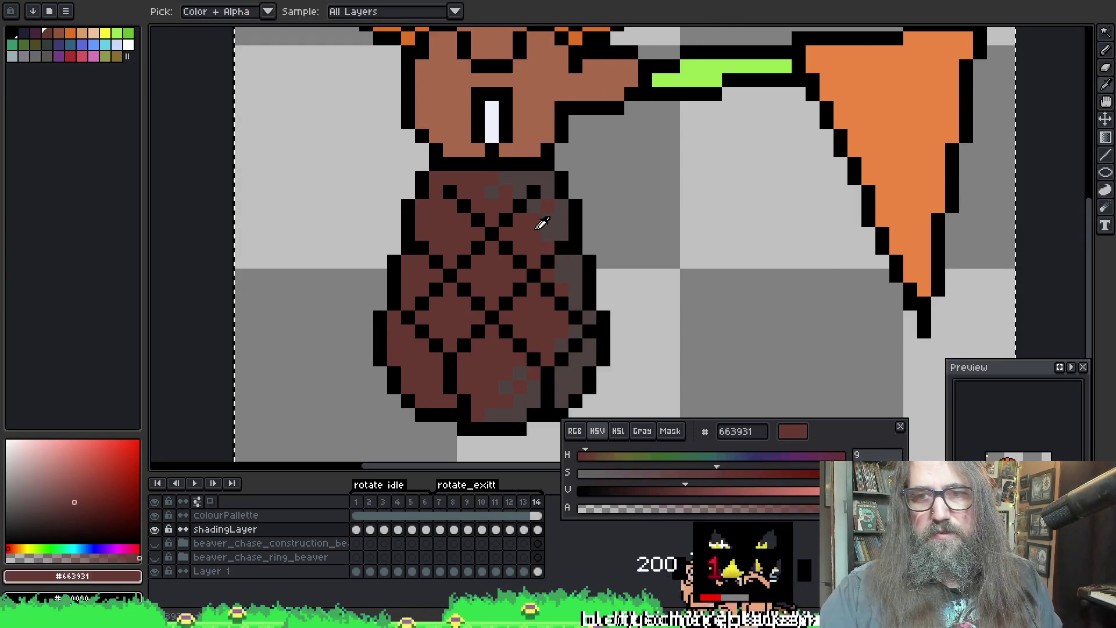
key(alt)
alt+click(548, 237)
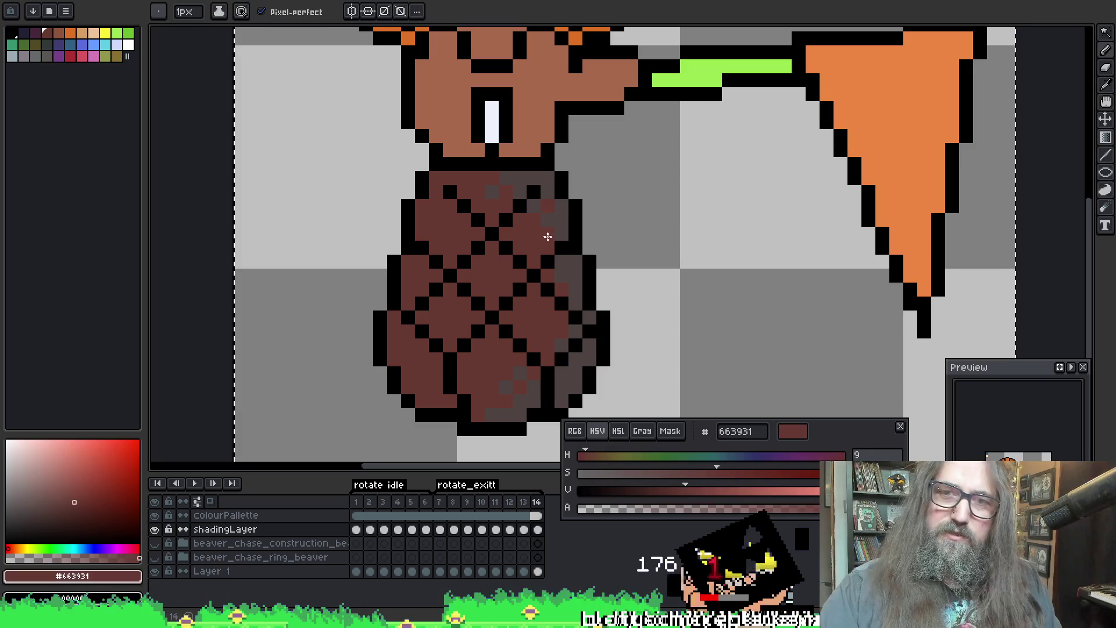
Step: Re-sample the #4f4443 shading colour while flicking between frames 13 and 14
key(Left)
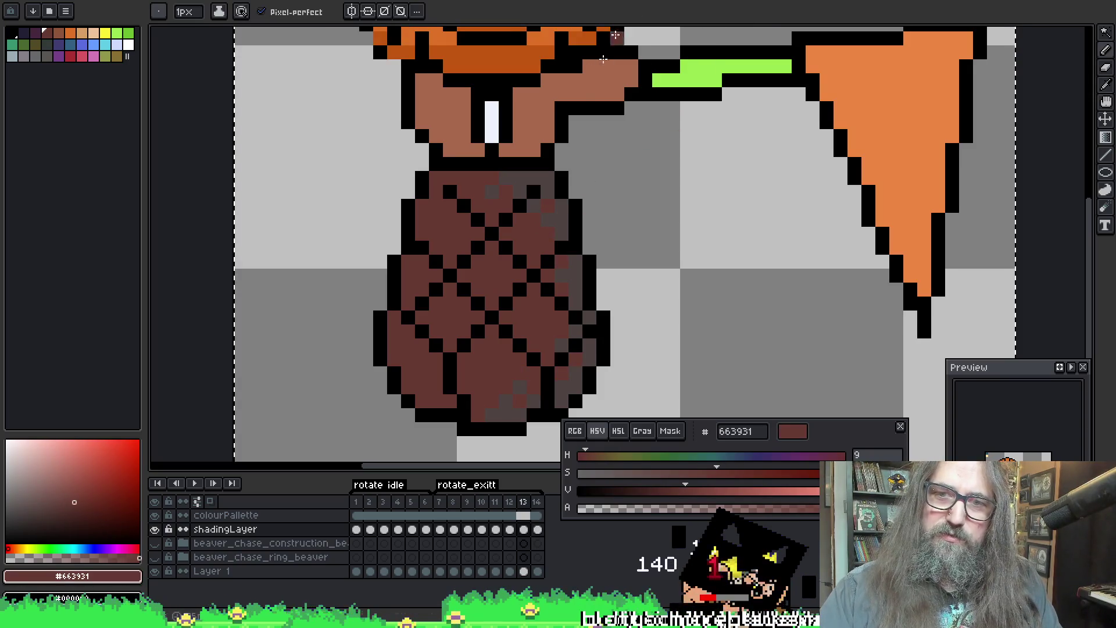
key(Right)
alt+click(572, 270)
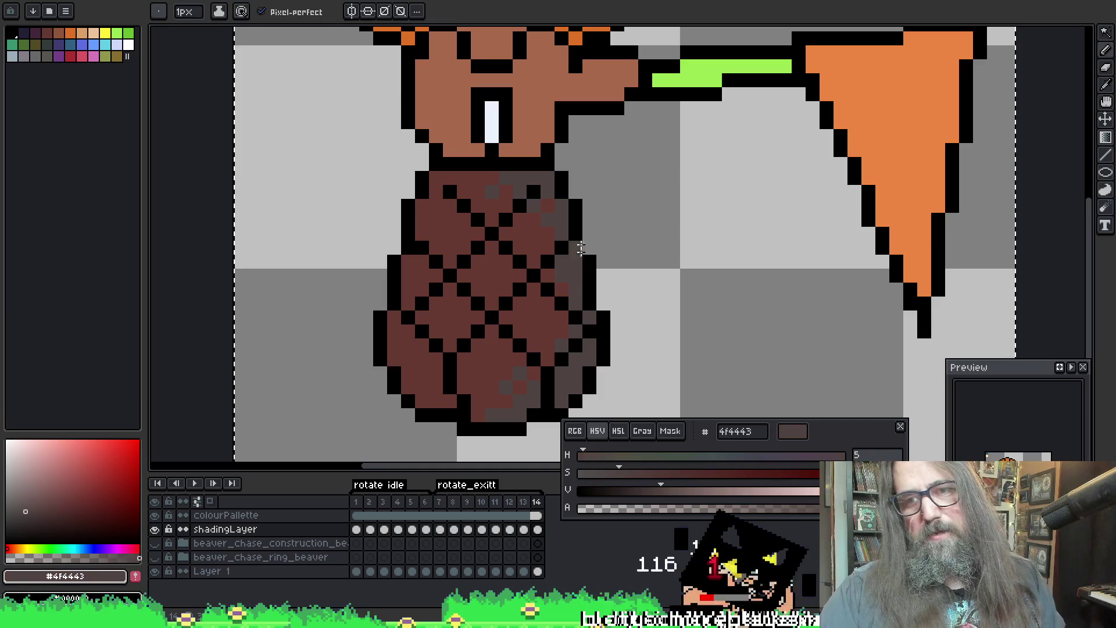
key(Left)
key(Left)
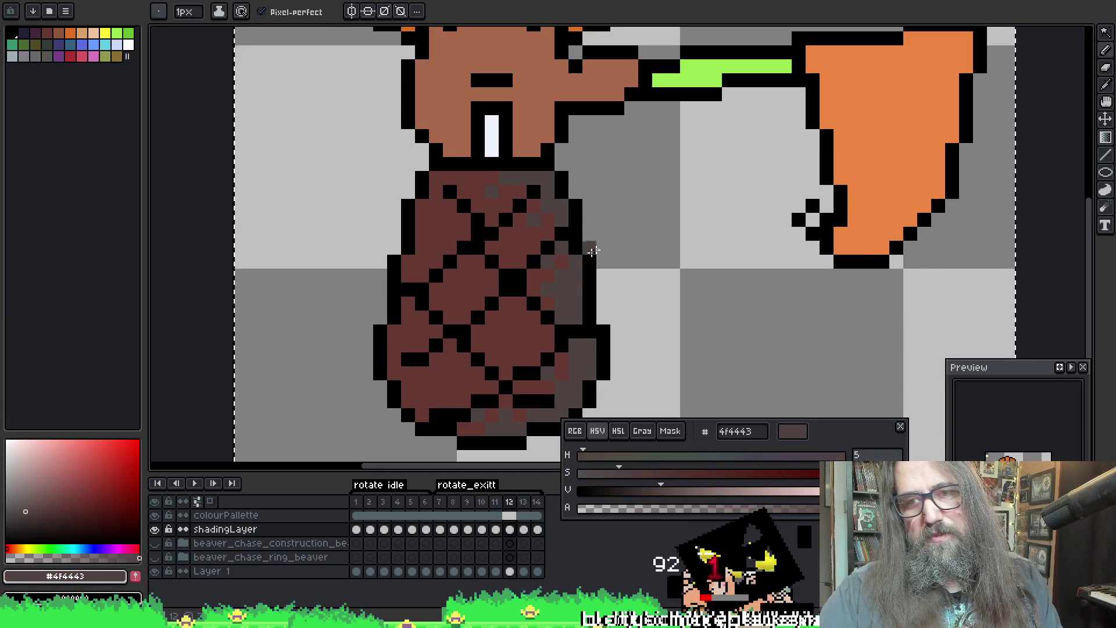
scroll(685, 79, down, 2)
Step: Play the rotation animation with the whole sprite centred in view, then stop playback
key(Return)
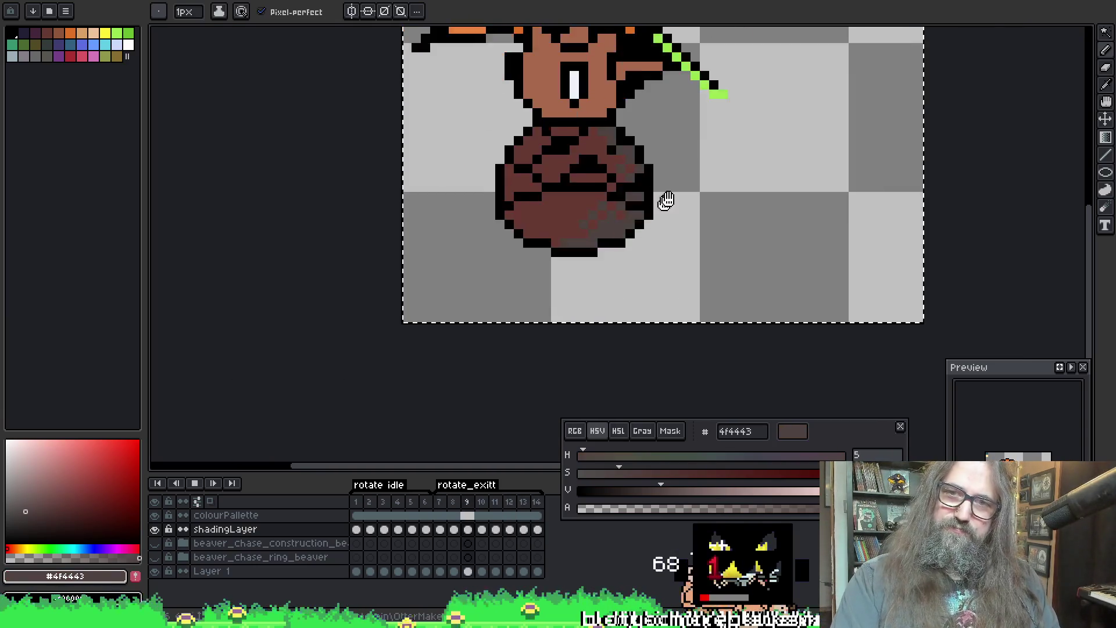
drag(666, 200, 599, 217)
scroll(558, 235, down, 1)
drag(498, 257, 483, 254)
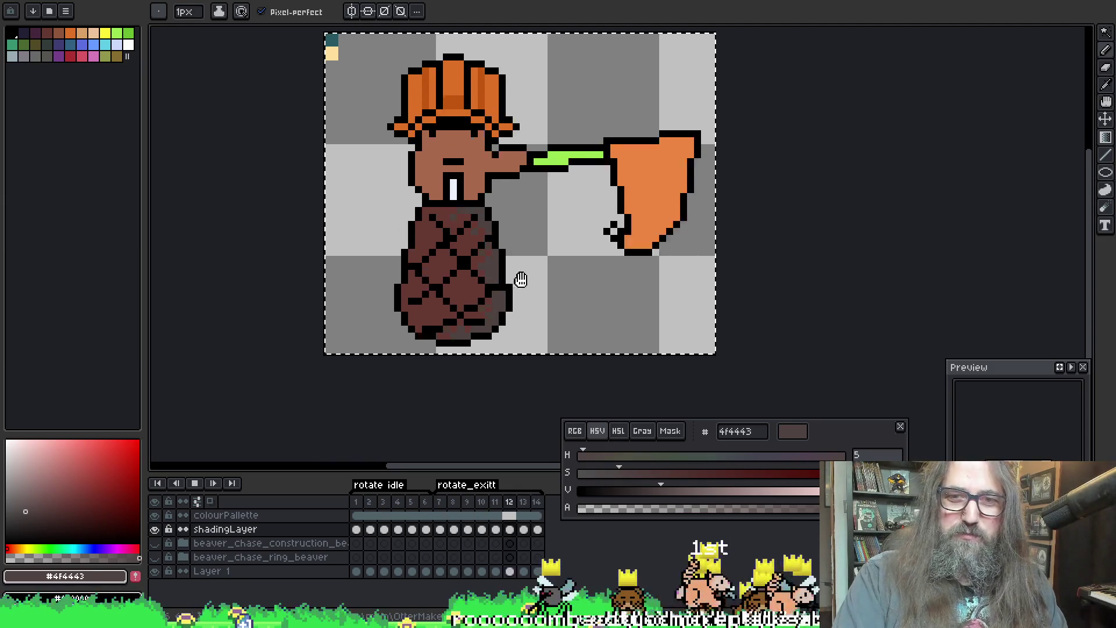
scroll(540, 291, up, 1)
key(Return)
Step: Sample black from the outline, return to the pencil and save the sprite
right_click(539, 264)
key(Escape)
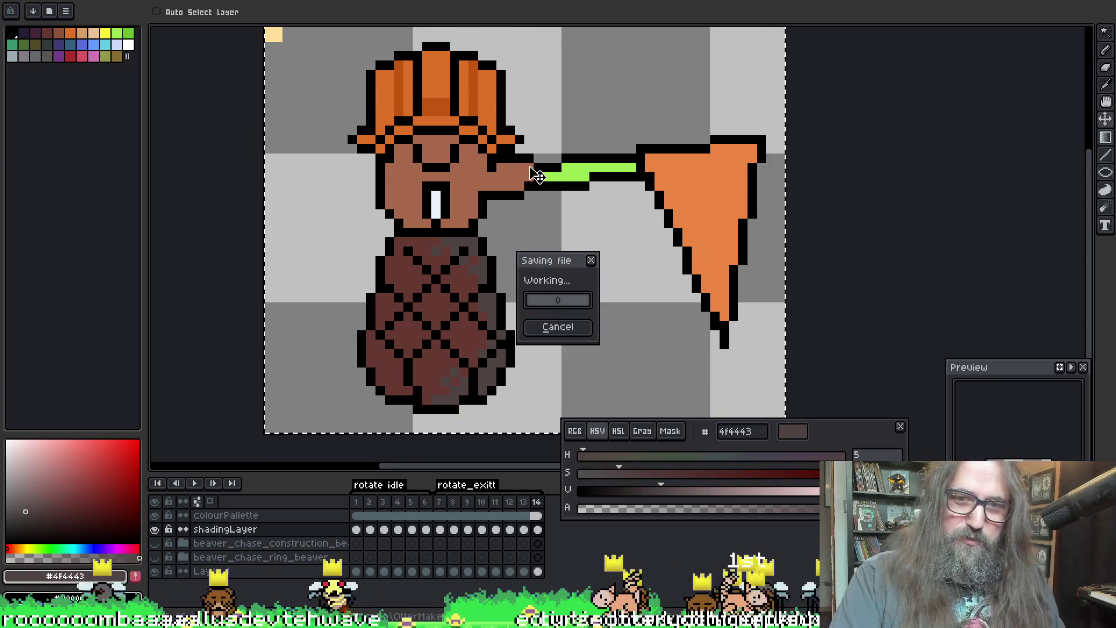
right_click(531, 246)
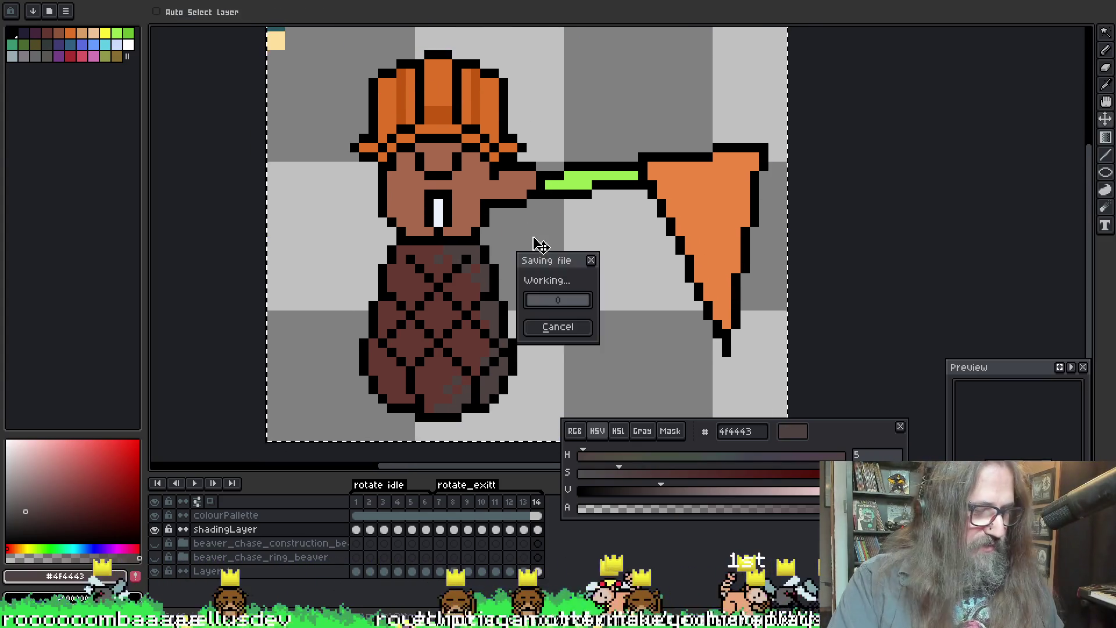
key(Escape)
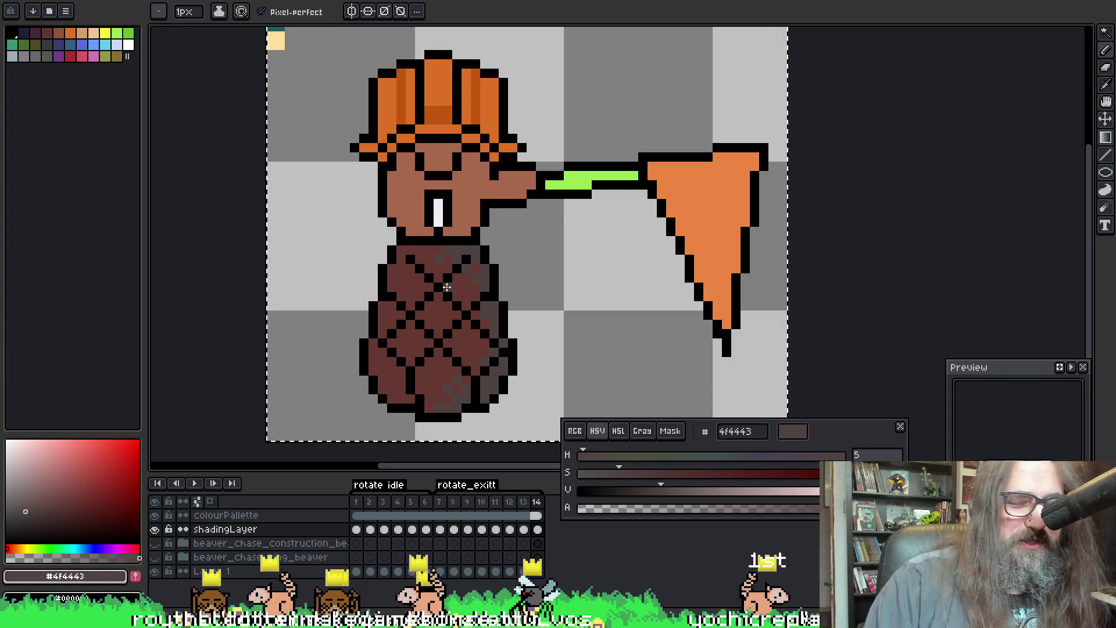
key(i)
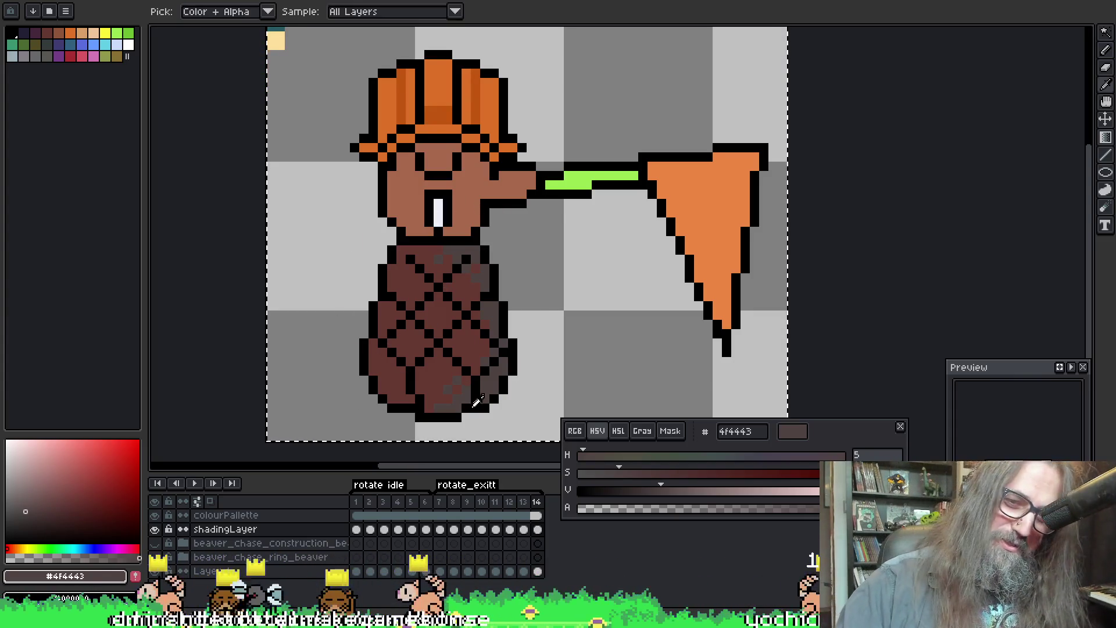
click(454, 407)
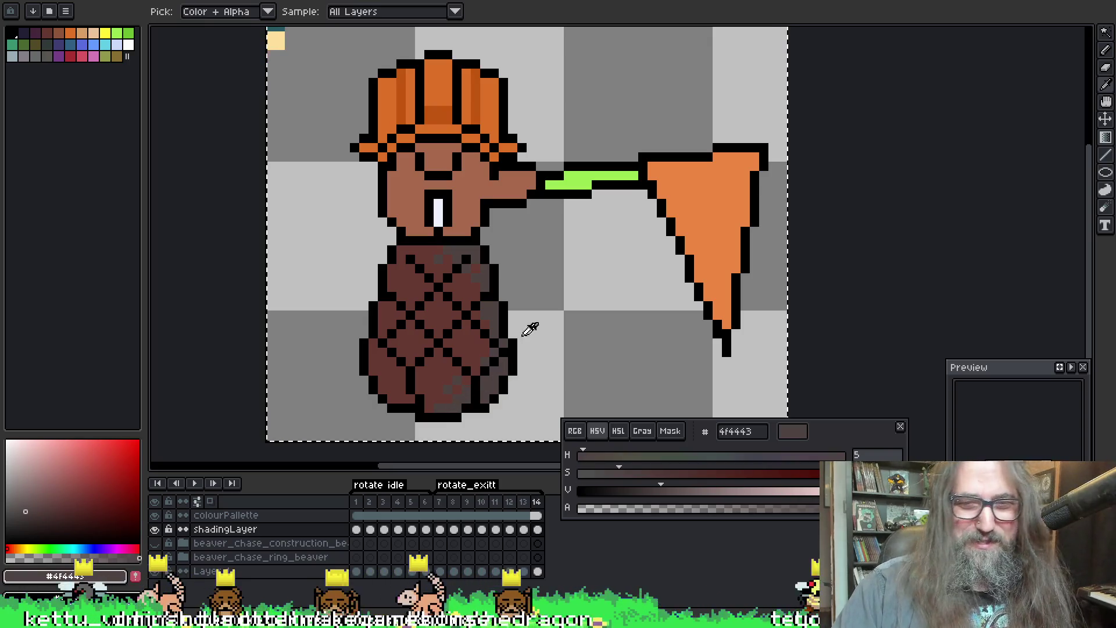
key(b)
key(ctrl+s)
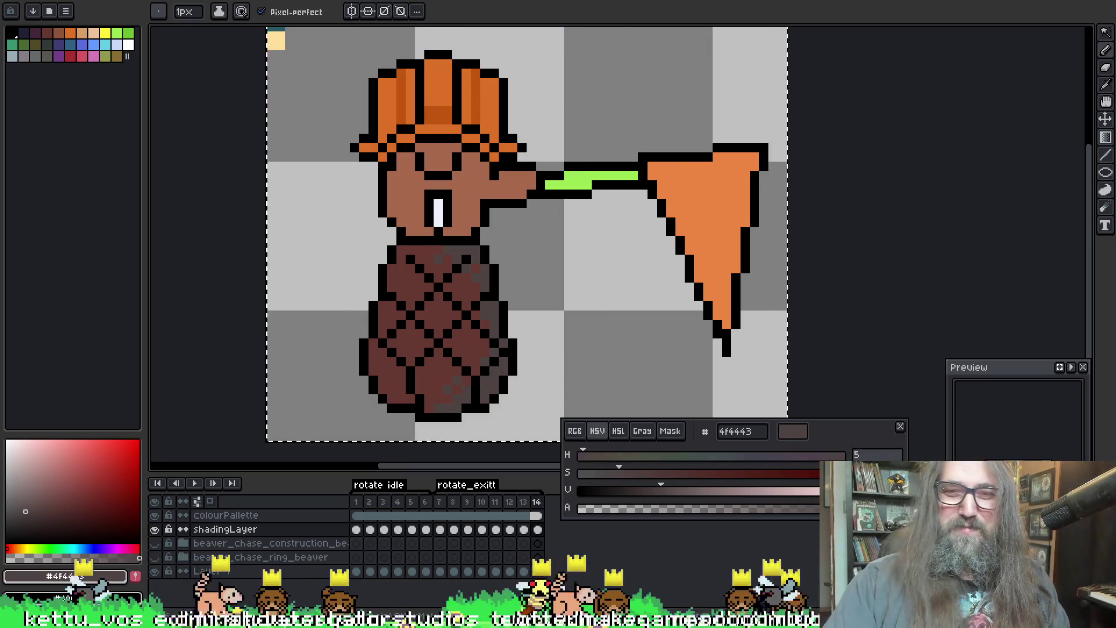
Step: Replay the rotation animation and jump to frame 1 in the timeline
key(alt)
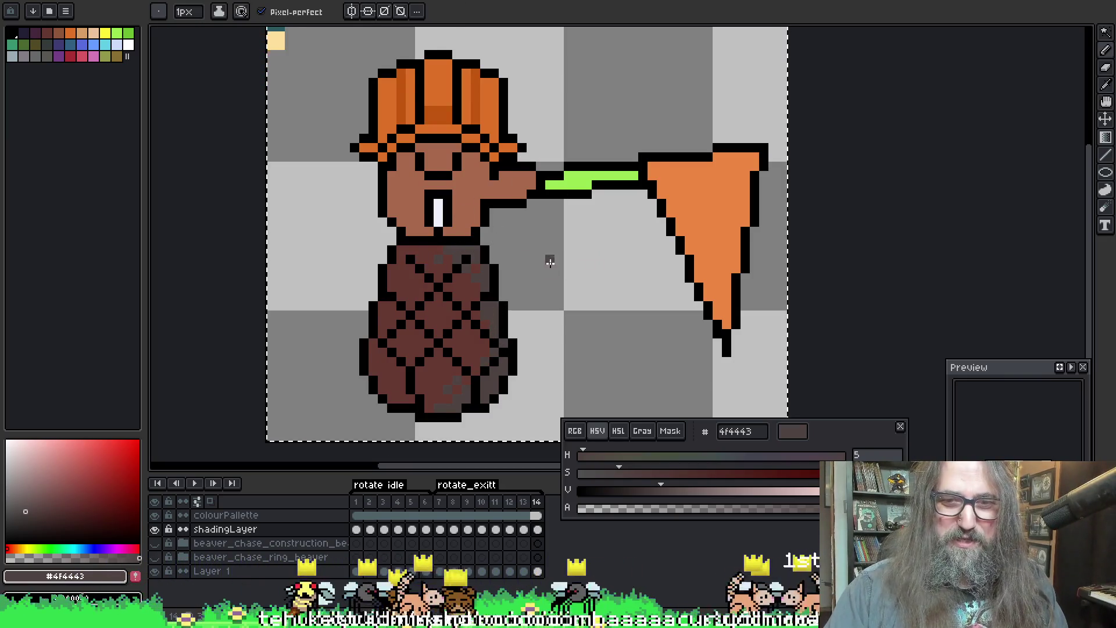
key(Return)
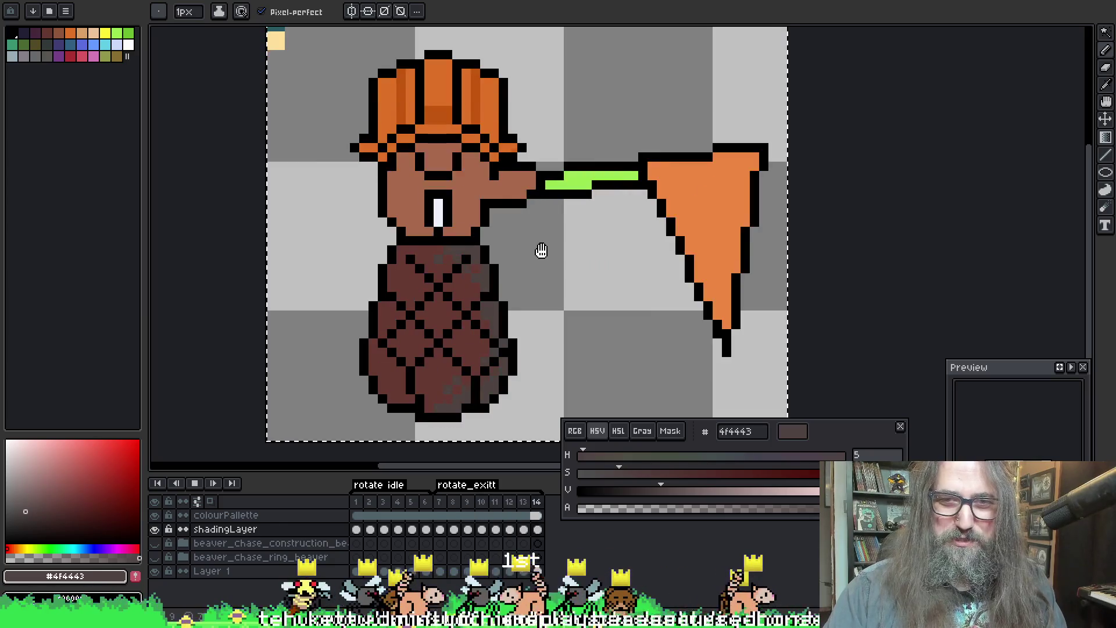
click(357, 504)
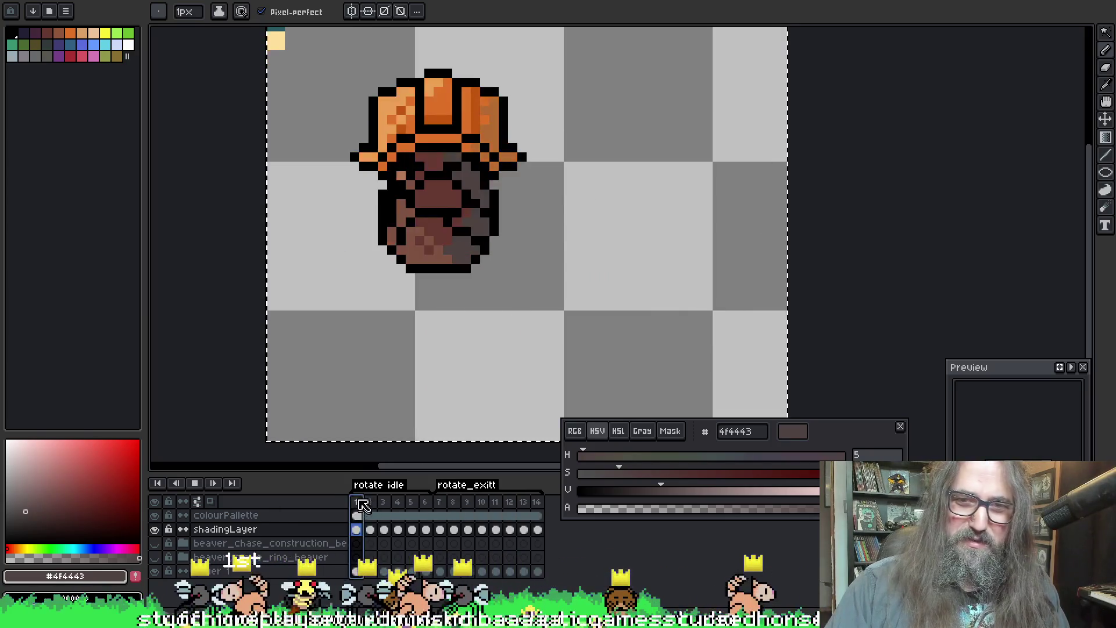
Step: Stop playback, take up brown 7e5341 and shade the back-view head and body on frames 3 and 4
key(Return)
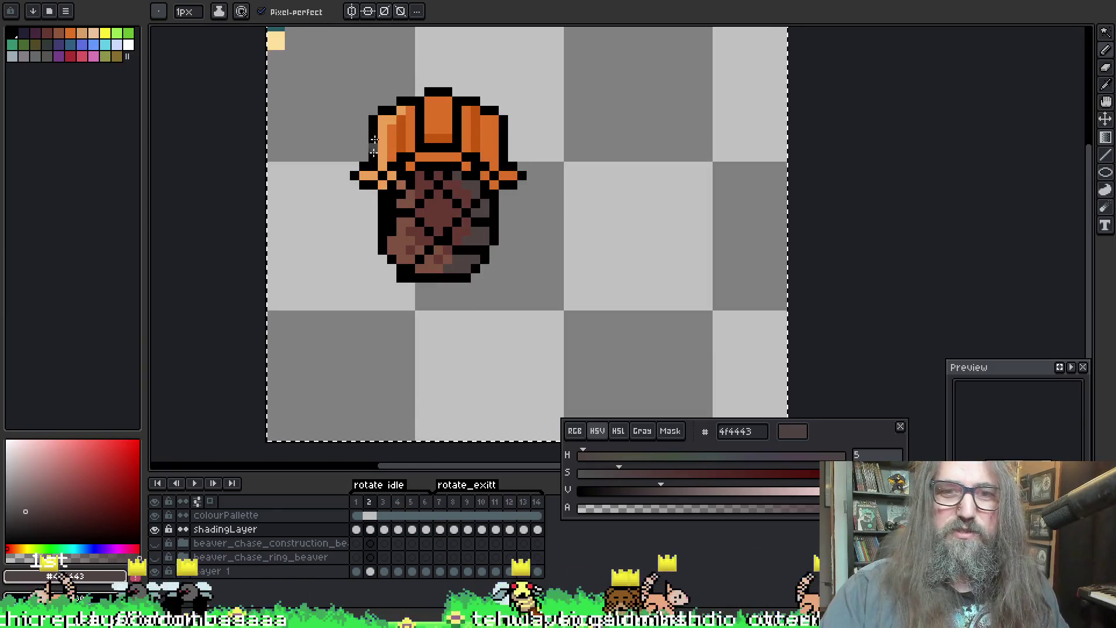
alt+click(410, 227)
key(Right)
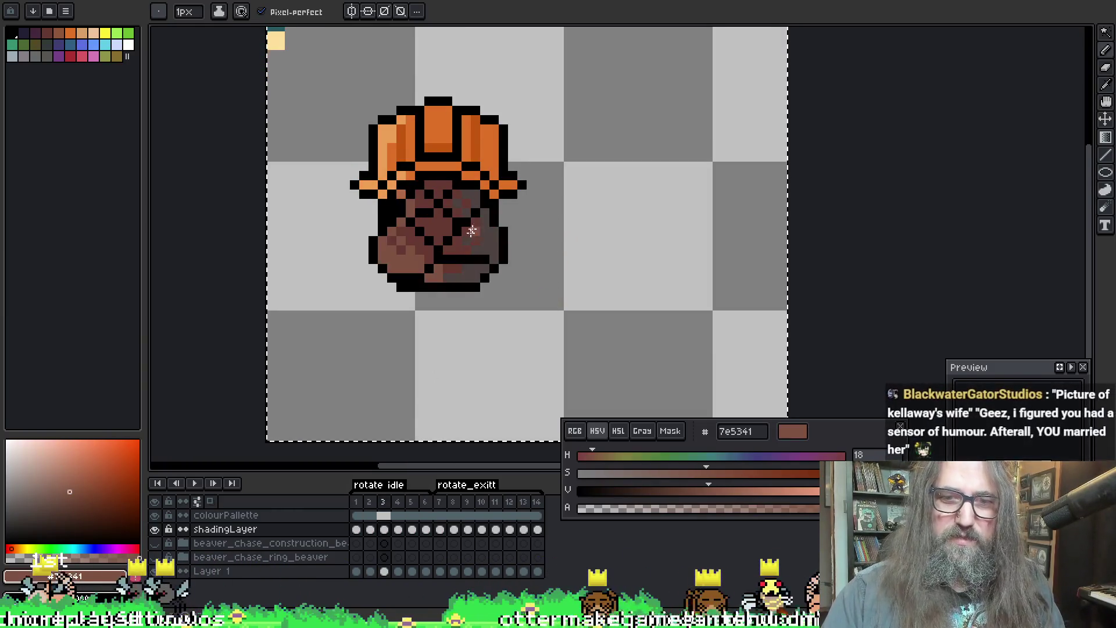
key(Right)
key(Left)
key(Right)
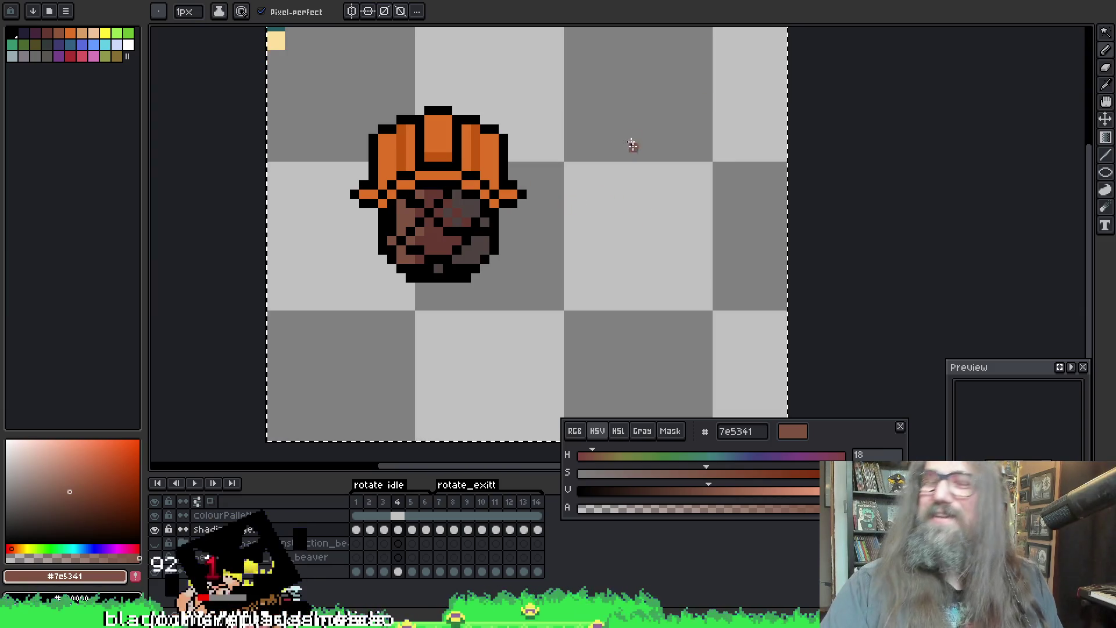
drag(511, 149, 436, 218)
key(i)
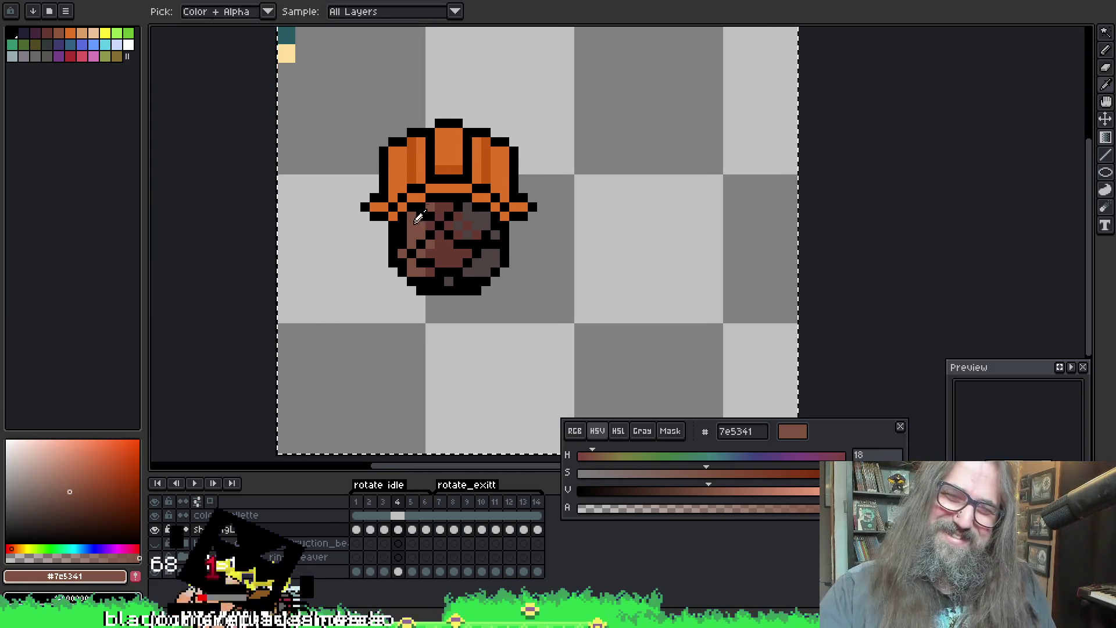
Step: Pencil brown shading onto the beaver's head and body in frames 5 and 6, then save the sprite
key(b)
key(Right)
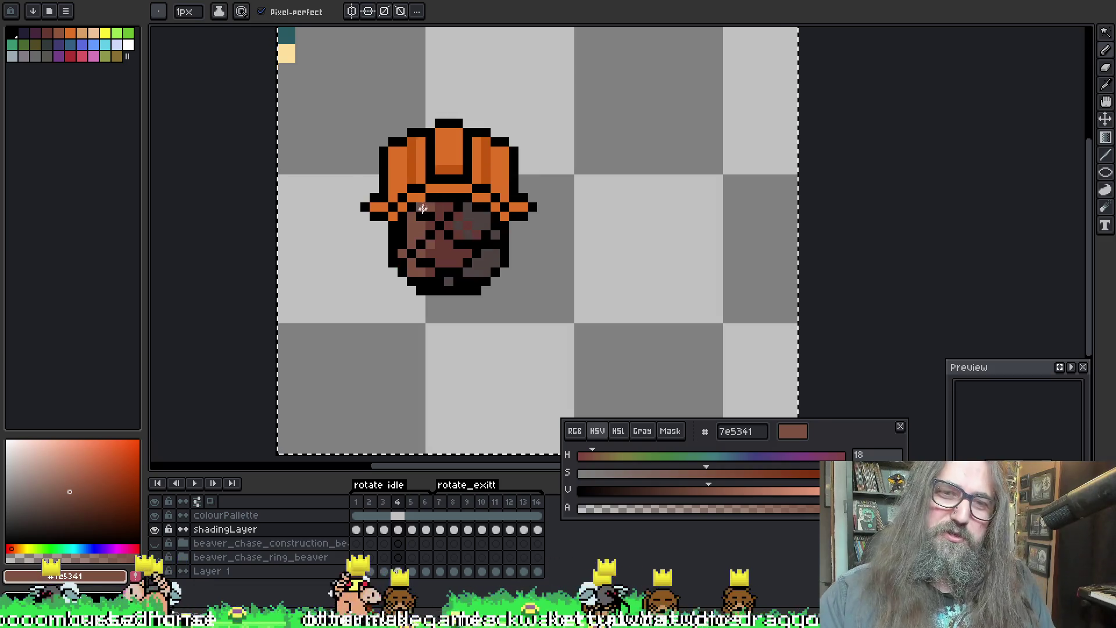
key(period)
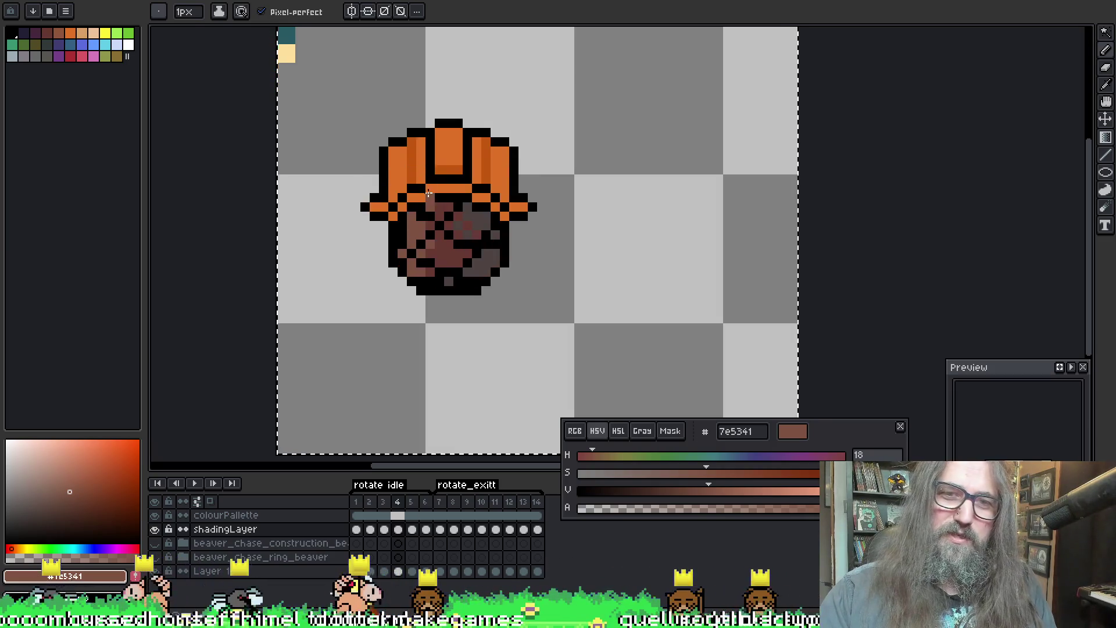
key(comma)
key(period)
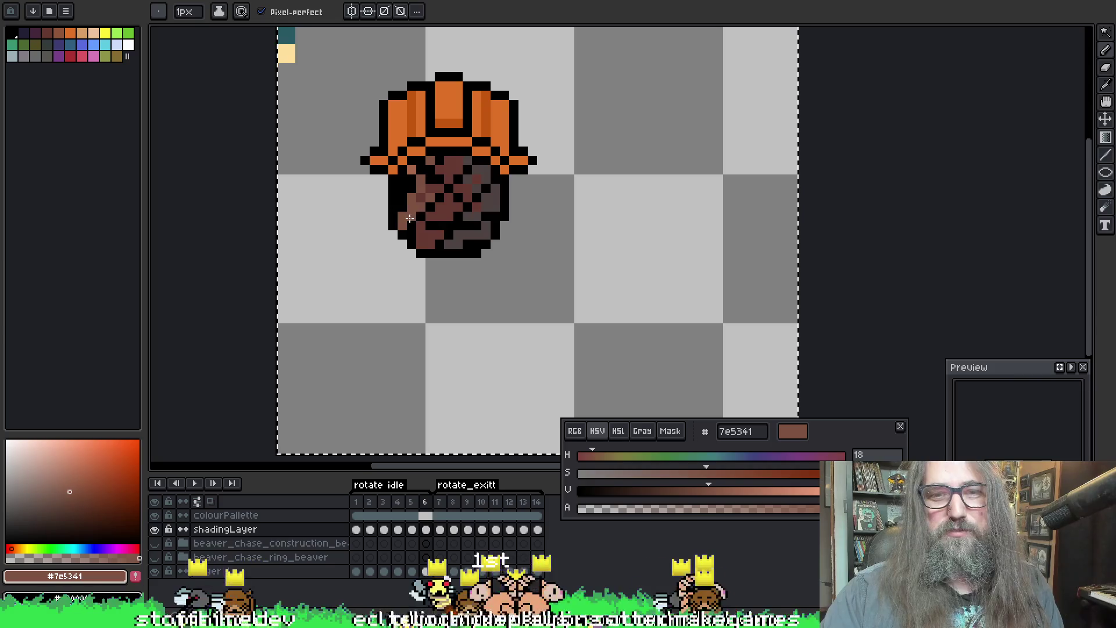
drag(510, 153, 523, 162)
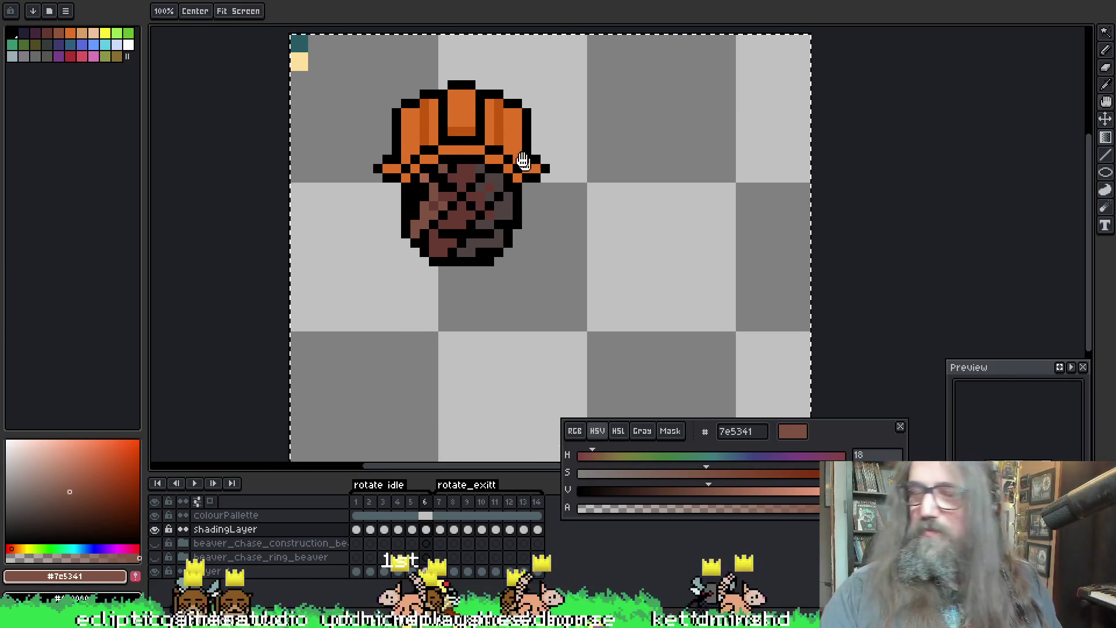
key(ctrl+s)
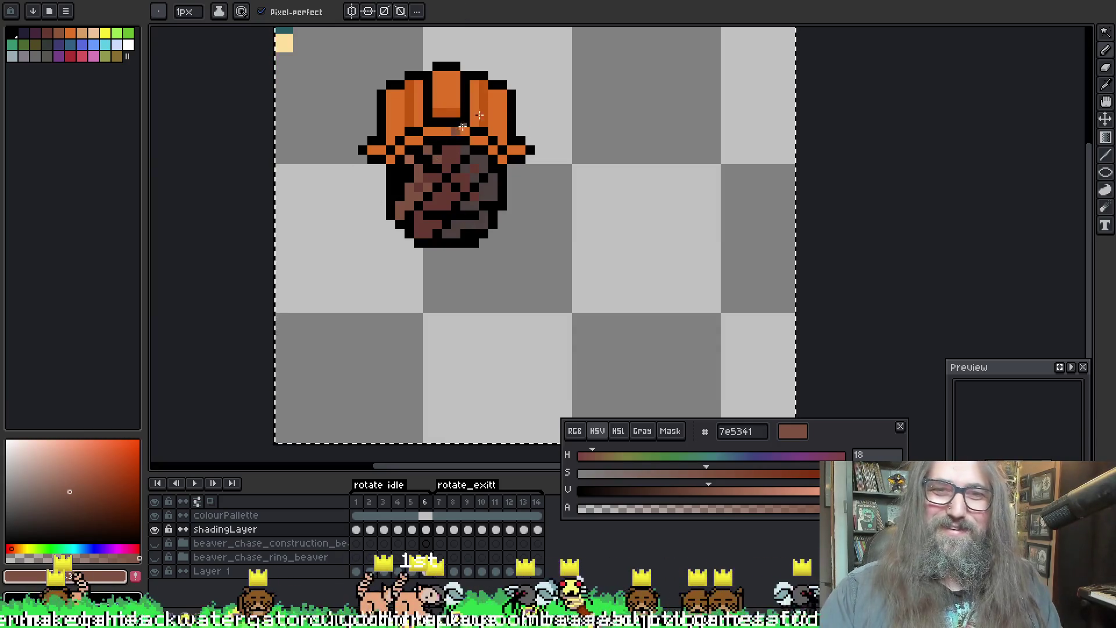
Step: Shade the head on frame 7 with the lighter brown, flipping back to frame 6 to compare
key(Right)
key(Left)
key(Right)
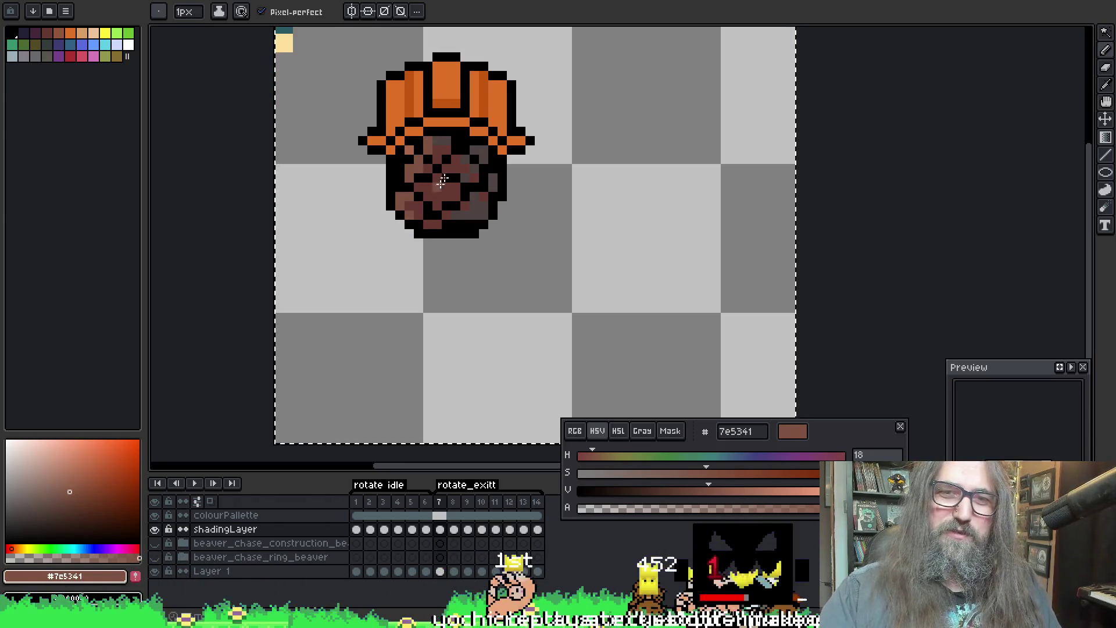
key(Left)
Step: Touch up frame 7's head shading, sampling dark brown #663931 and light brown #7e5341 from the sprite
key(Right)
key(Right)
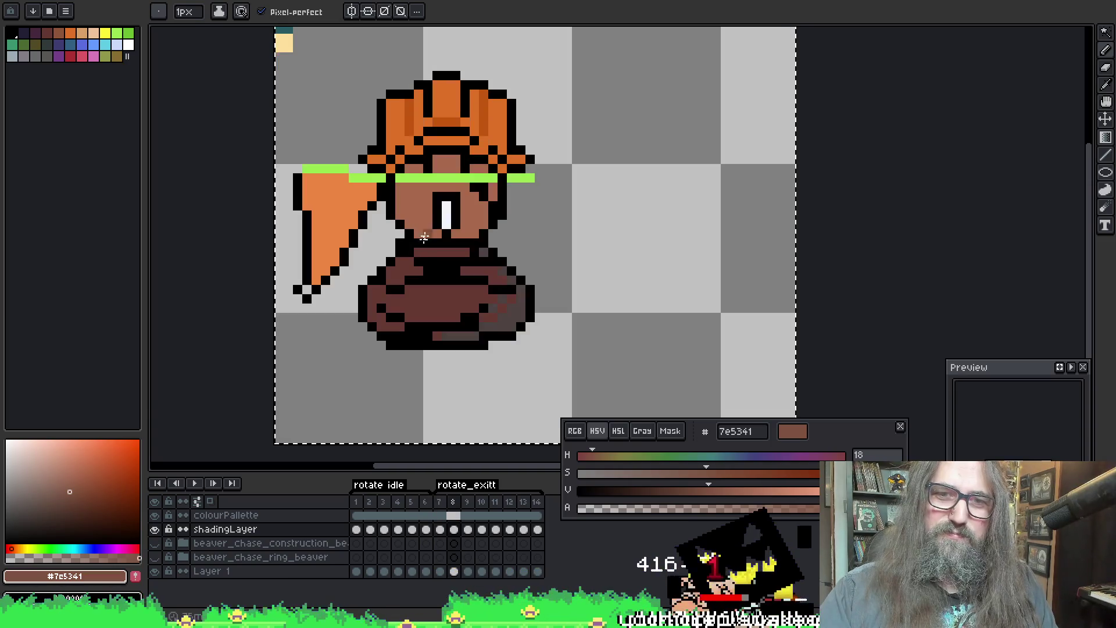
key(Left)
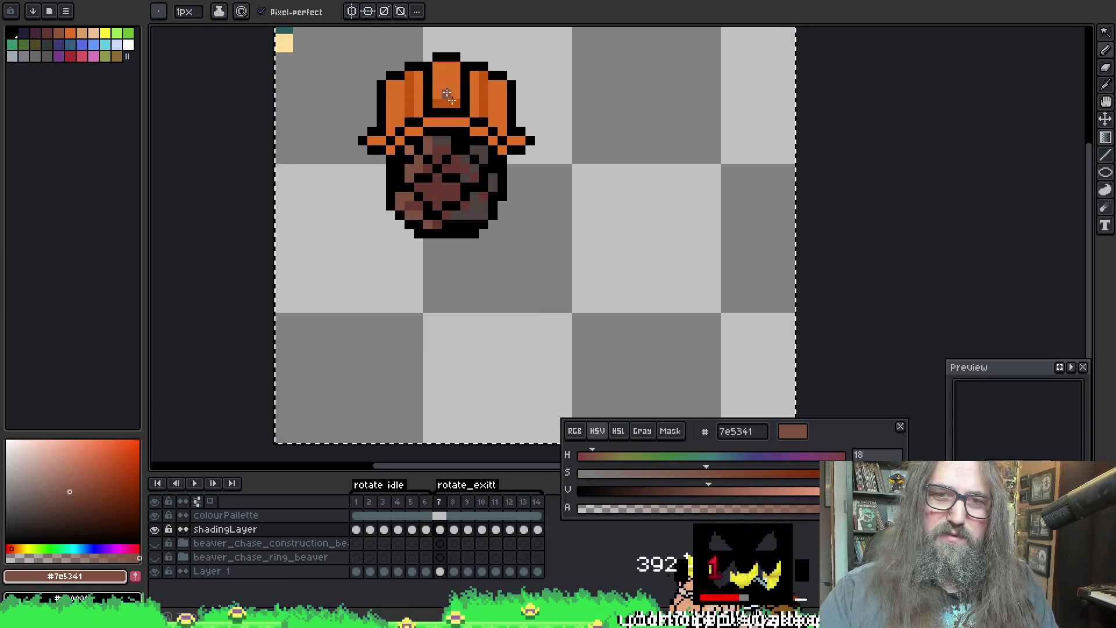
key(v)
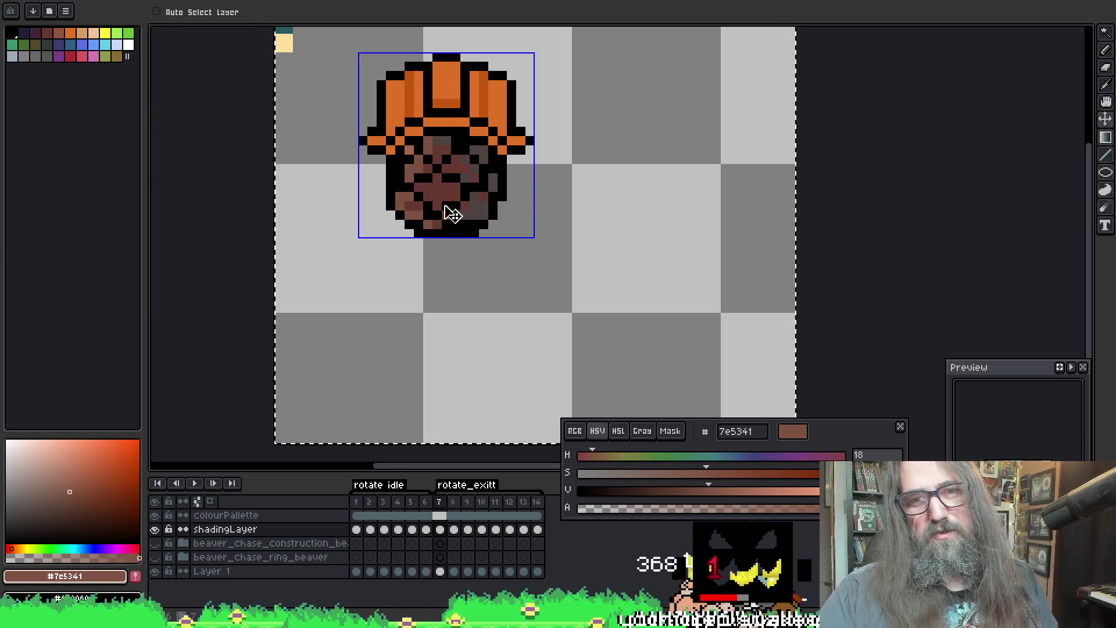
key(b)
alt+click(417, 207)
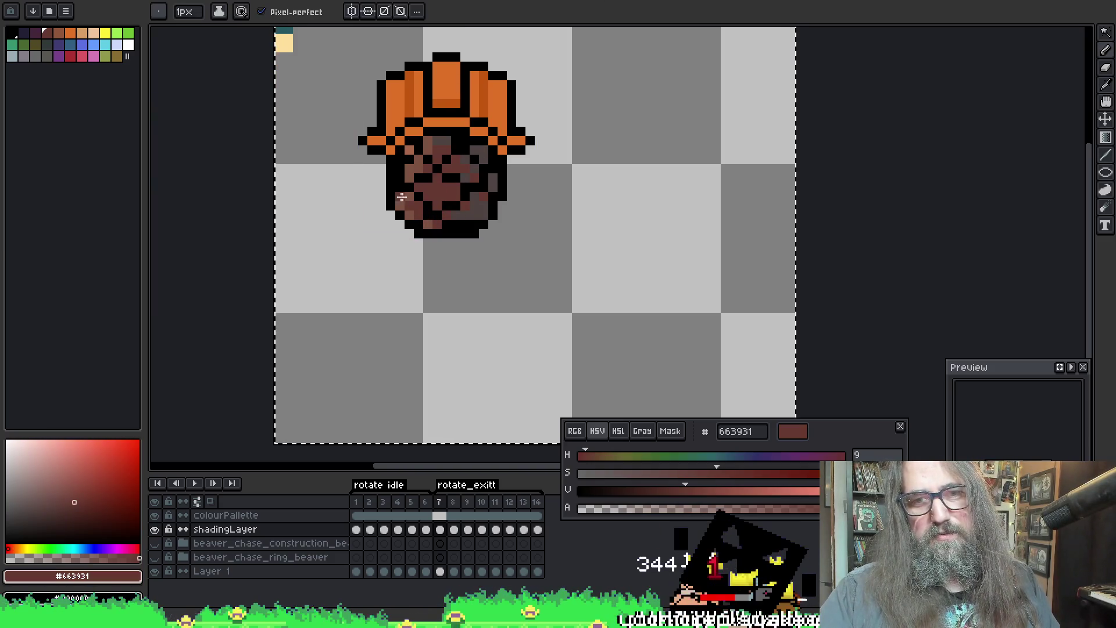
alt+click(418, 213)
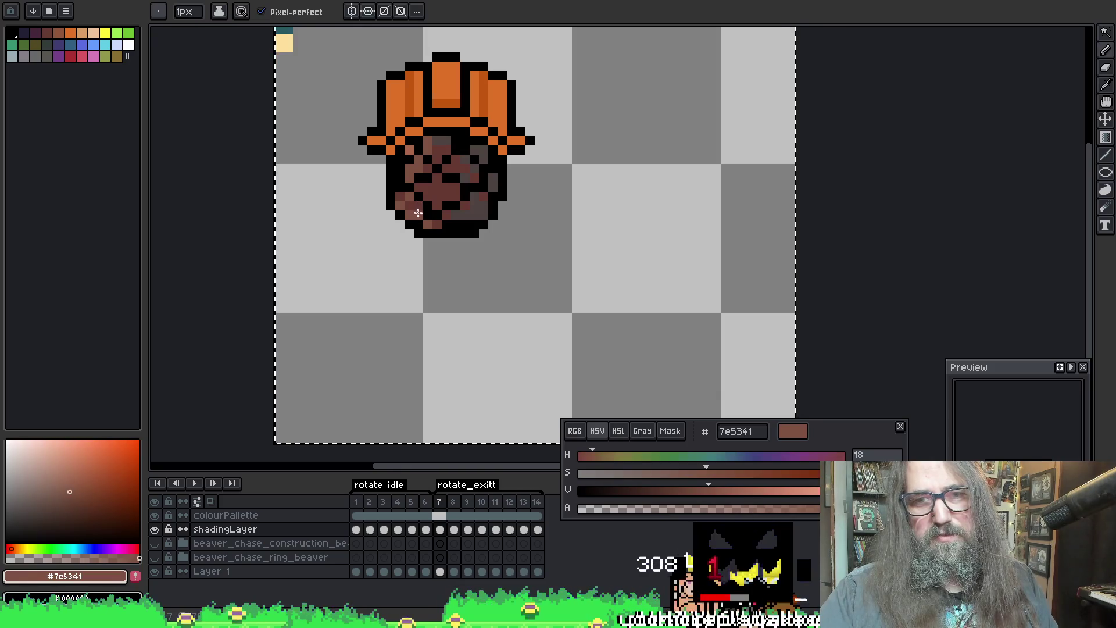
key(ctrl)
alt+click(420, 204)
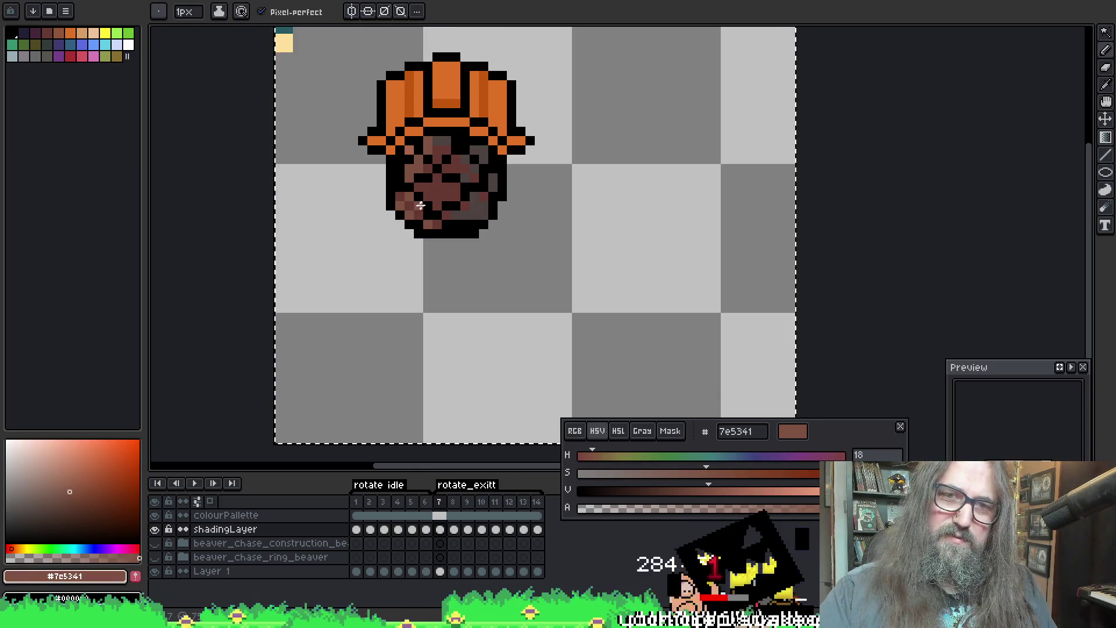
alt+click(417, 213)
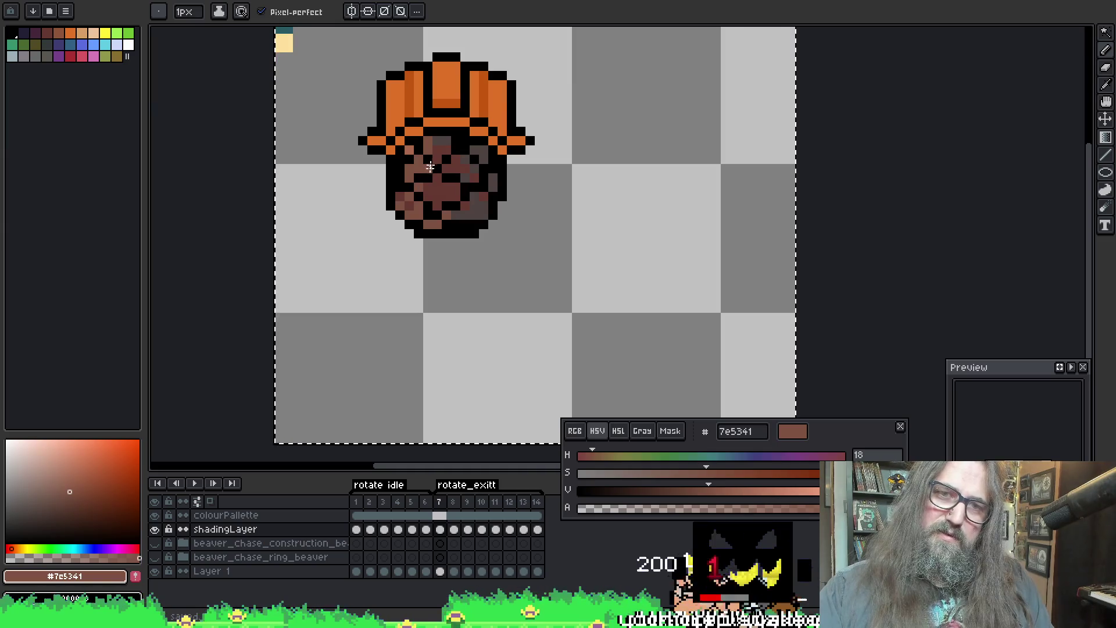
key(ctrl)
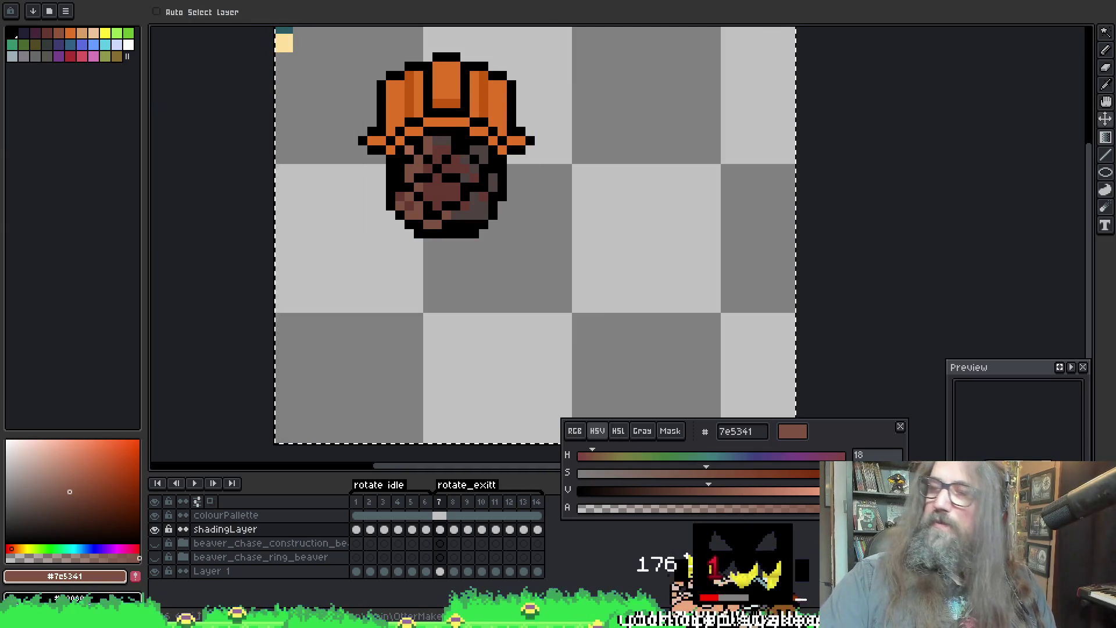
Step: Flip through neighbouring frames to check frame 7's shading, then jump back to frame 1
key(ctrl+Left)
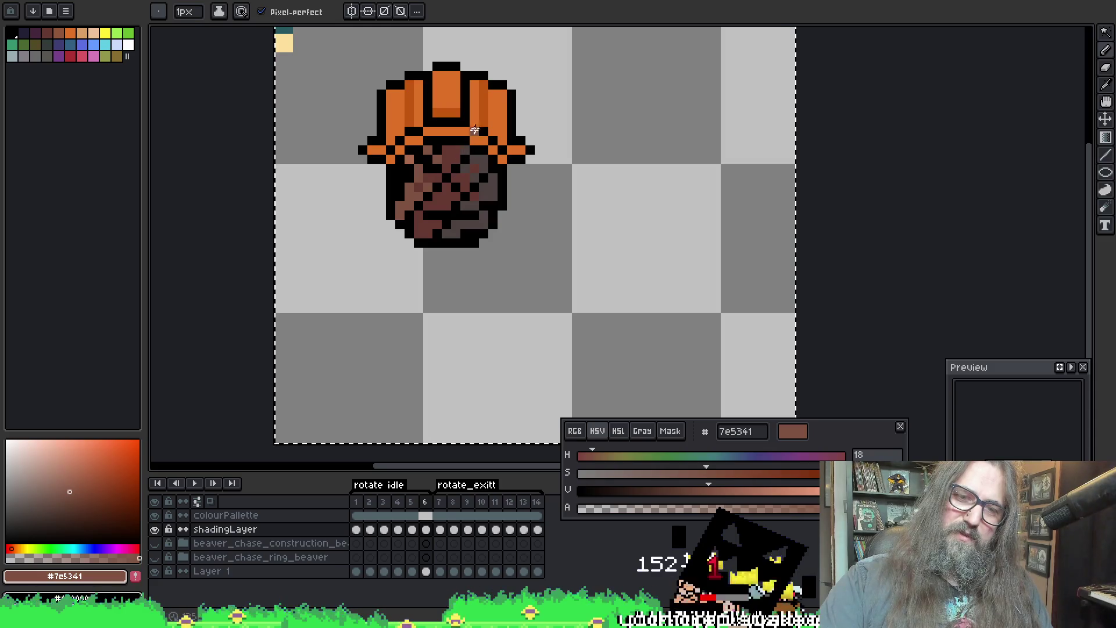
key(Right)
key(Left)
key(Right)
key(Right)
key(Right)
key(Left)
key(Left)
key(Left)
key(Right)
key(Left)
key(Right)
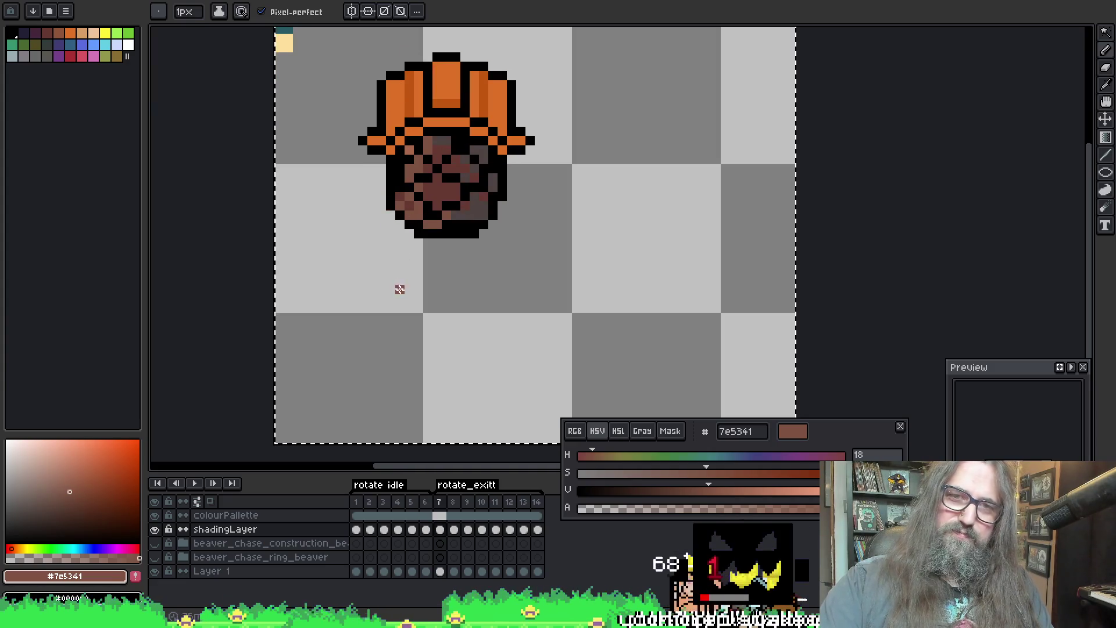
click(357, 530)
Step: Play the rotation animation to review the head shading
key(Return)
scroll(528, 315, down, 2)
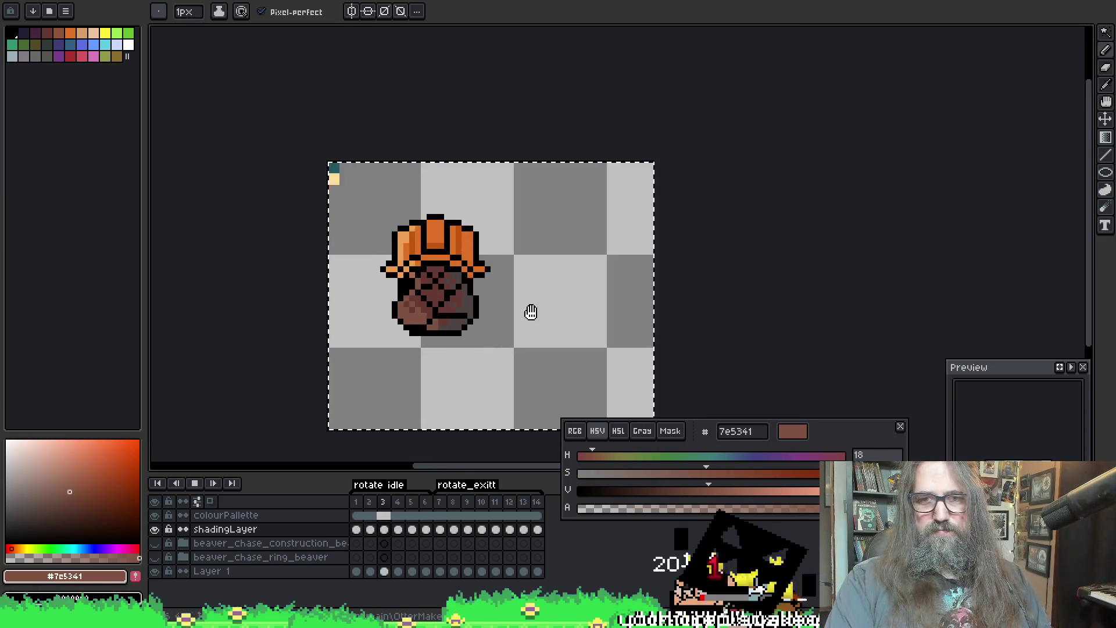
scroll(528, 313, down, 2)
scroll(530, 317, up, 1)
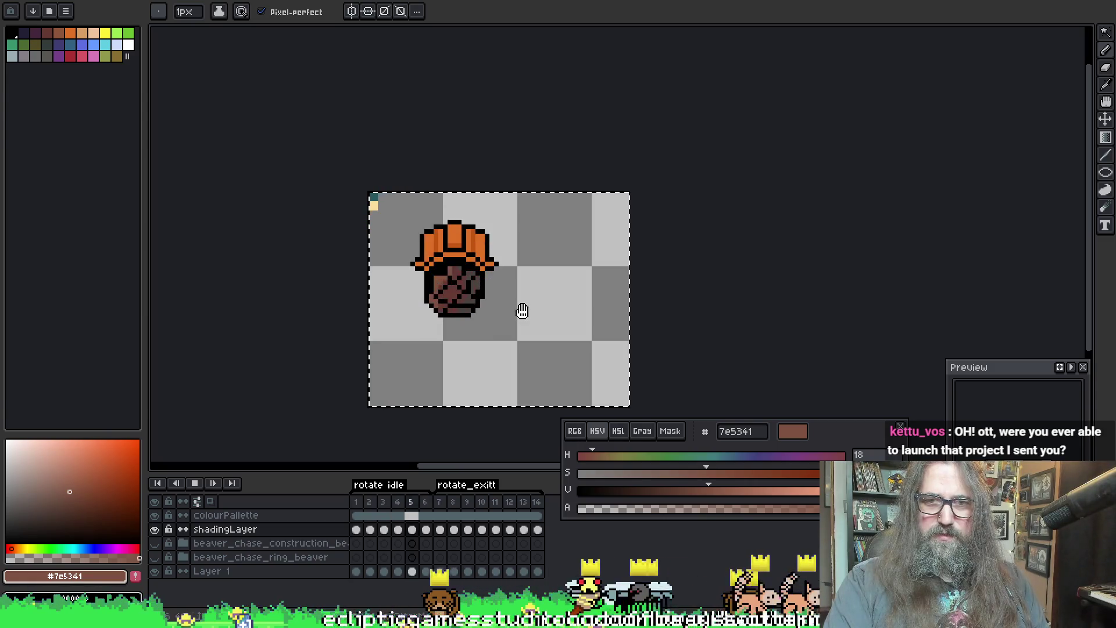
scroll(522, 312, up, 1)
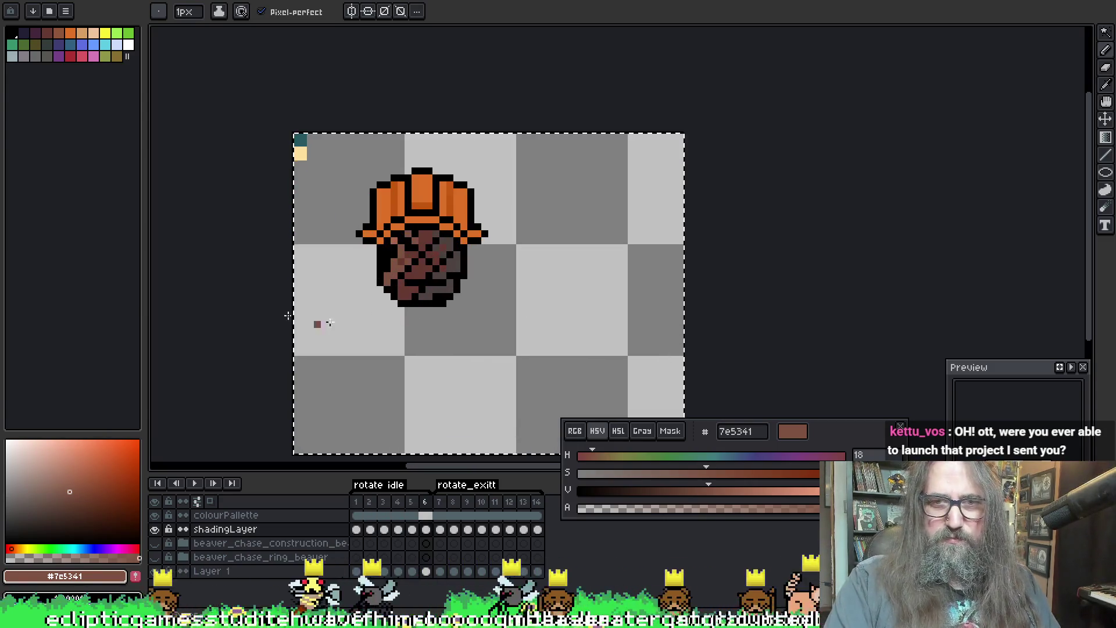
scroll(374, 279, up, 2)
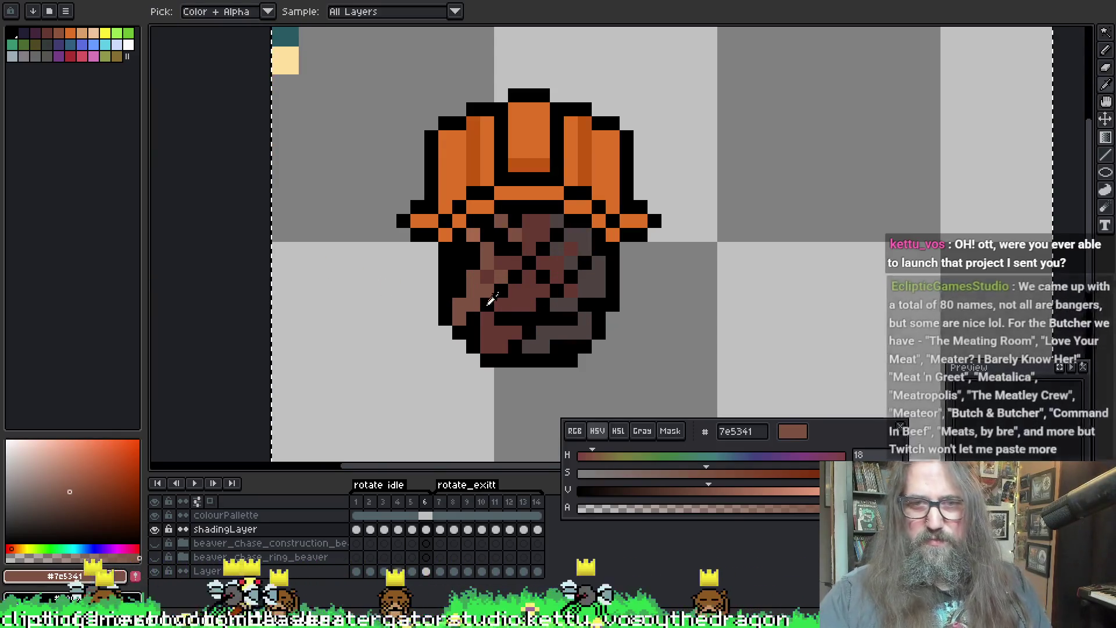
Step: Sample the darker shadow brown #663931 from the beaver's face as the drawing colour
alt+click(490, 299)
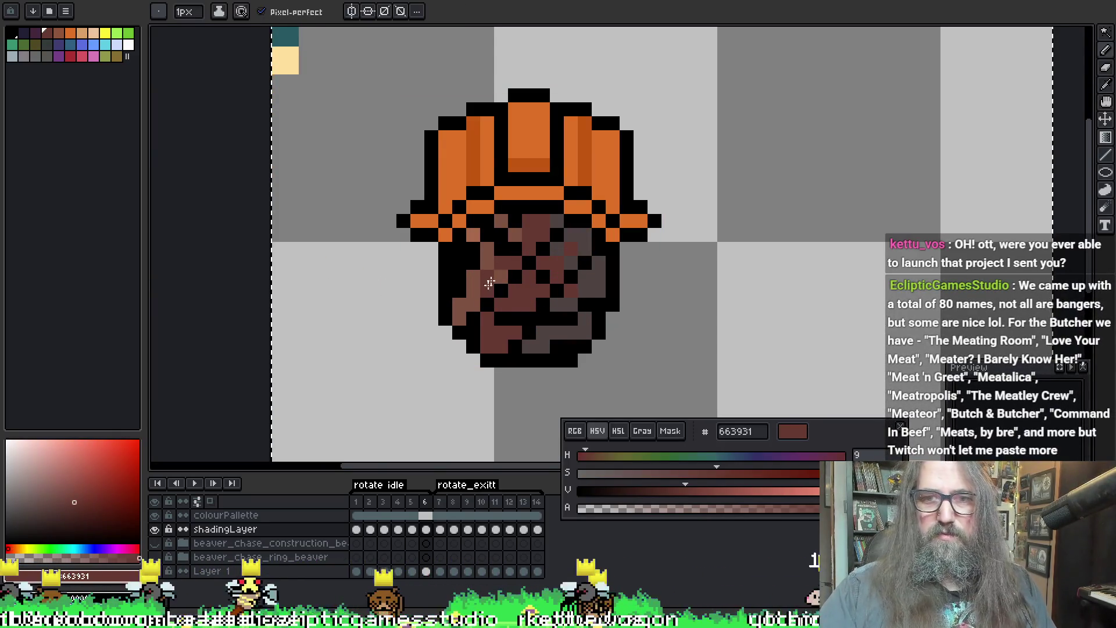
right_click(511, 236)
key(Escape)
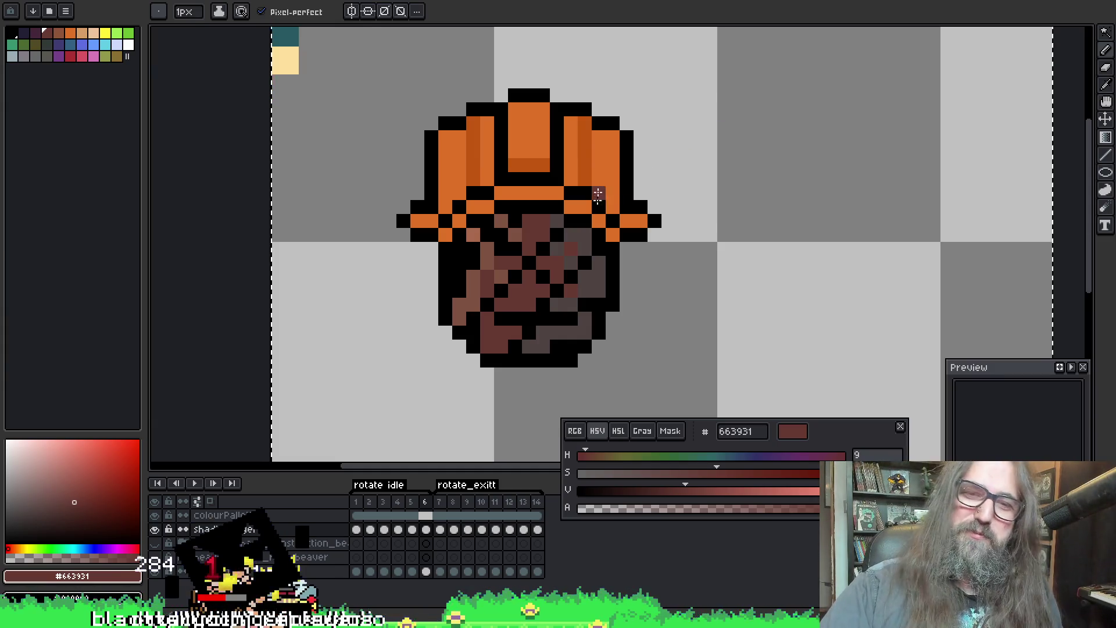
Step: Recolour face pixels on the next frame with light brown #7e5341, playing the rotation to check, then retake #663931
alt+click(470, 280)
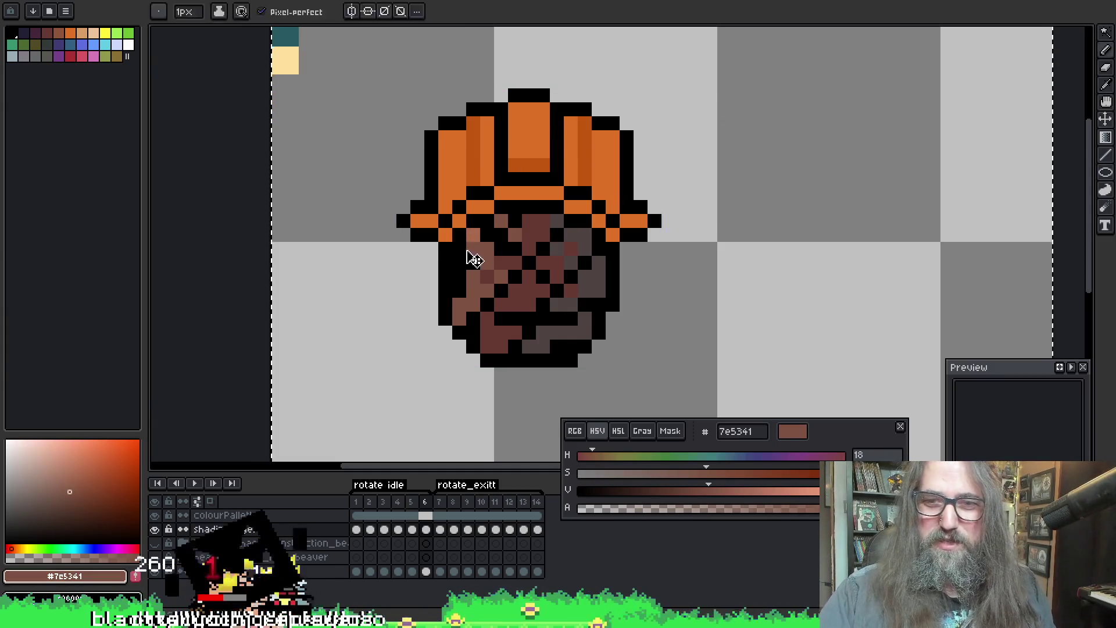
key(Right)
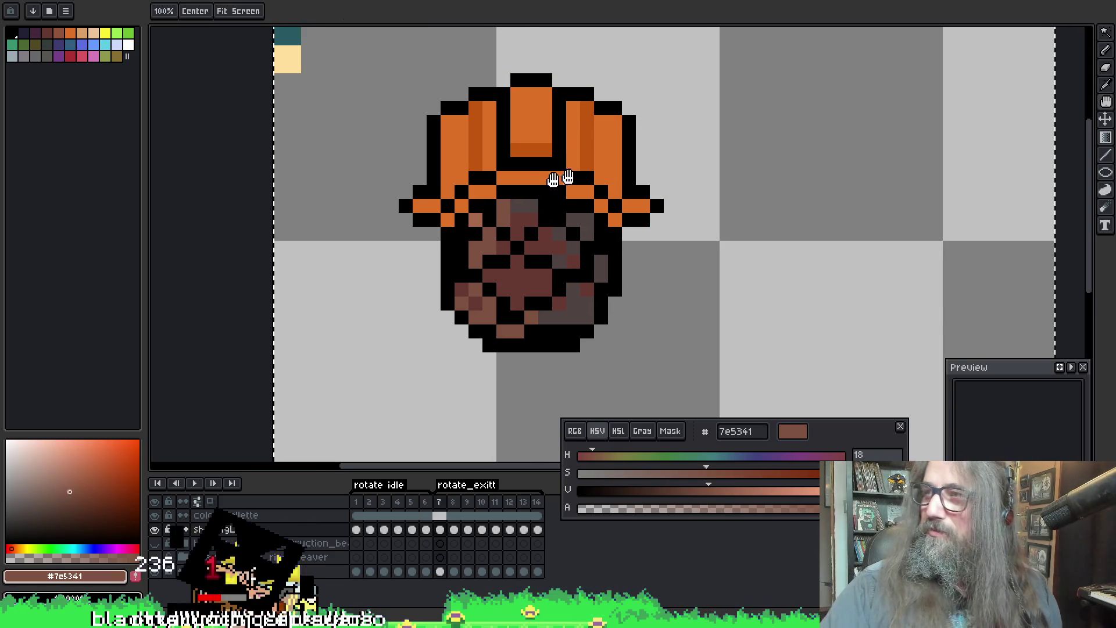
drag(561, 179, 604, 164)
drag(665, 181, 628, 194)
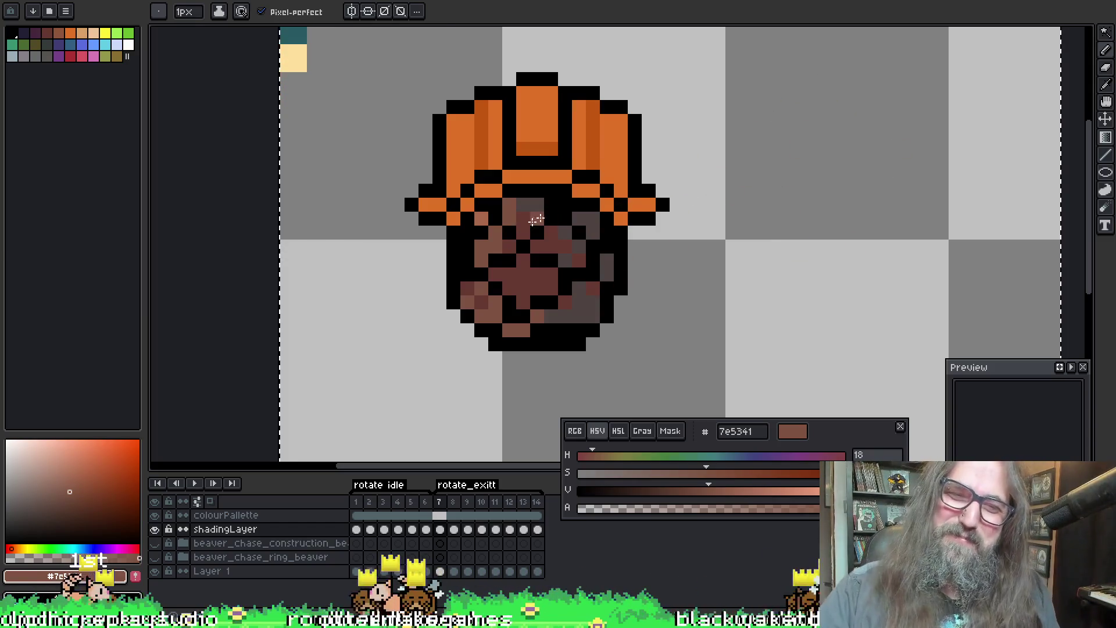
alt+click(498, 231)
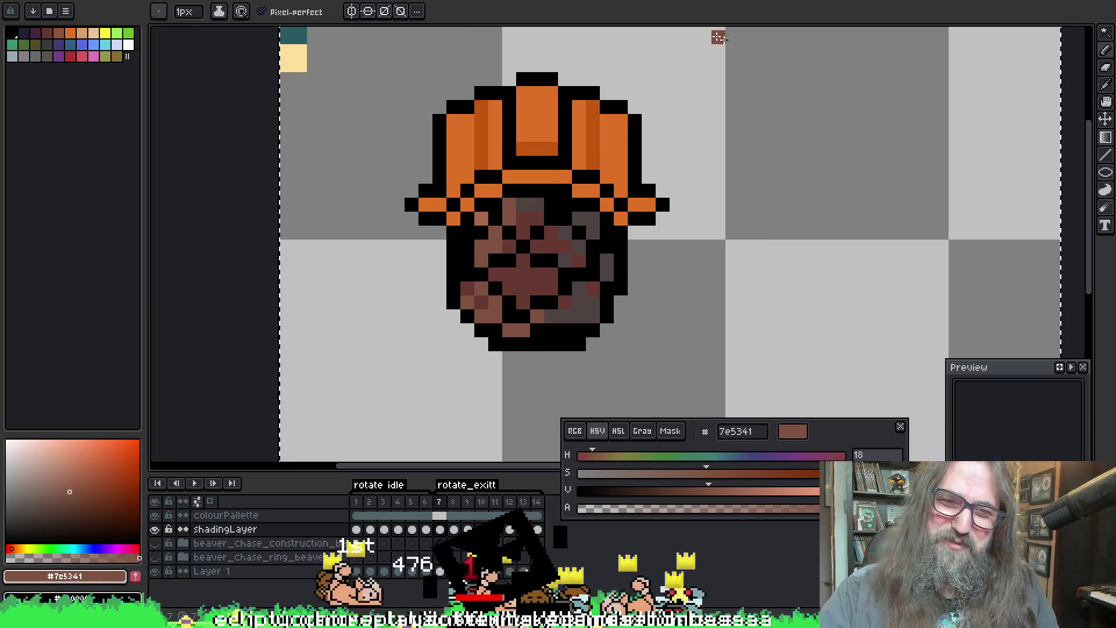
key(Return)
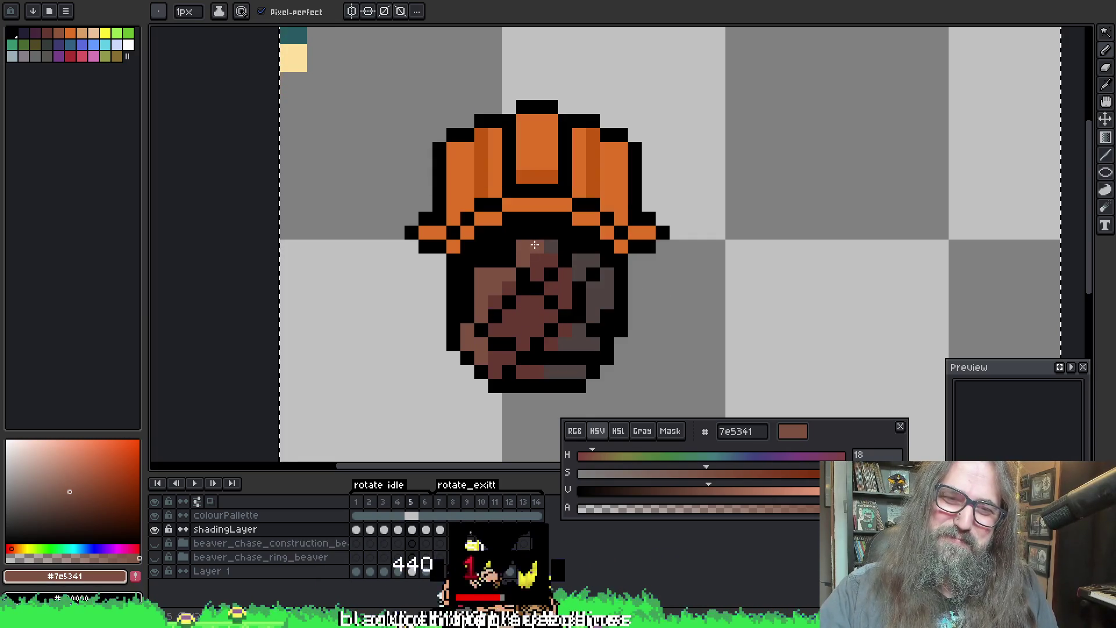
alt+click(497, 283)
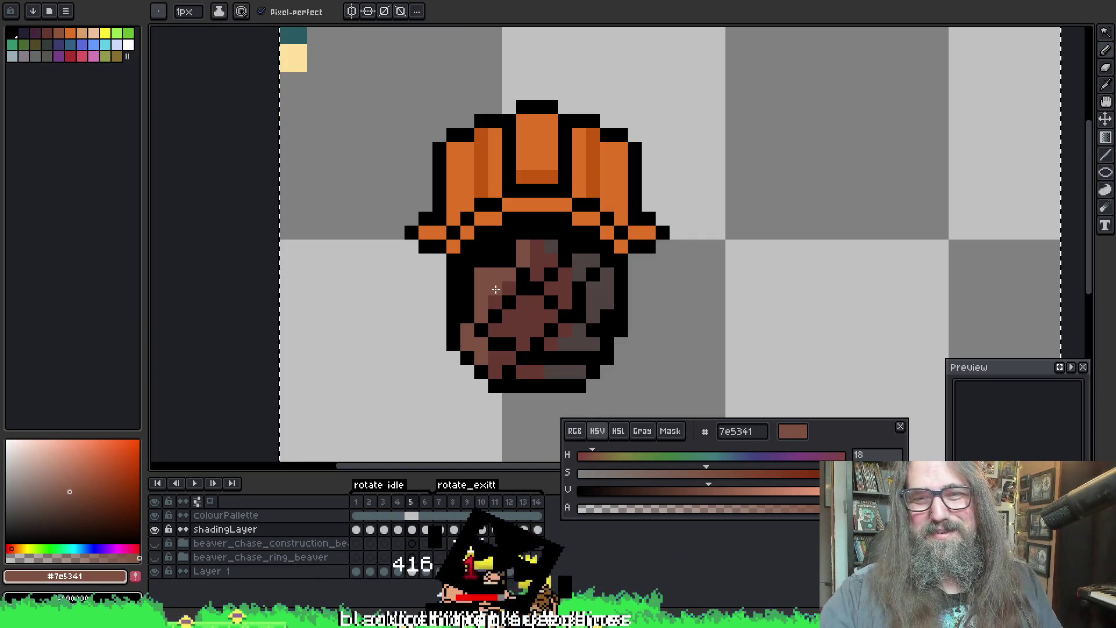
alt+click(493, 285)
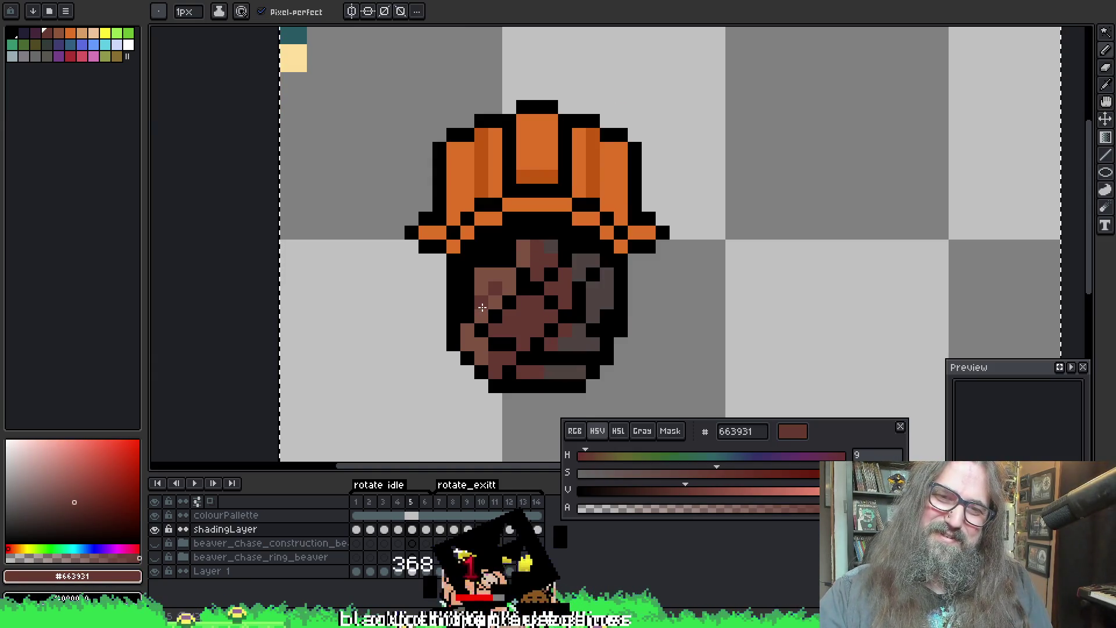
Step: Lighten a face pixel on the following frame with #7e5341, then return to dark brown #663931
key(v)
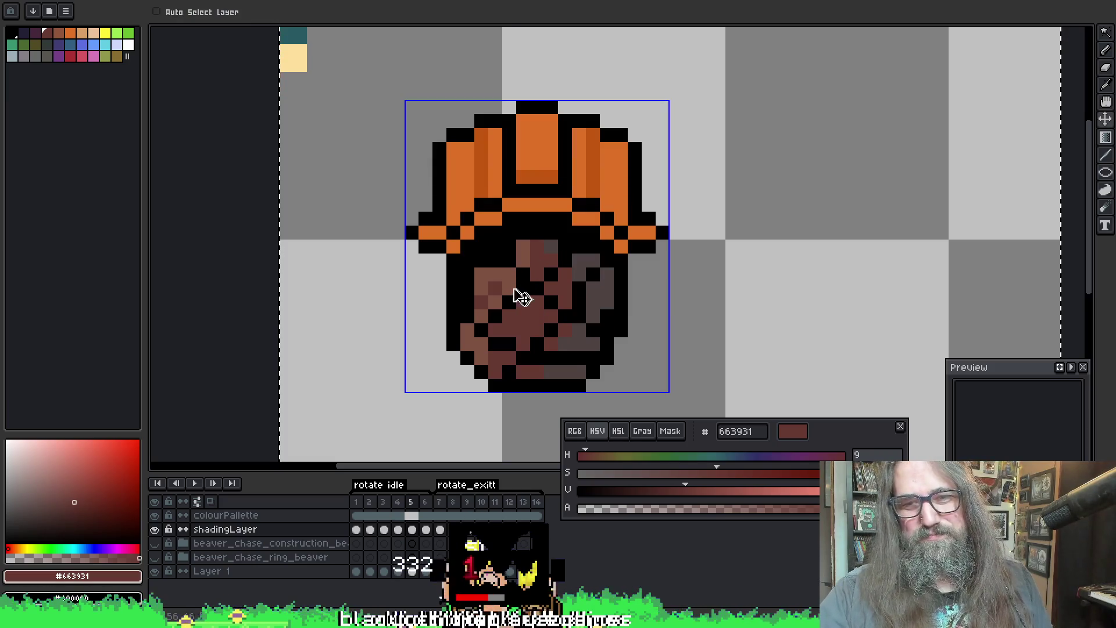
key(b)
key(alt)
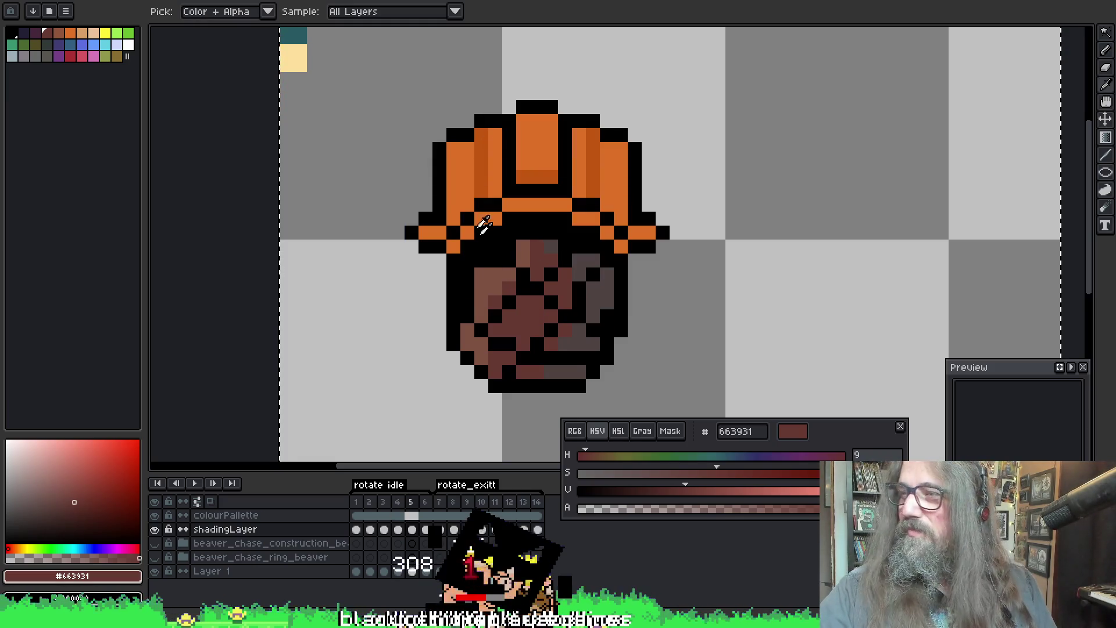
alt+click(487, 272)
key(Right)
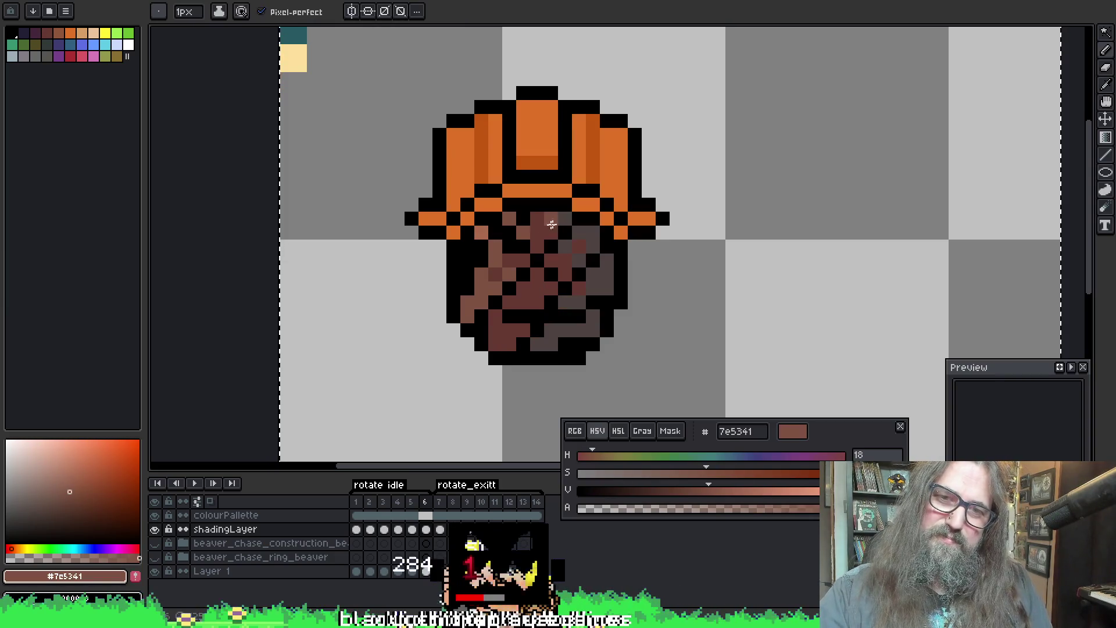
click(522, 251)
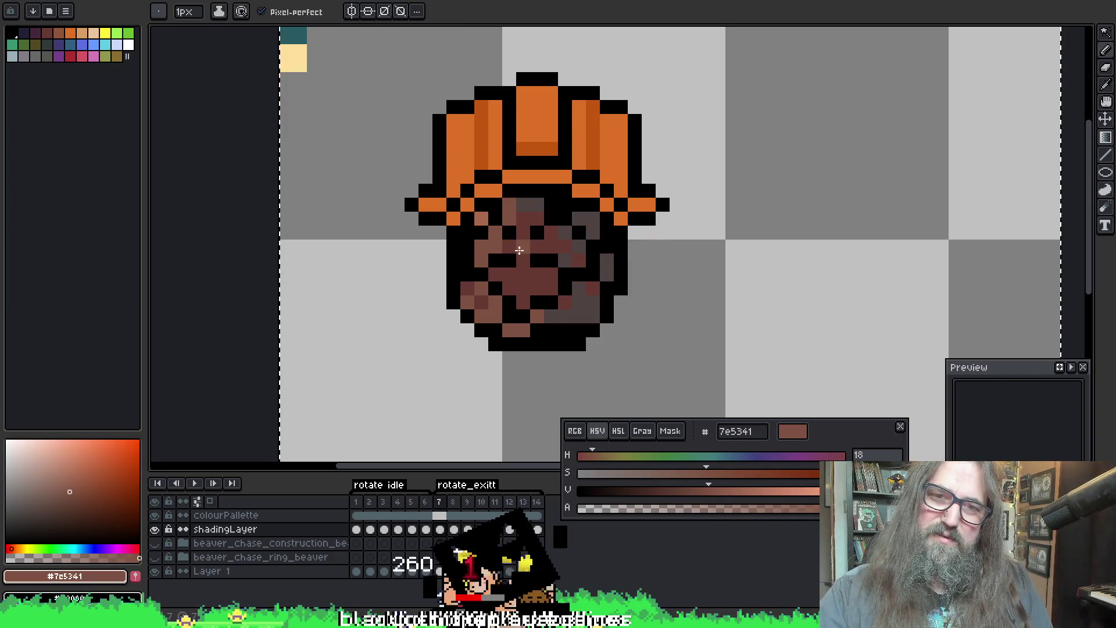
alt+click(511, 259)
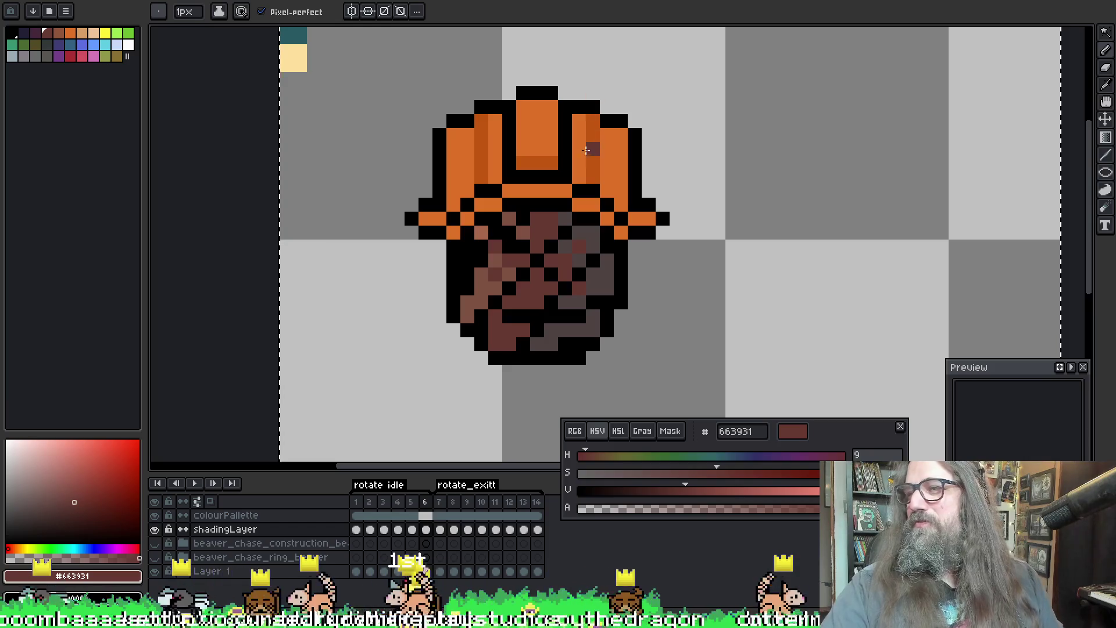
Step: Lighten face pixels on frame 6 with 7e5341 and add a brown pixel above the helmet's right side
key(i)
click(485, 279)
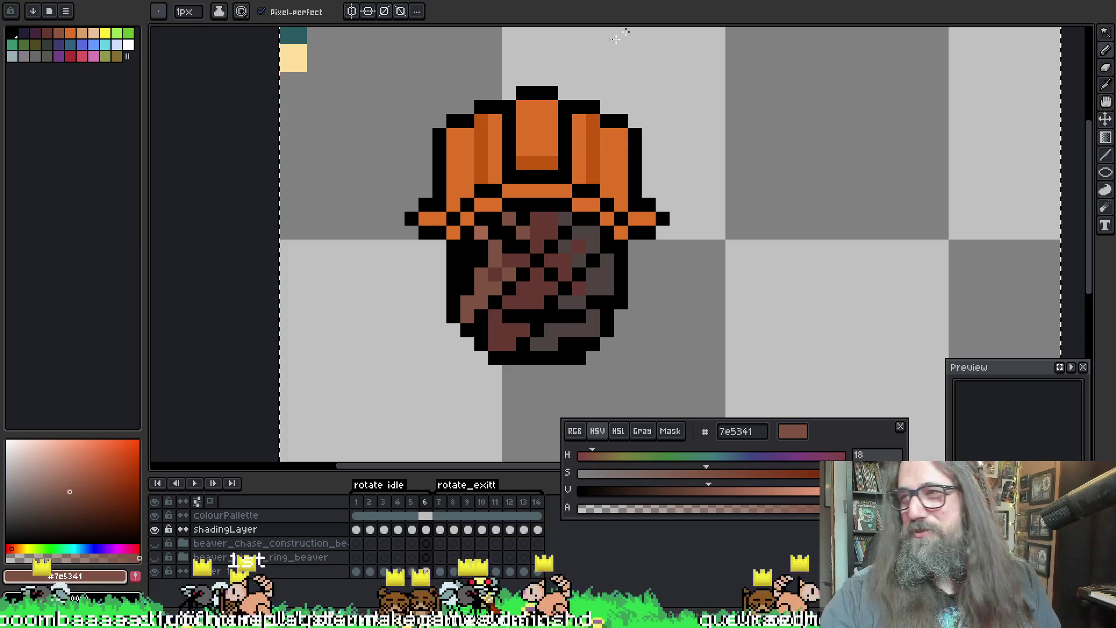
click(593, 92)
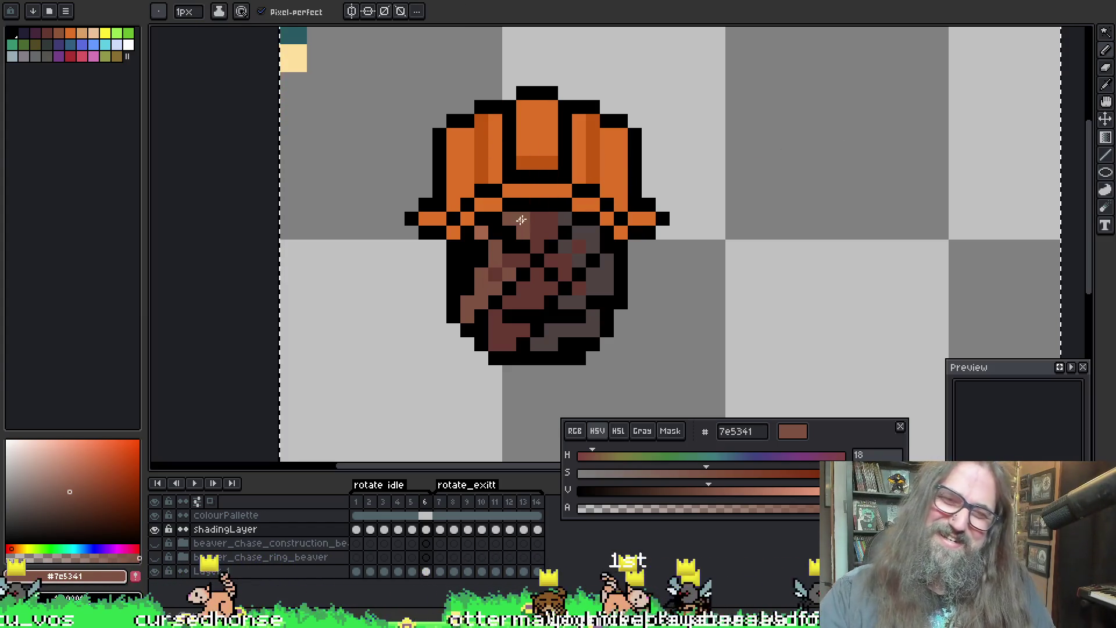
key(Right)
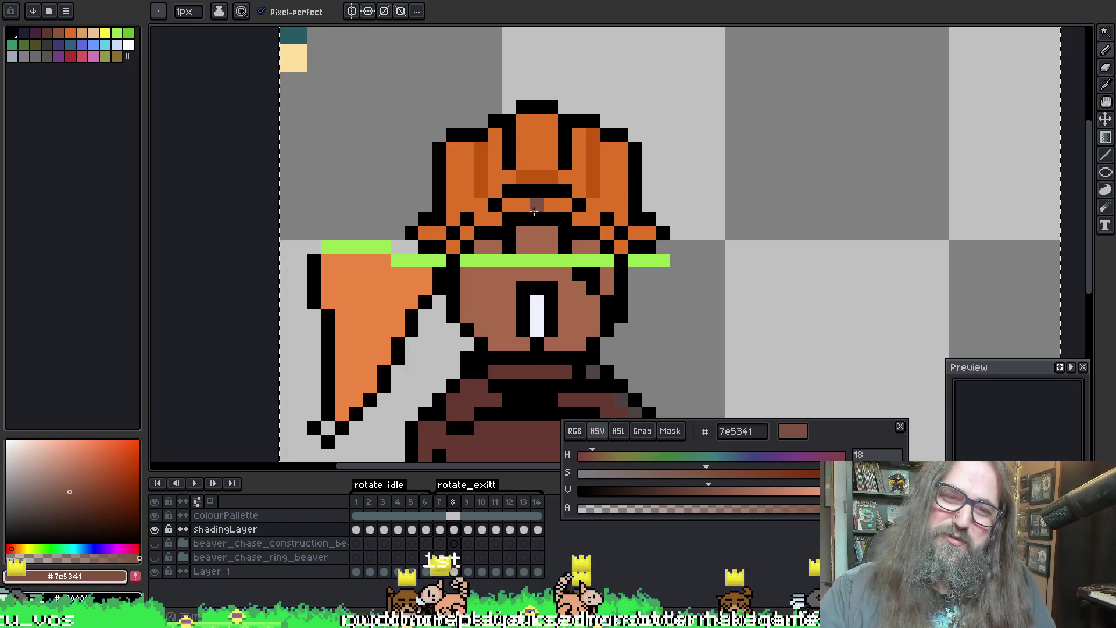
key(Left)
key(Left)
key(Right)
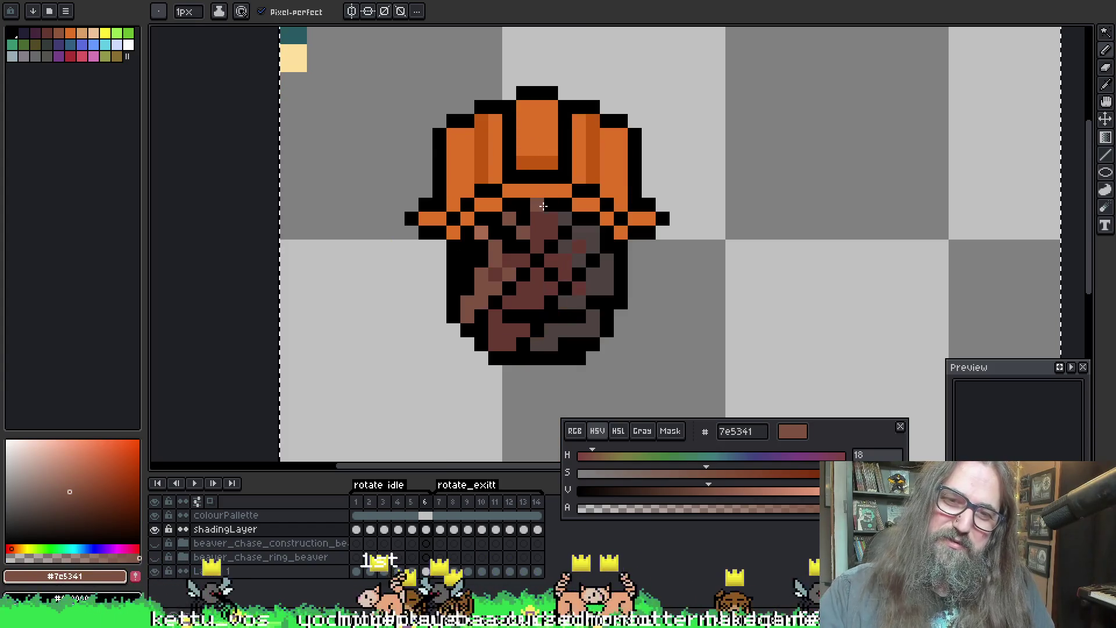
Step: Flip between frames 5, 6 and 7 to compare the face shading, ending on frame 7
key(Left)
key(Right)
key(Left)
key(Right)
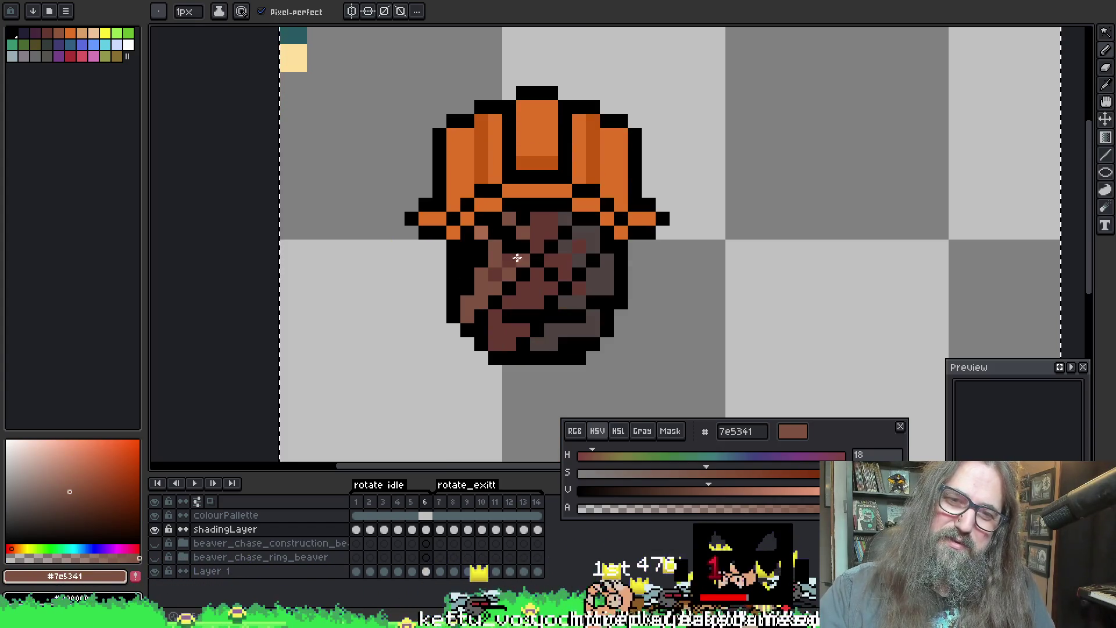
key(Left)
key(Right)
key(Right)
key(Left)
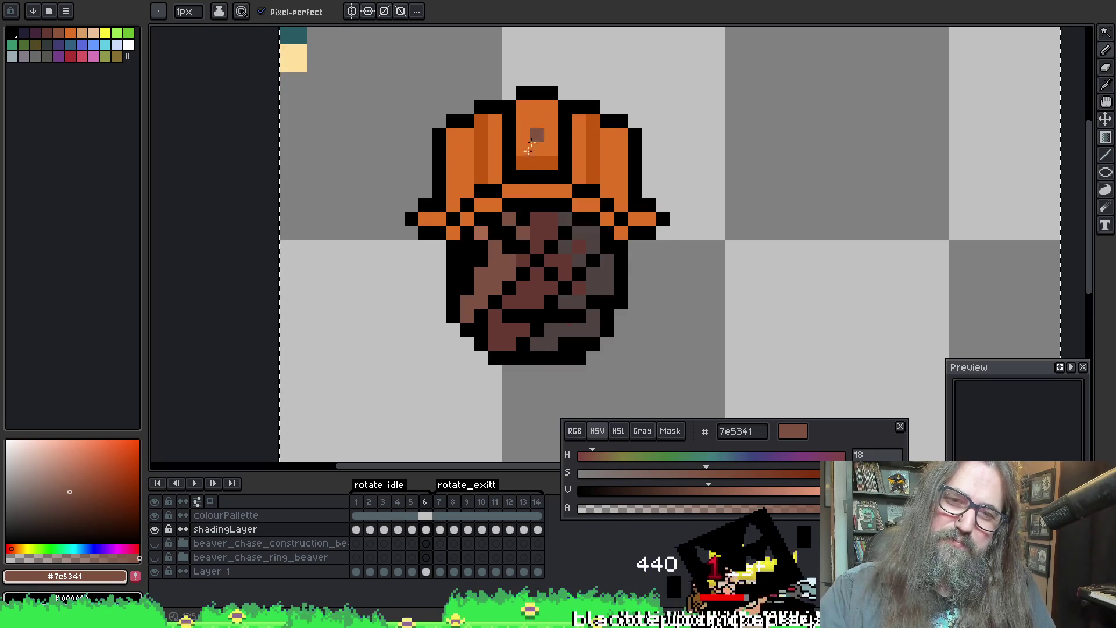
key(Right)
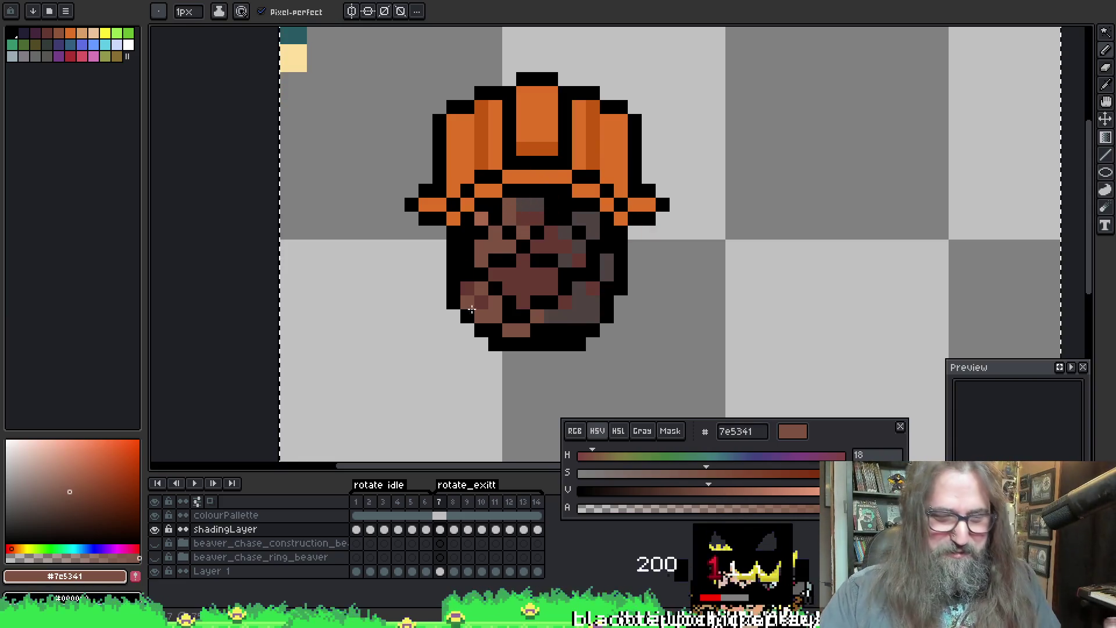
Step: Take up dark brown #663931 and compare frames 3 to 6 before settling on lower-hat frame 5
key(i)
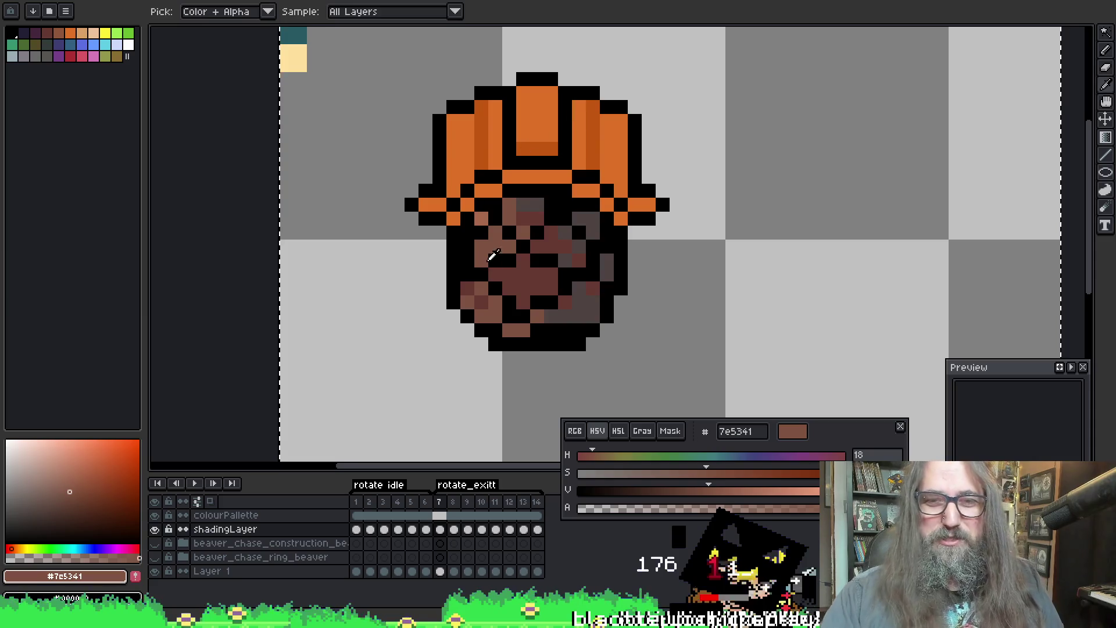
key(alt)
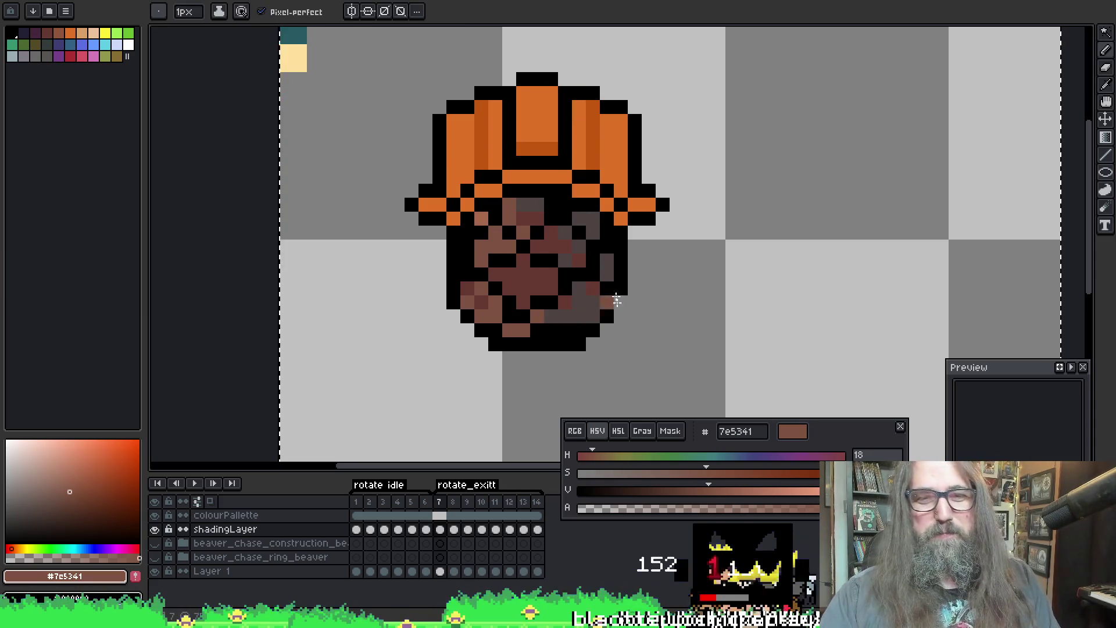
key(alt)
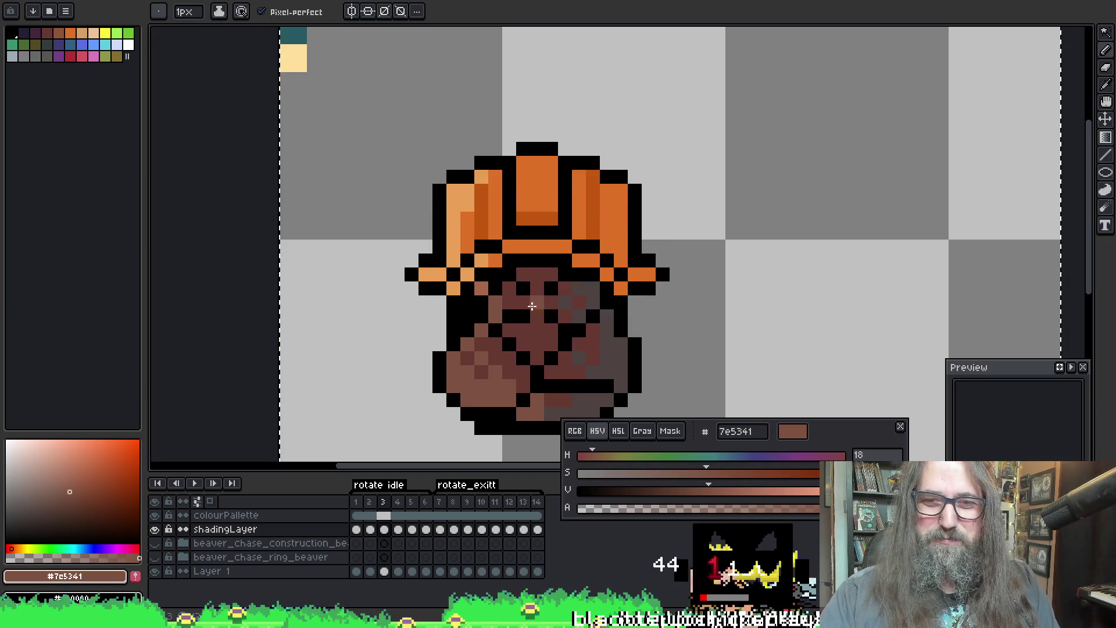
key(Right)
key(Left)
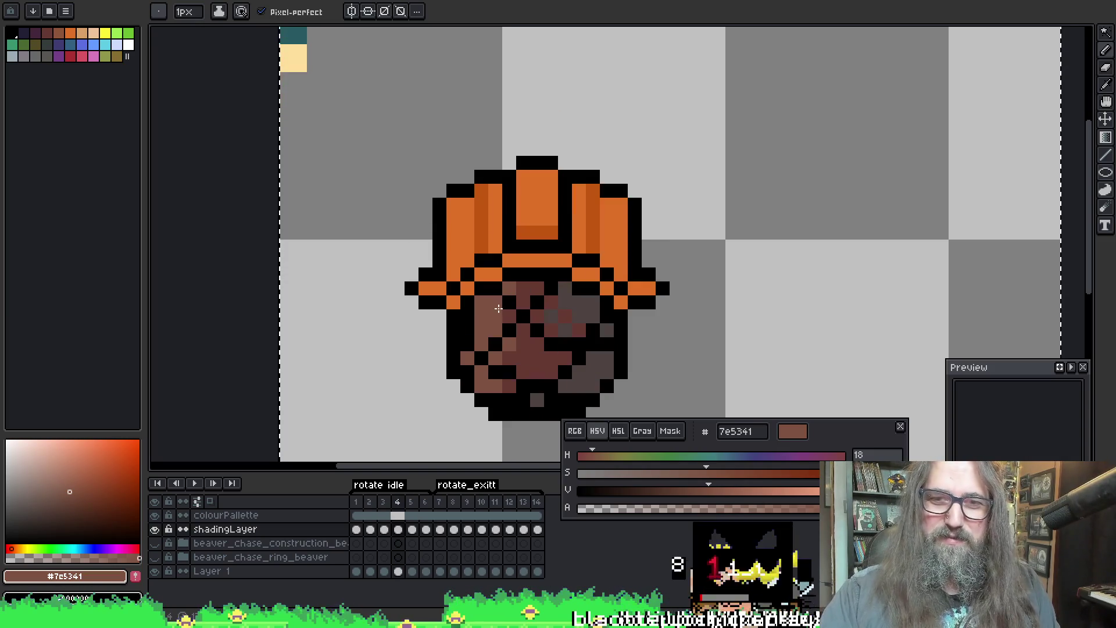
alt+click(495, 332)
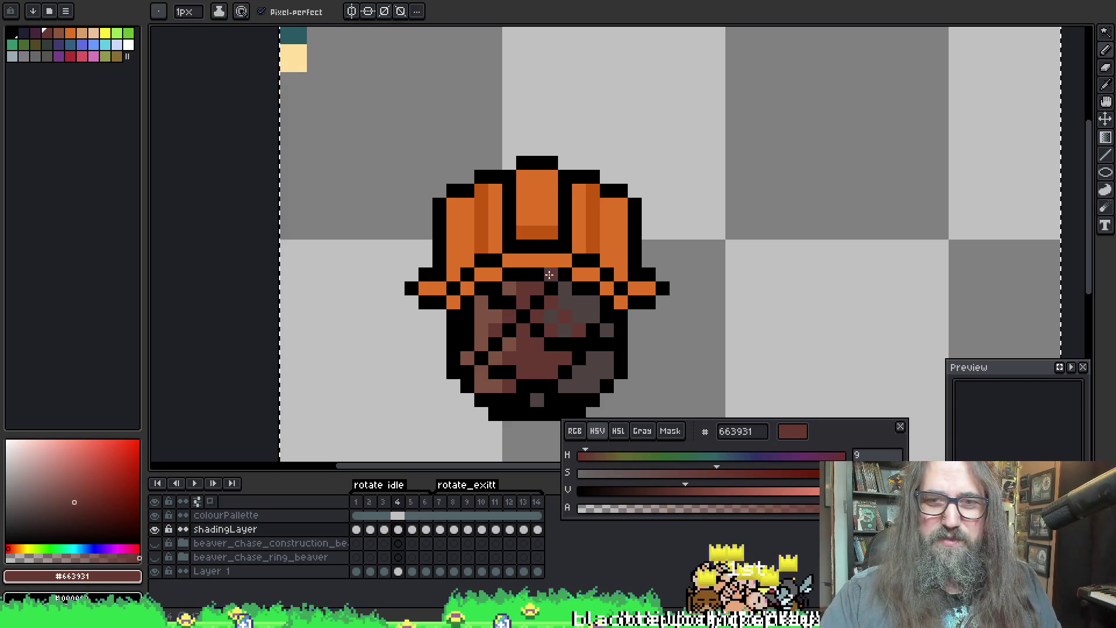
key(Left)
key(Right)
key(Right)
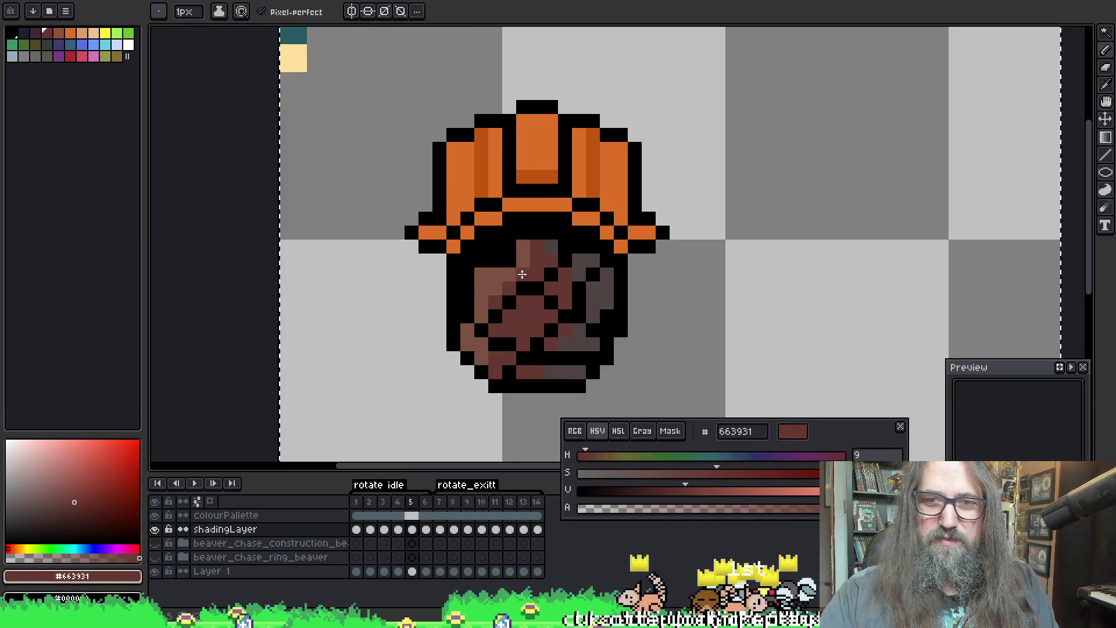
key(Right)
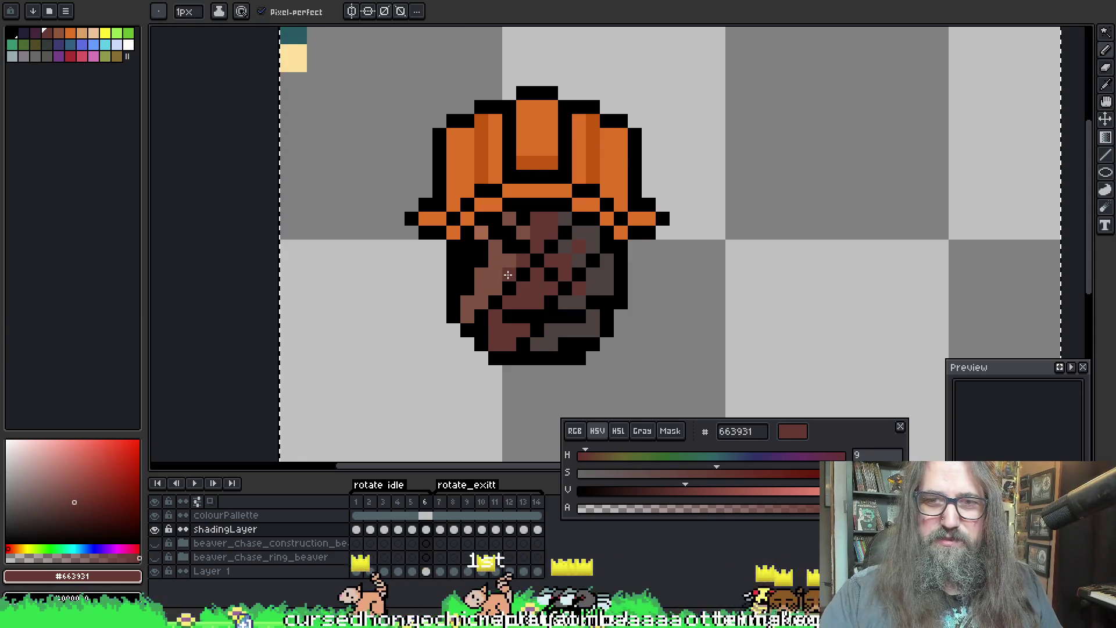
key(Left)
key(Right)
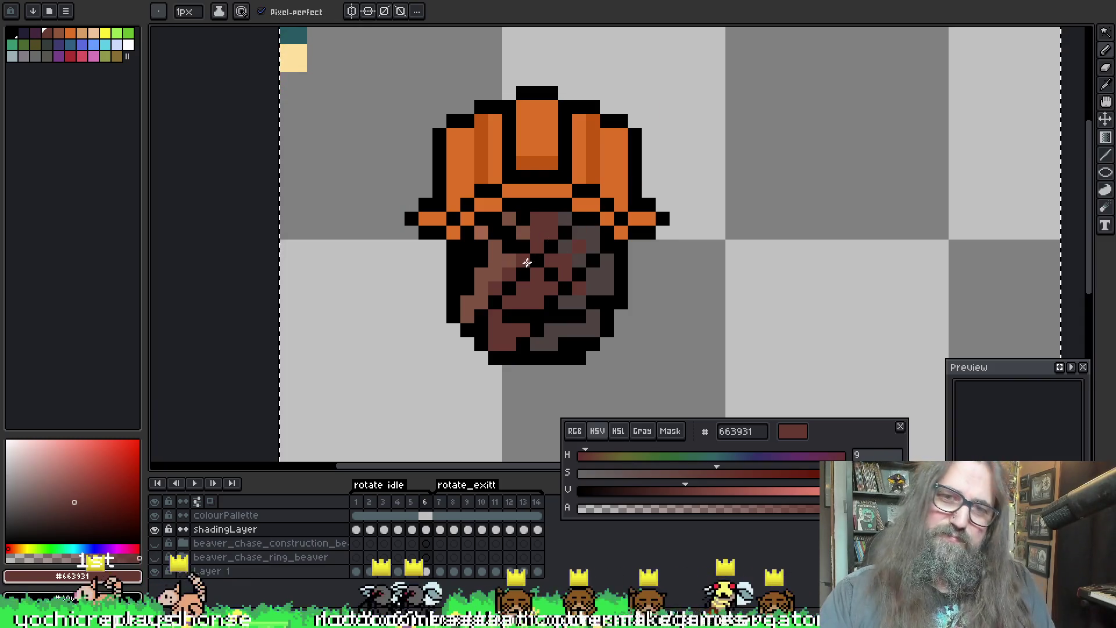
key(Left)
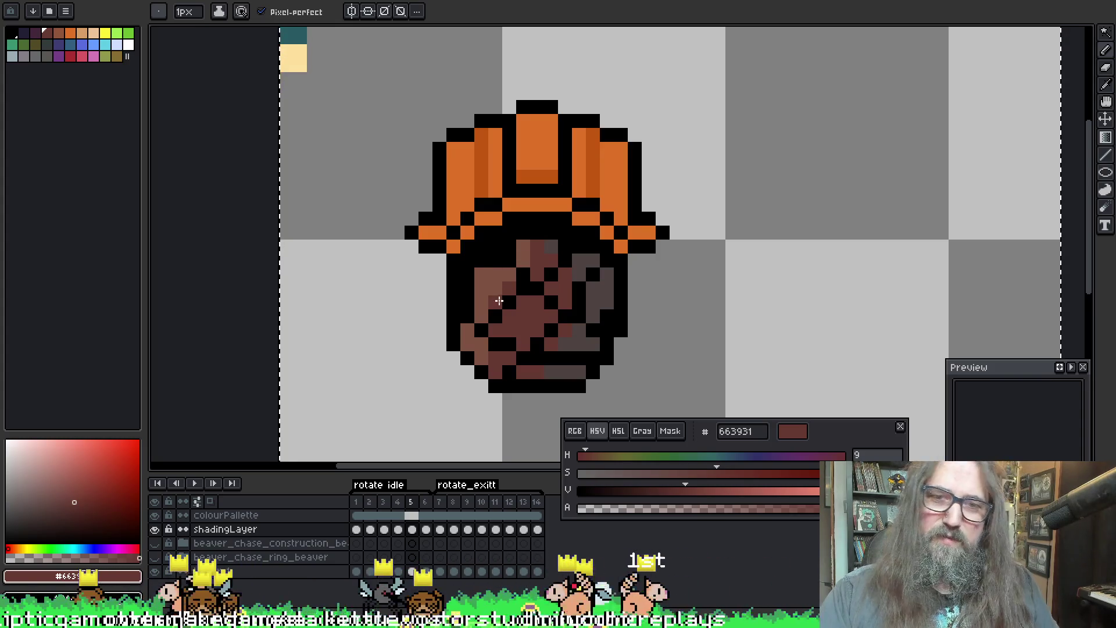
Step: Shade the back of the head on frame 5 with light and dark brown, checking it against frame 4
alt+click(499, 301)
alt+click(505, 292)
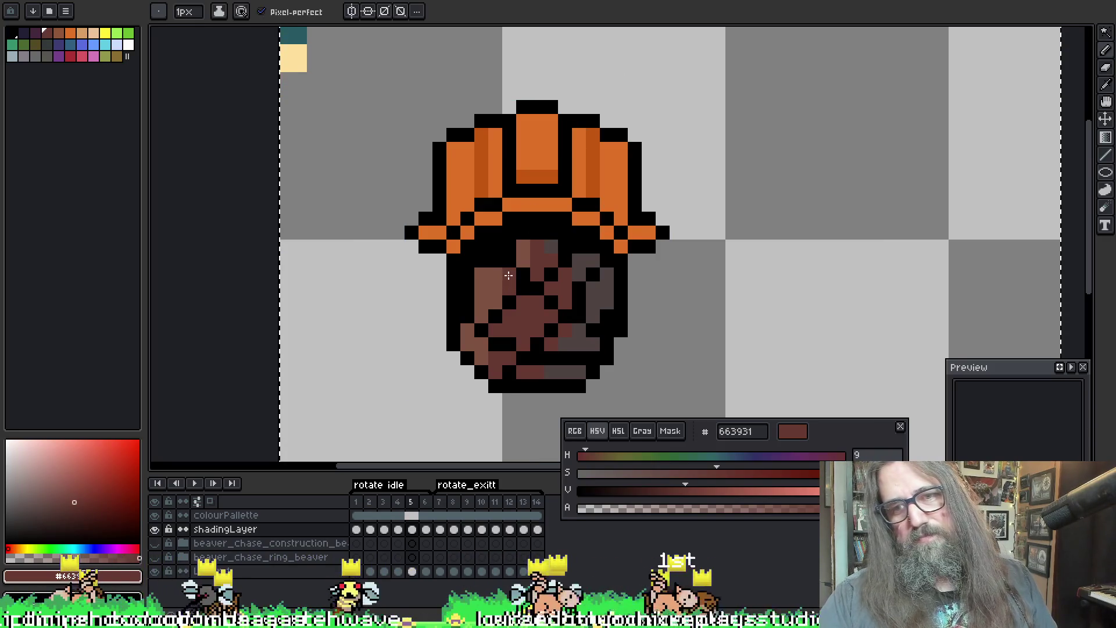
alt+click(498, 295)
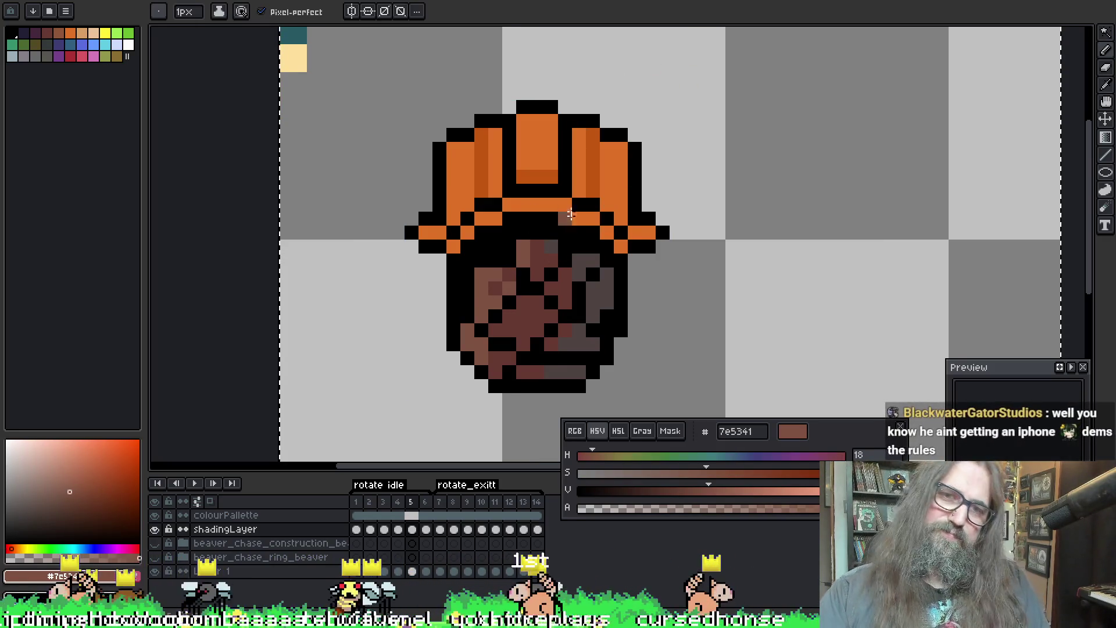
key(Left)
key(Right)
key(Left)
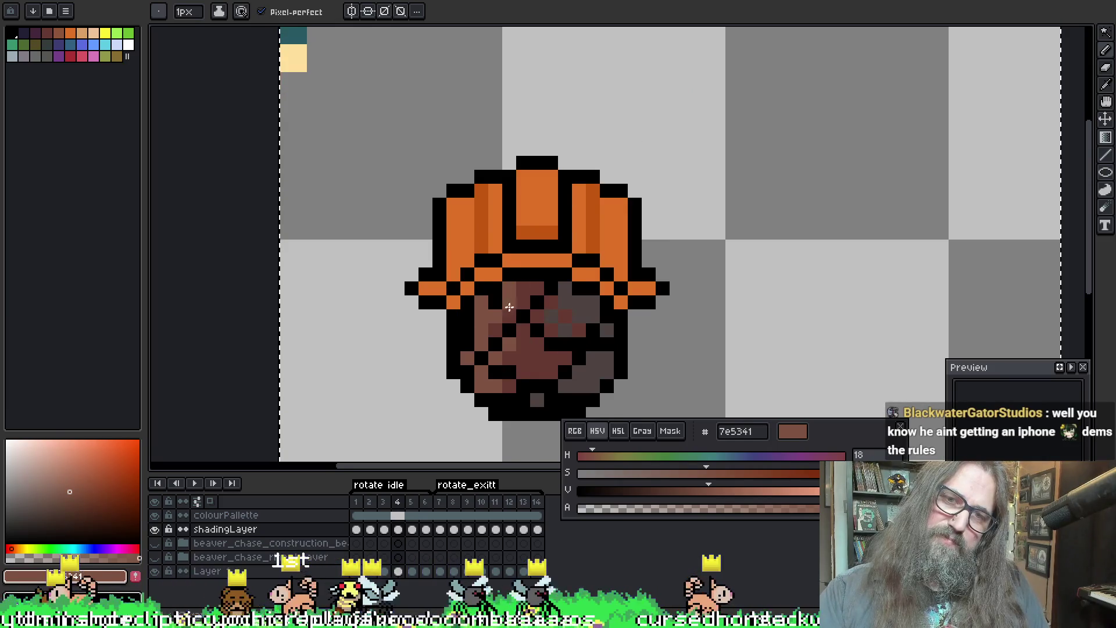
key(Right)
key(Right)
key(Left)
key(Left)
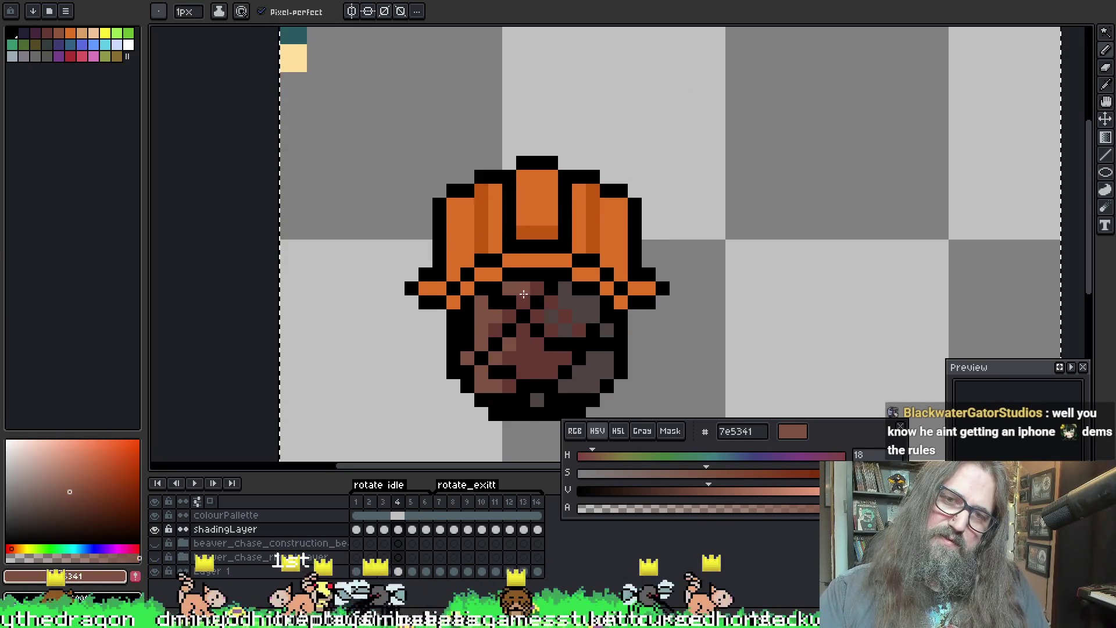
key(Right)
key(Right)
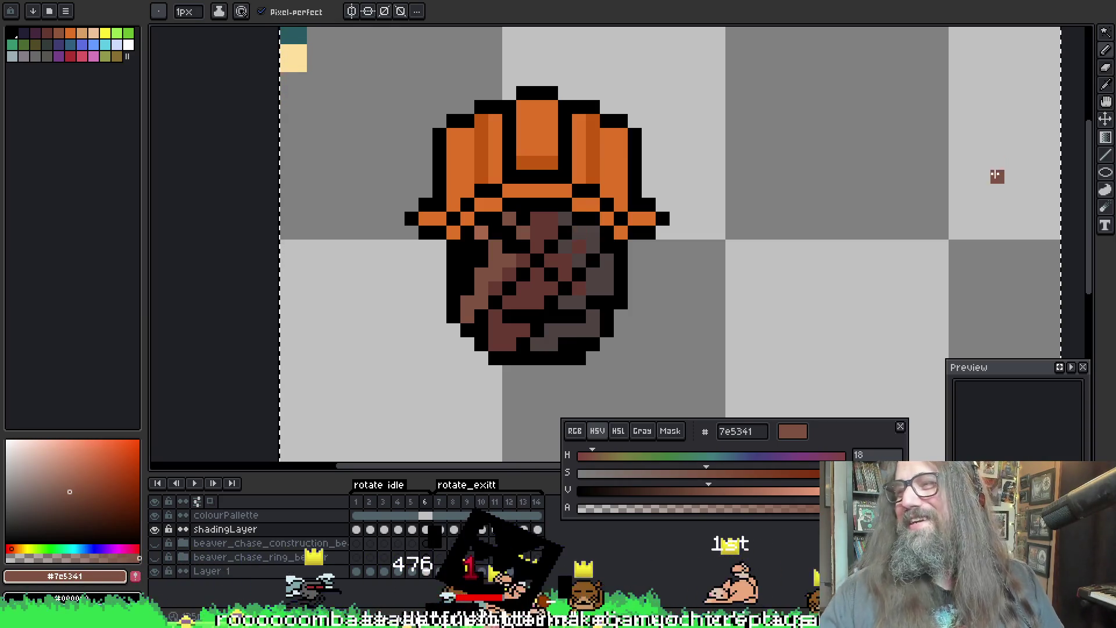
Step: Shade the back of the beaver's head on frame 7 with dark and light brown pencil pixels
drag(855, 172, 773, 176)
key(b)
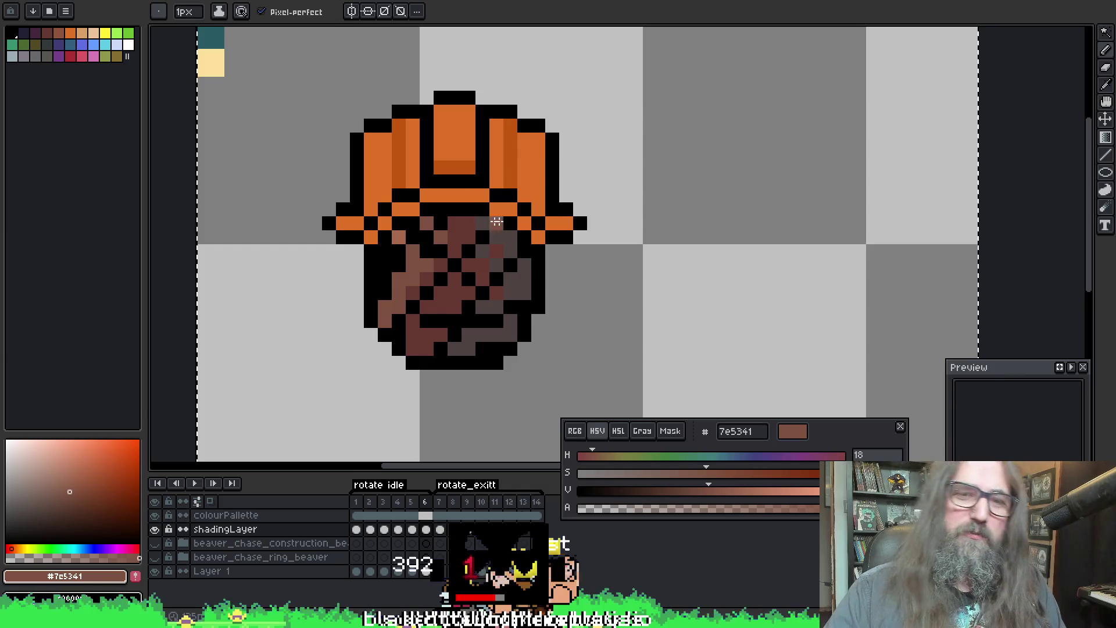
key(Right)
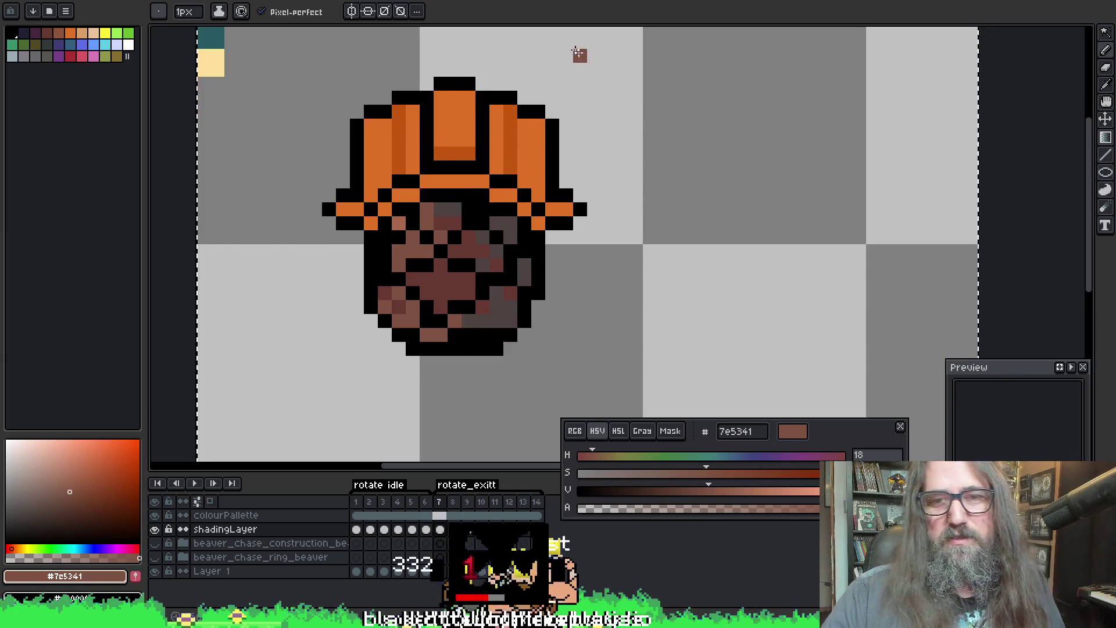
right_click(516, 247)
mouse_move(443, 223)
mouse_down()
mouse_move(419, 204)
mouse_move(470, 204)
mouse_move(474, 187)
mouse_up()
key(b)
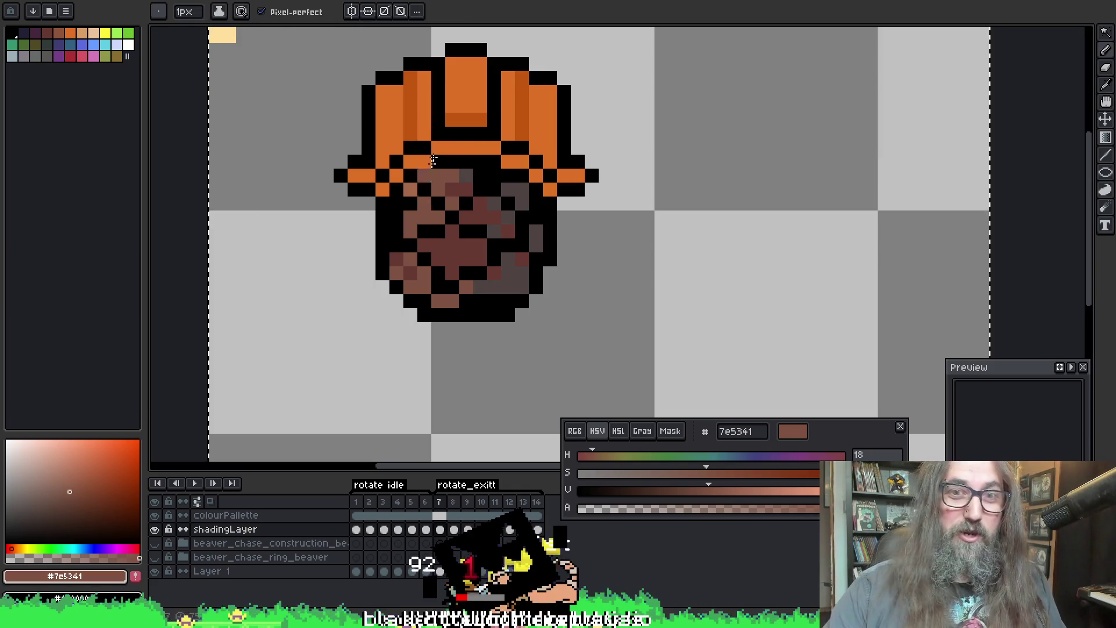
alt+click(428, 215)
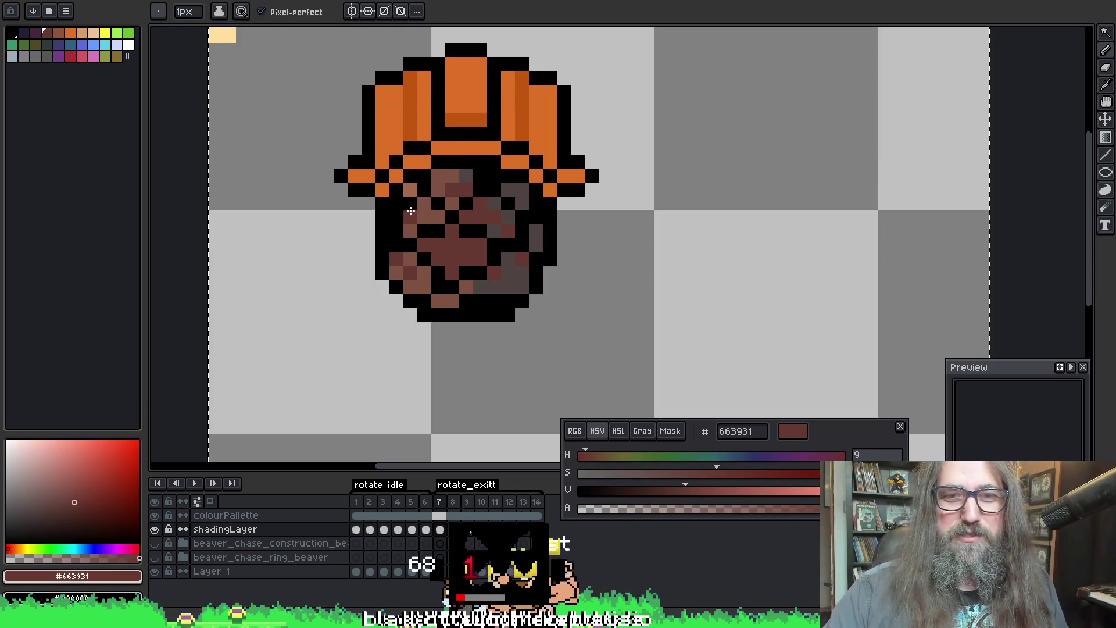
alt+click(479, 201)
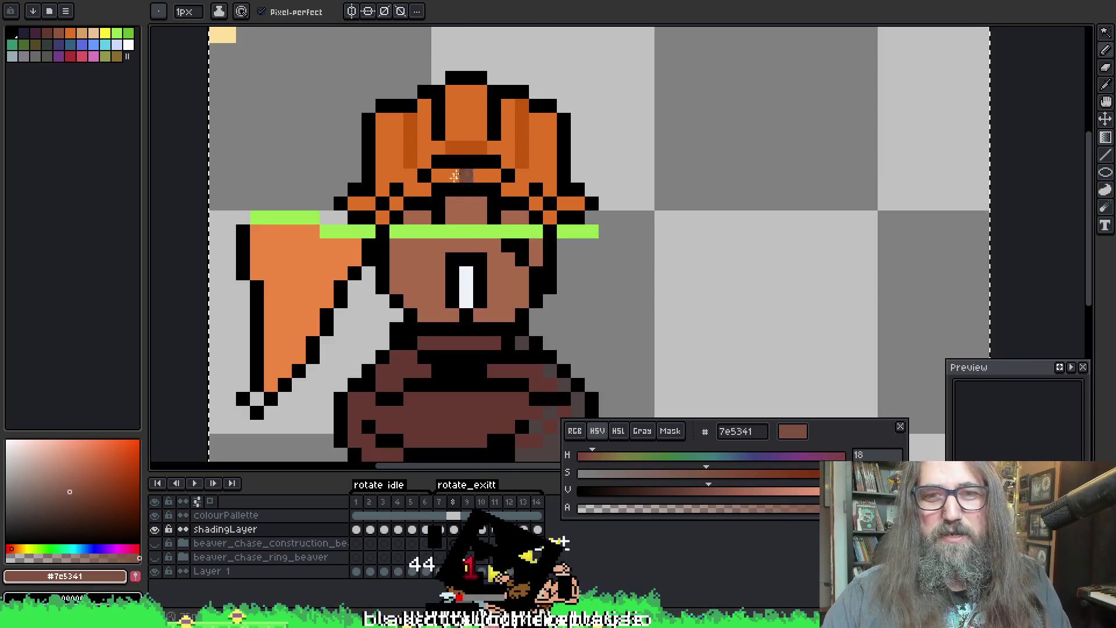
Step: Flip between frame 7 and its neighbours to check the rotation shading reads consistently
key(Left)
key(Right)
key(Left)
key(Right)
key(Left)
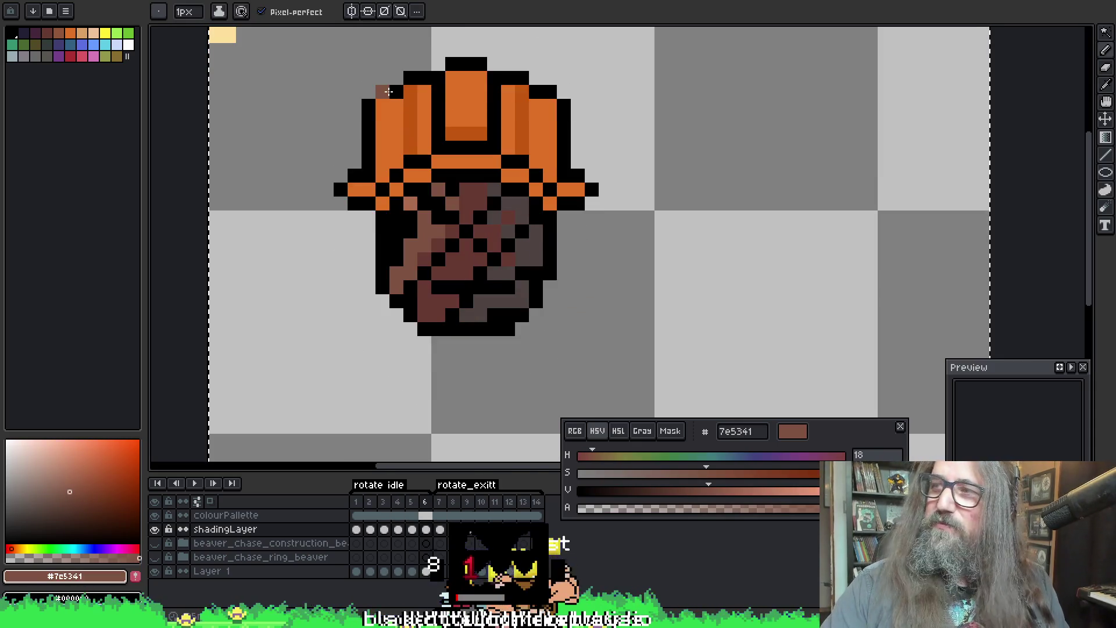
key(space)
drag(457, 239, 416, 244)
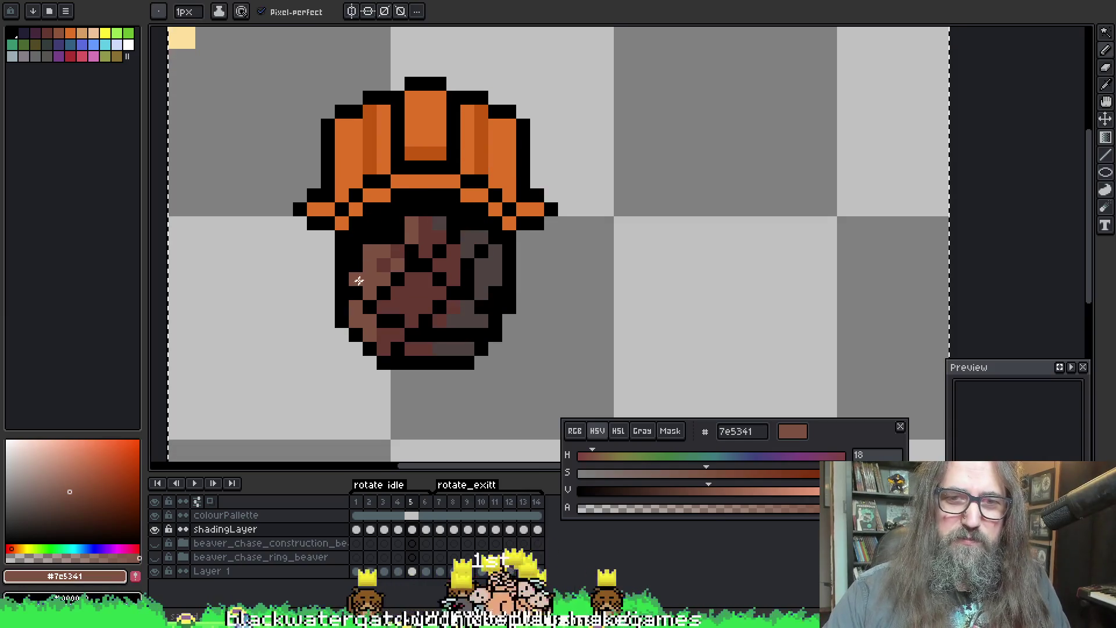
Step: Save the sprite and fix head shading pixels under the hat brim on frames 6 and 7
alt+click(384, 241)
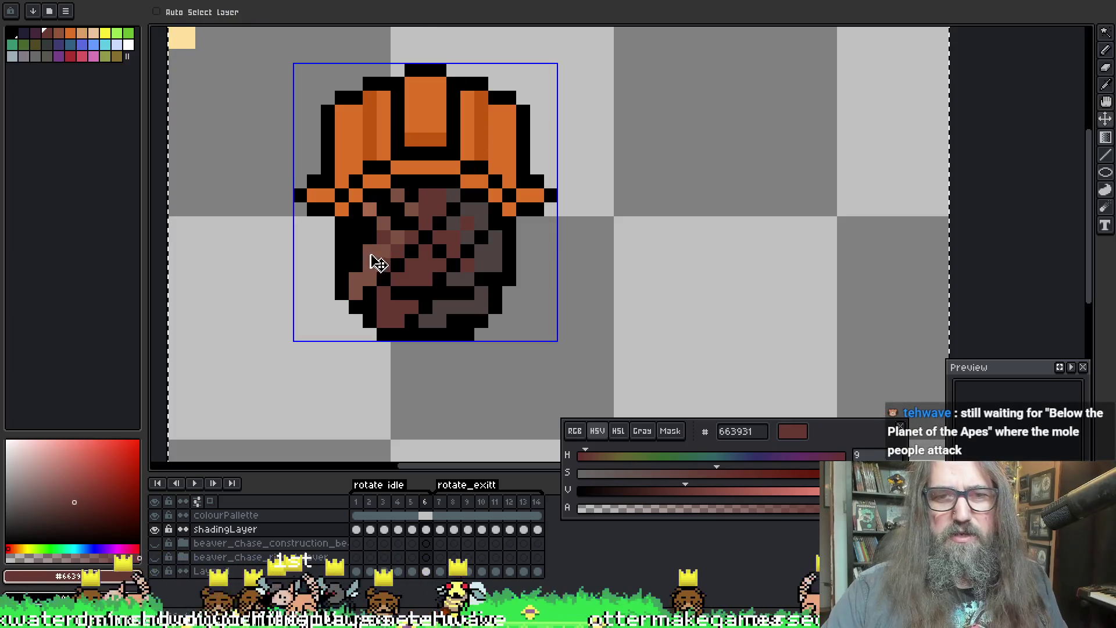
alt+click(378, 241)
key(ctrl+s)
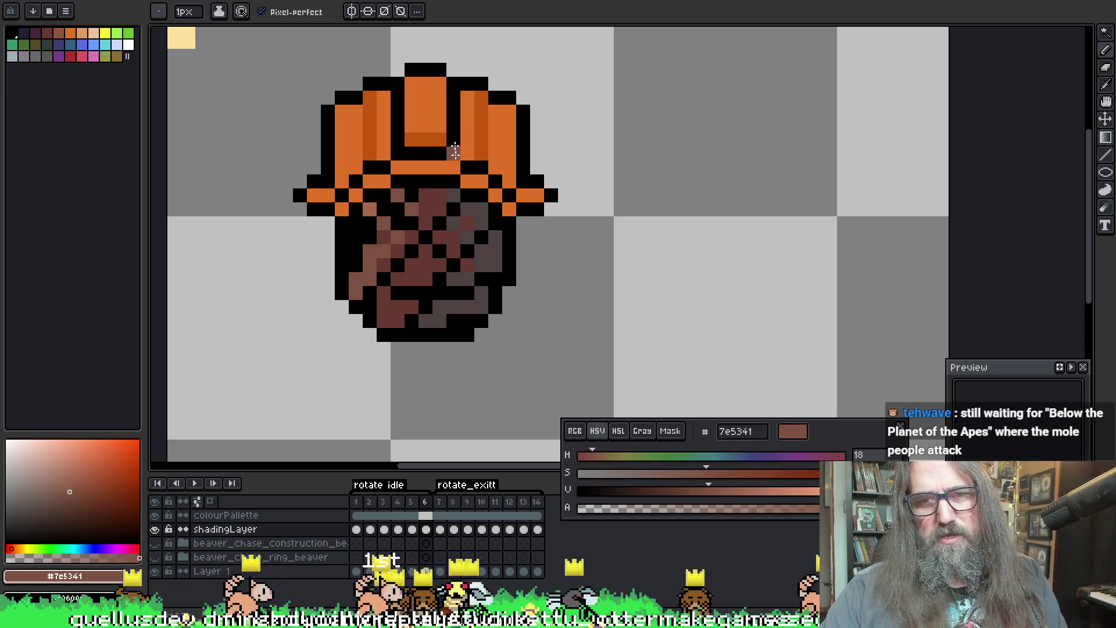
click(397, 265)
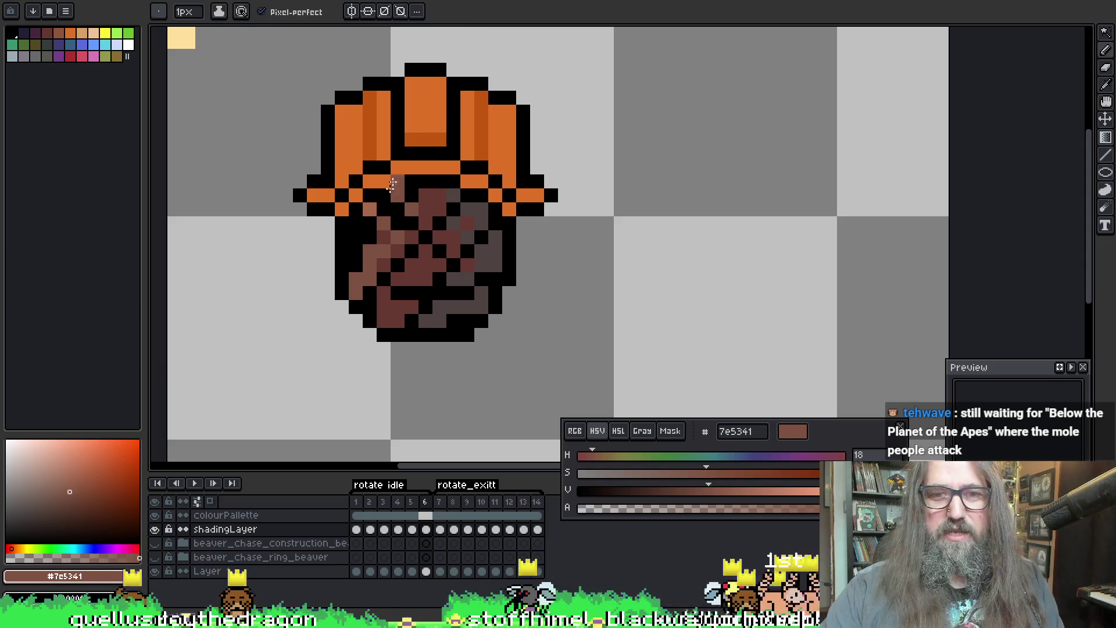
key(Right)
key(Right)
key(Left)
alt+click(389, 227)
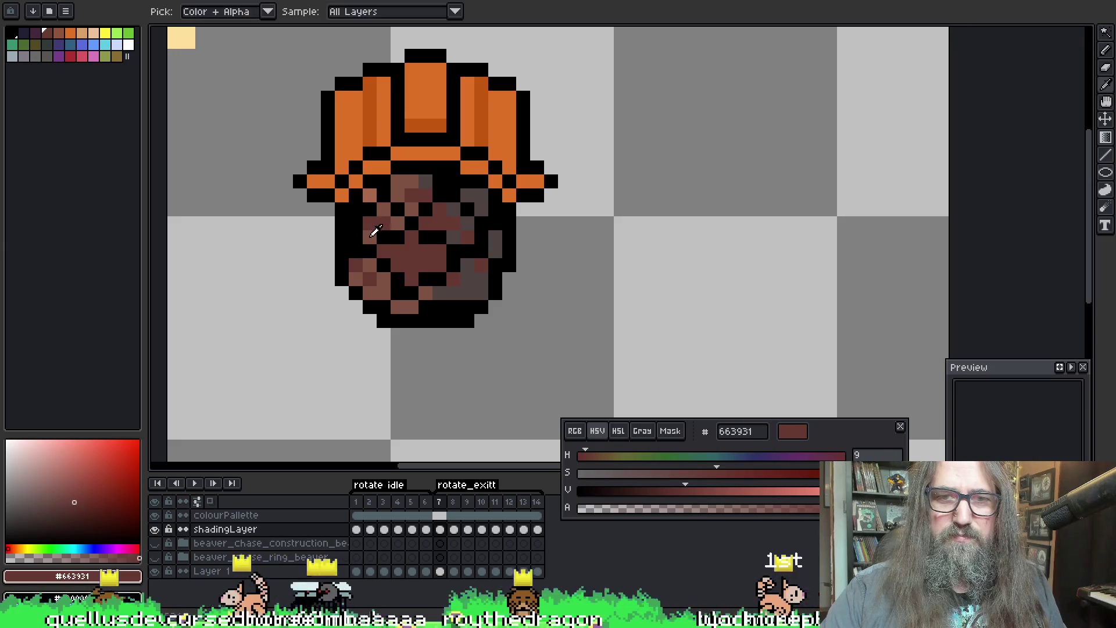
alt+click(390, 209)
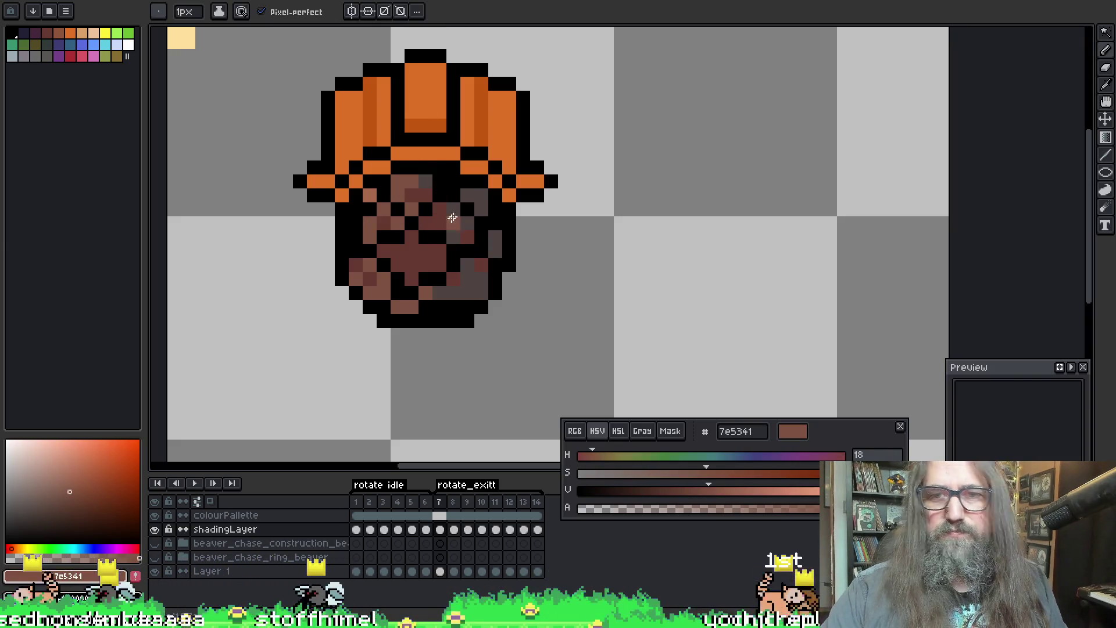
Step: Pan the view and move to frame 8 with the beaver's lower body in view for body shading
drag(398, 153, 404, 159)
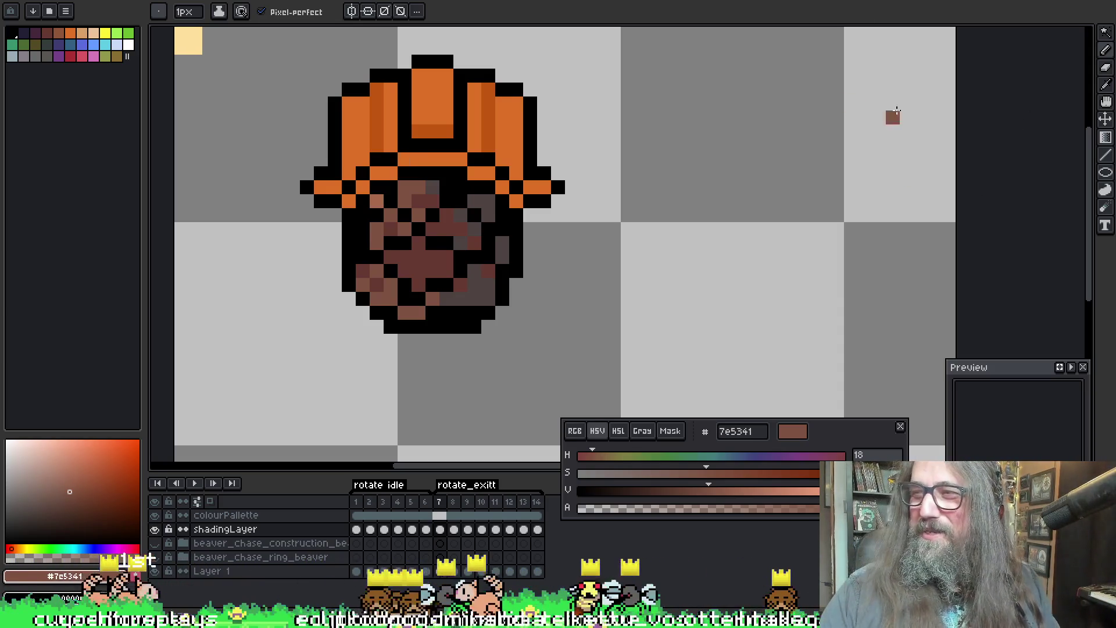
key(space)
drag(534, 190, 471, 190)
mouse_move(536, 253)
mouse_down()
mouse_move(506, 240)
mouse_move(414, 264)
mouse_up()
key(space)
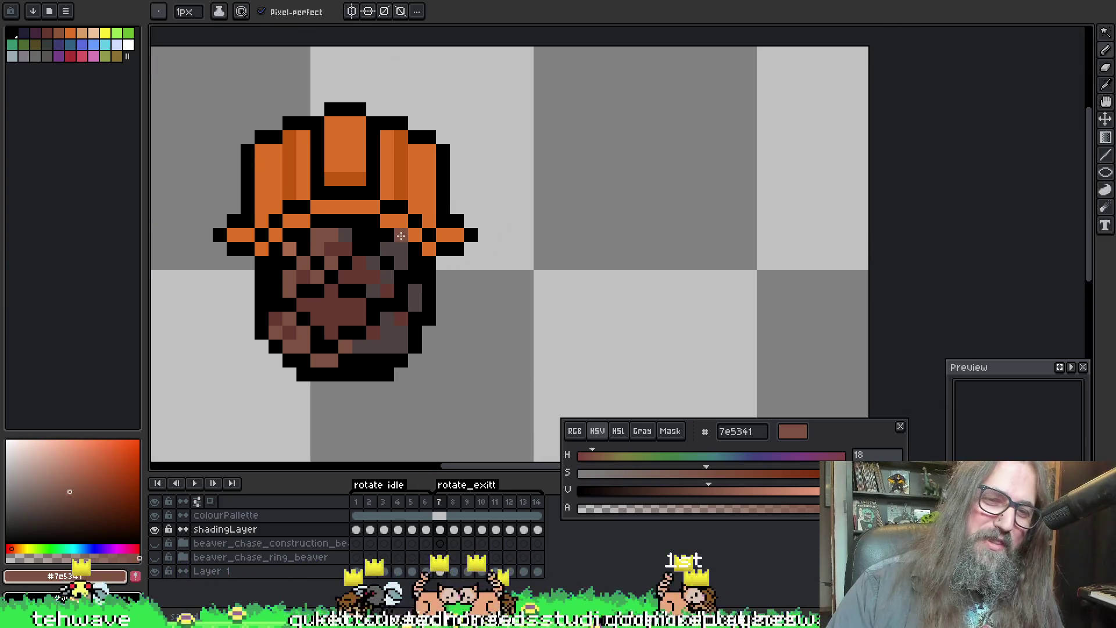
key(alt)
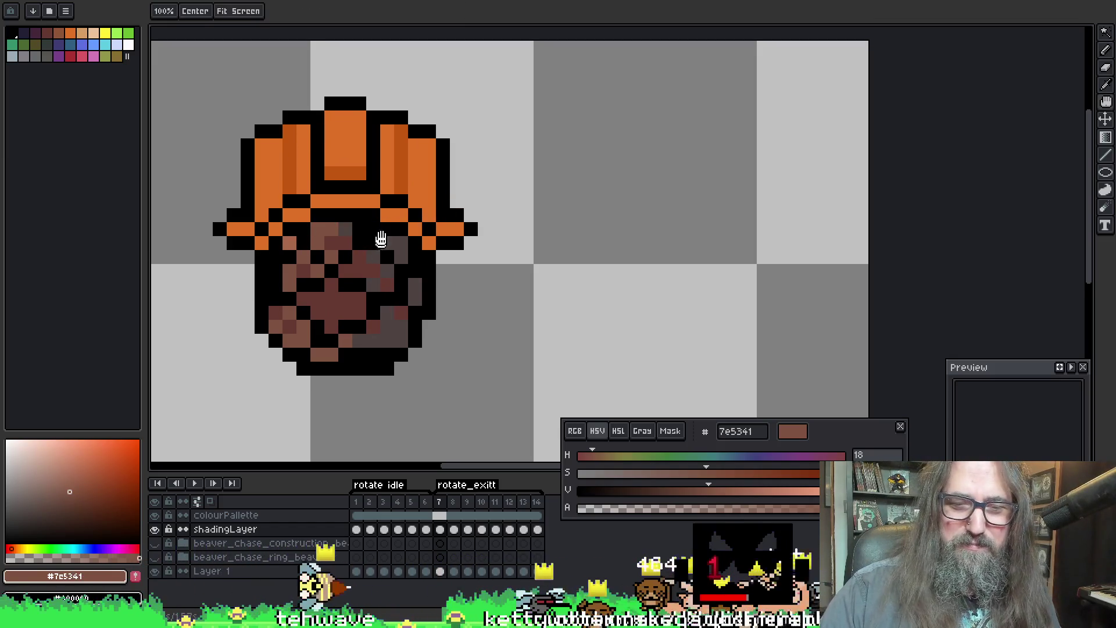
key(space)
drag(410, 245, 415, 240)
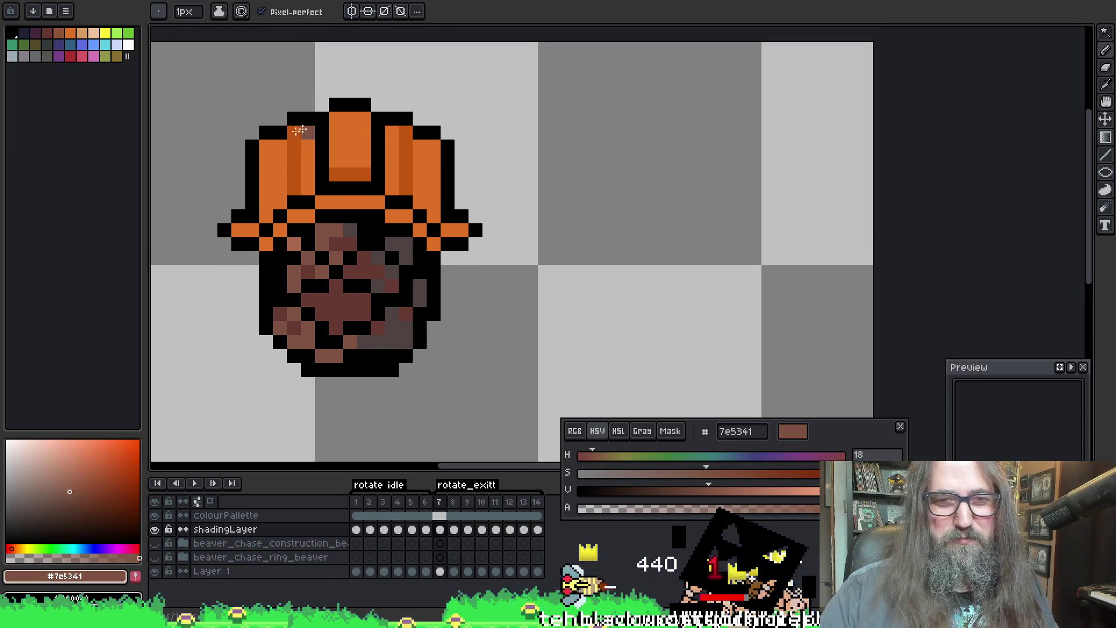
key(alt)
key(Right)
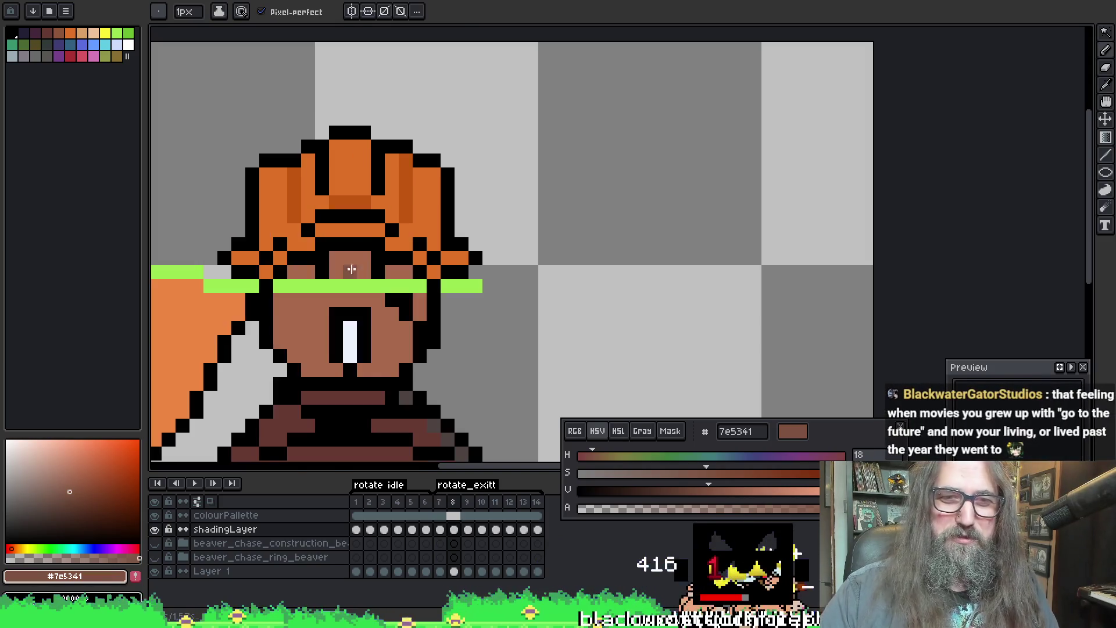
drag(435, 367, 496, 114)
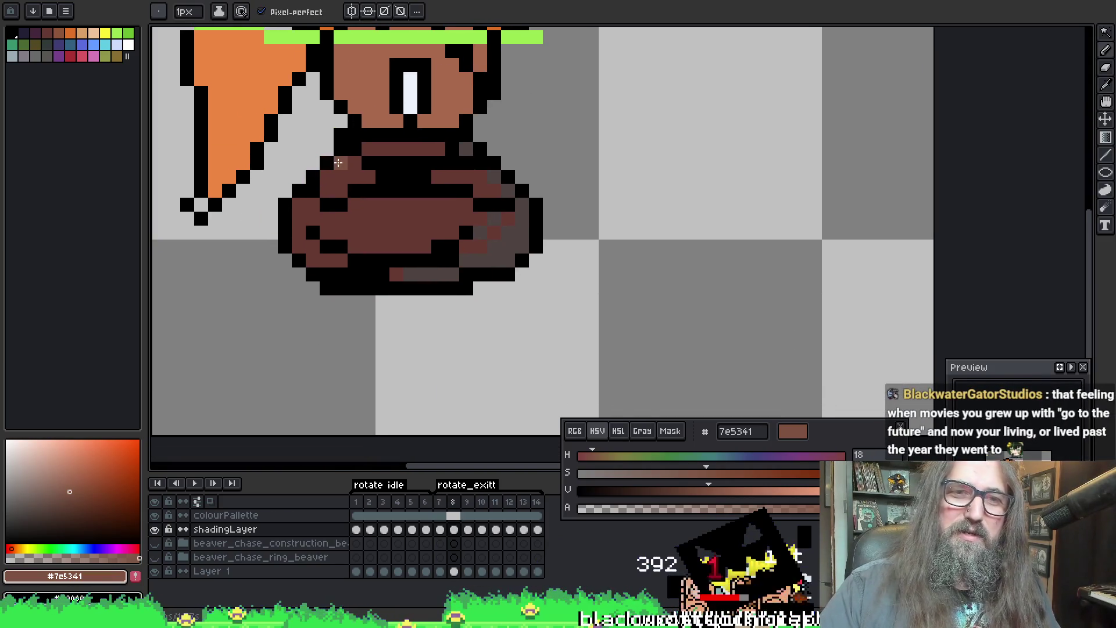
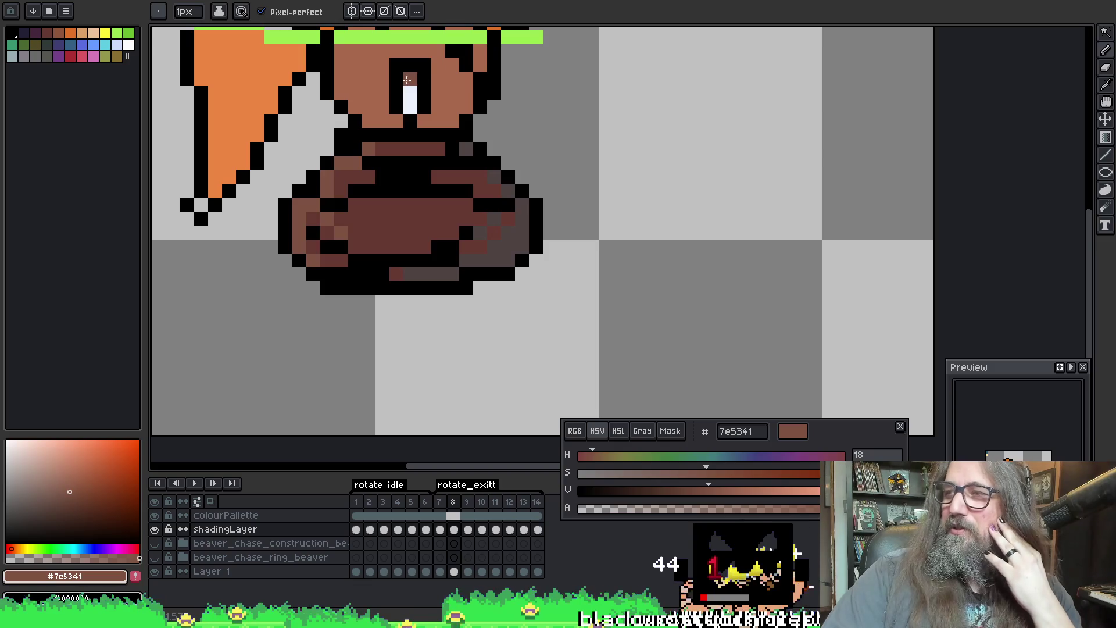
scroll(366, 200, up, 2)
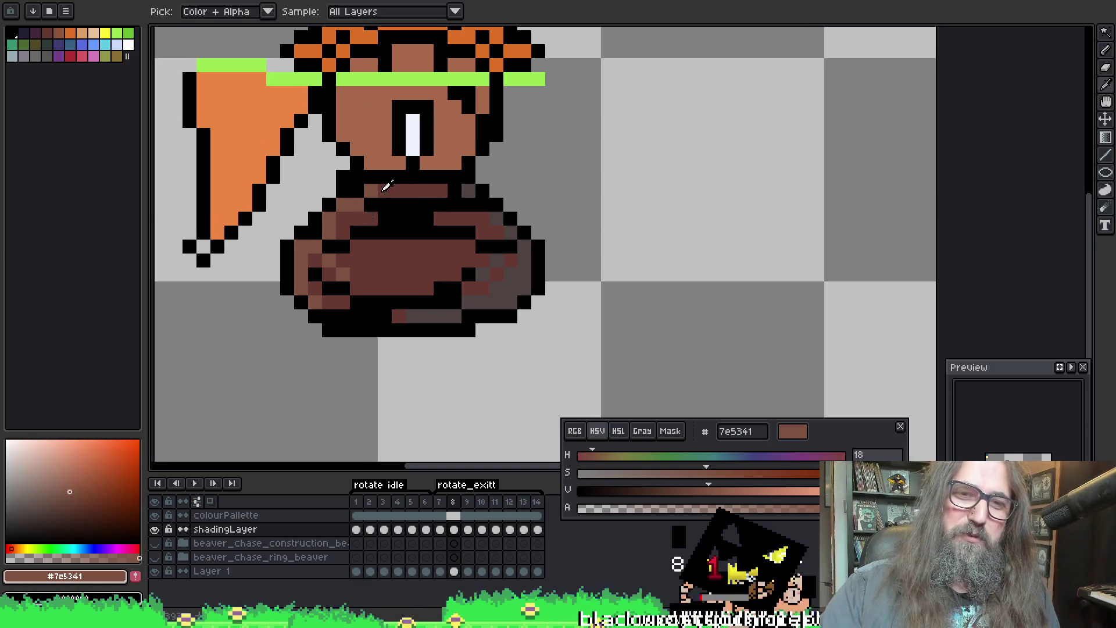
Step: Pick the body brown, go to frame 9 and try highlight strokes down the left edge, undoing misses
alt+click(331, 278)
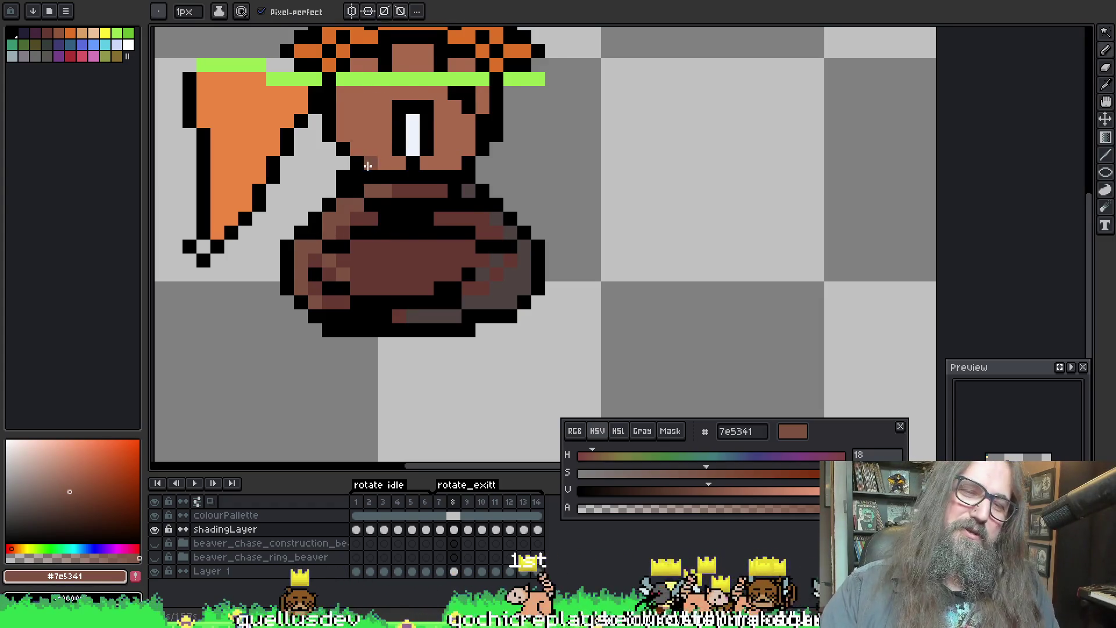
key(Right)
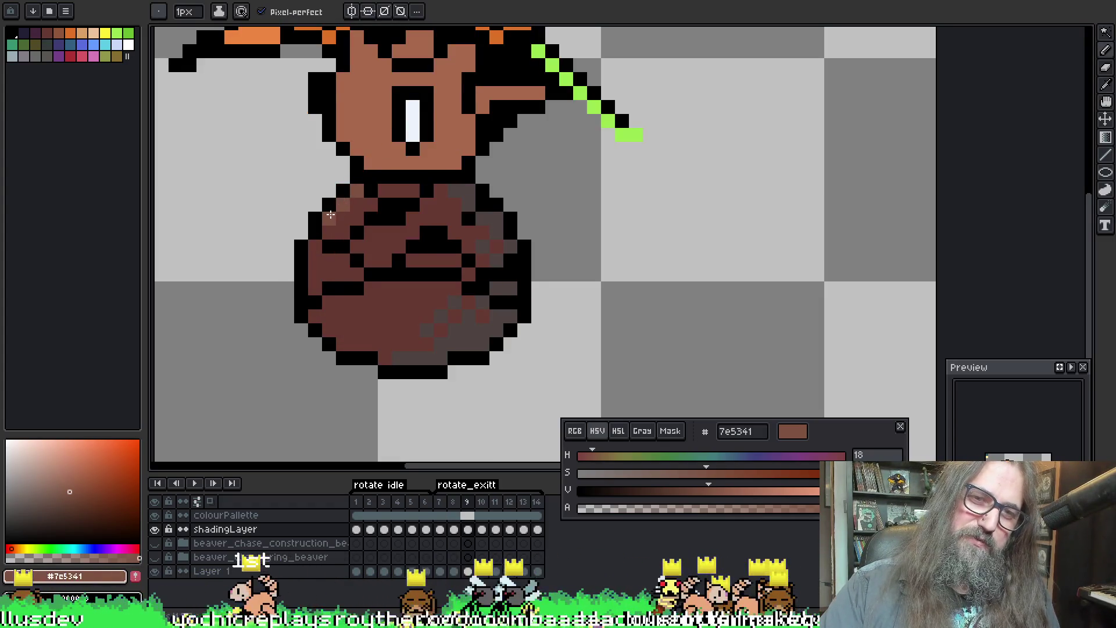
drag(330, 214, 311, 288)
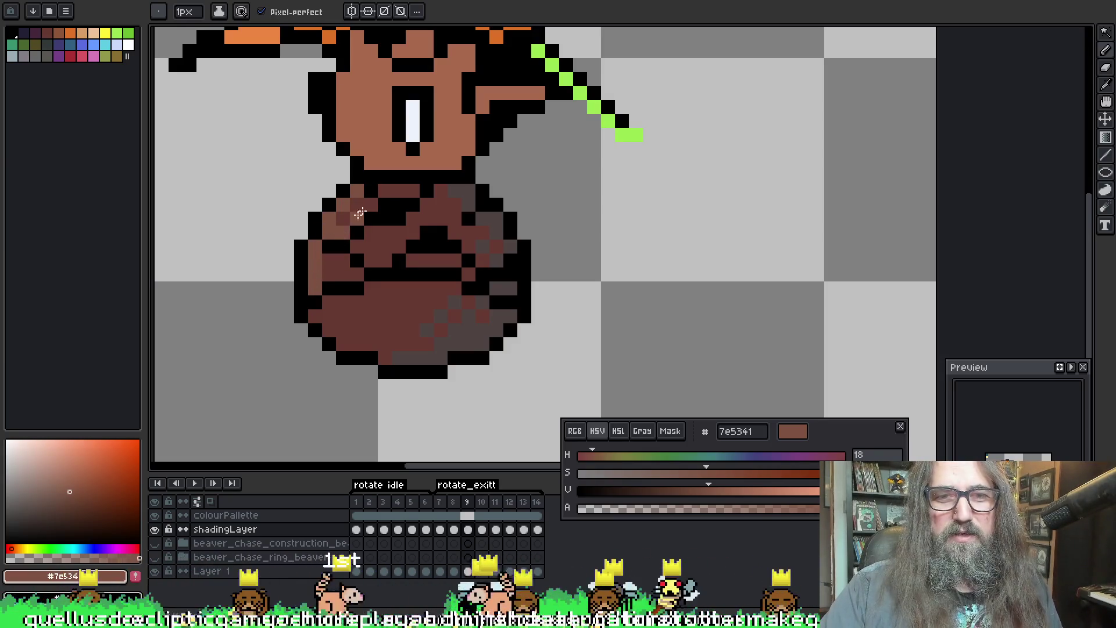
key(ctrl+z)
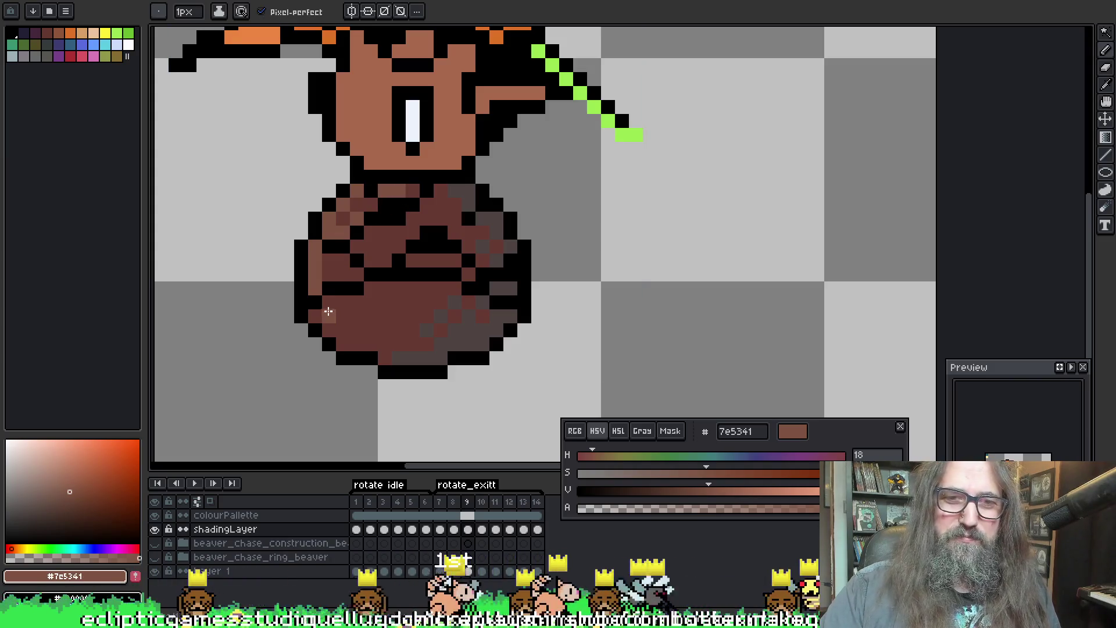
drag(336, 331, 340, 300)
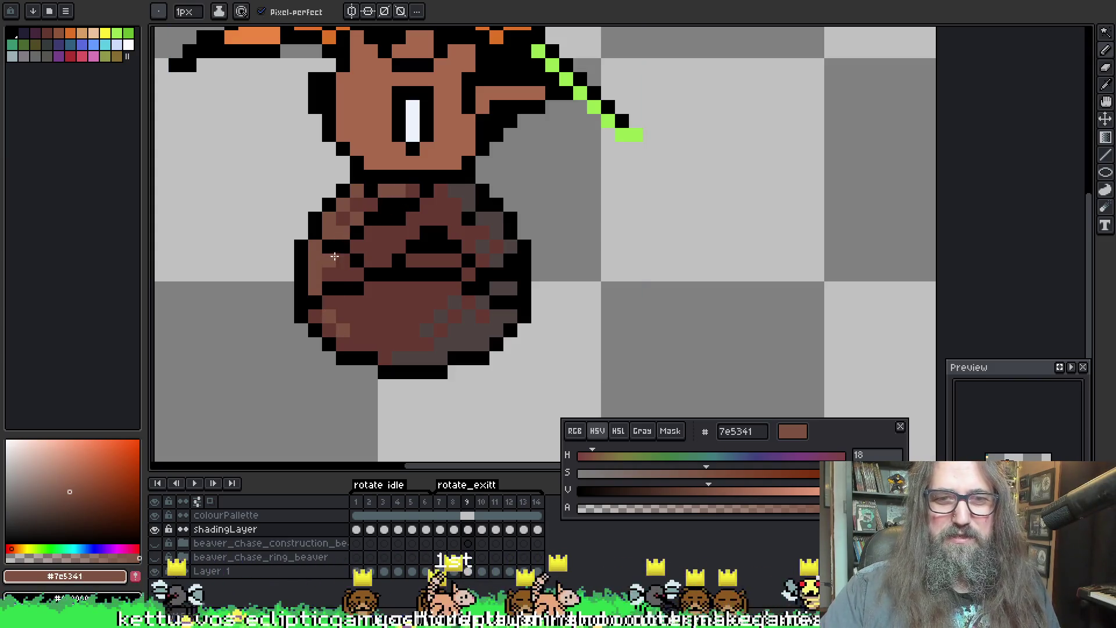
key(ctrl+z)
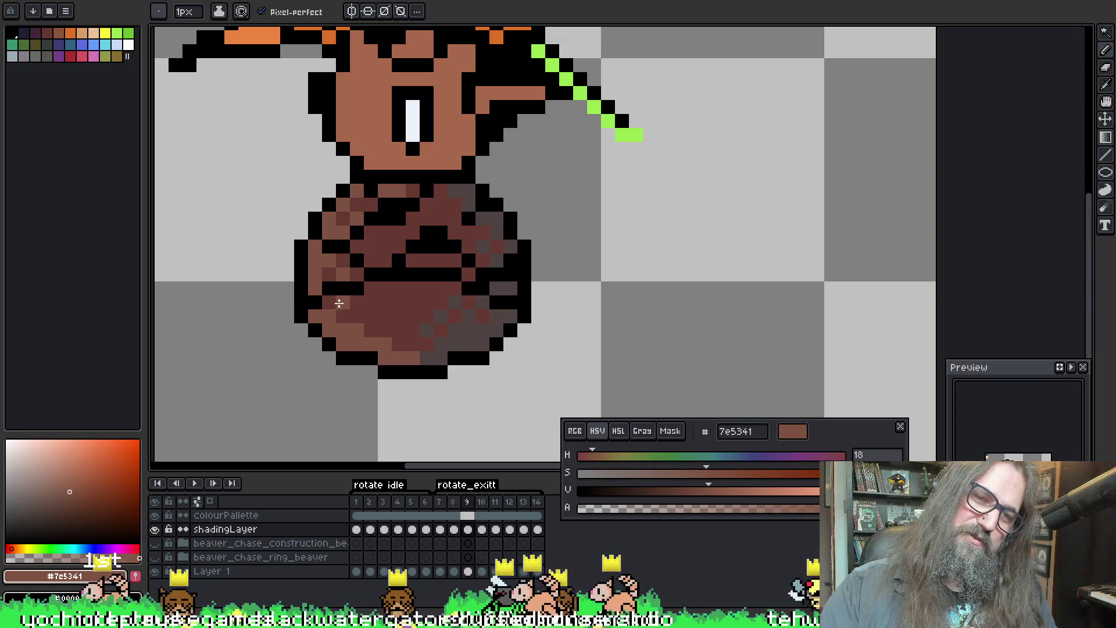
Step: Add a belly dither pixel, compare with frame 8, then paint a lighter-brown row across the body
click(452, 311)
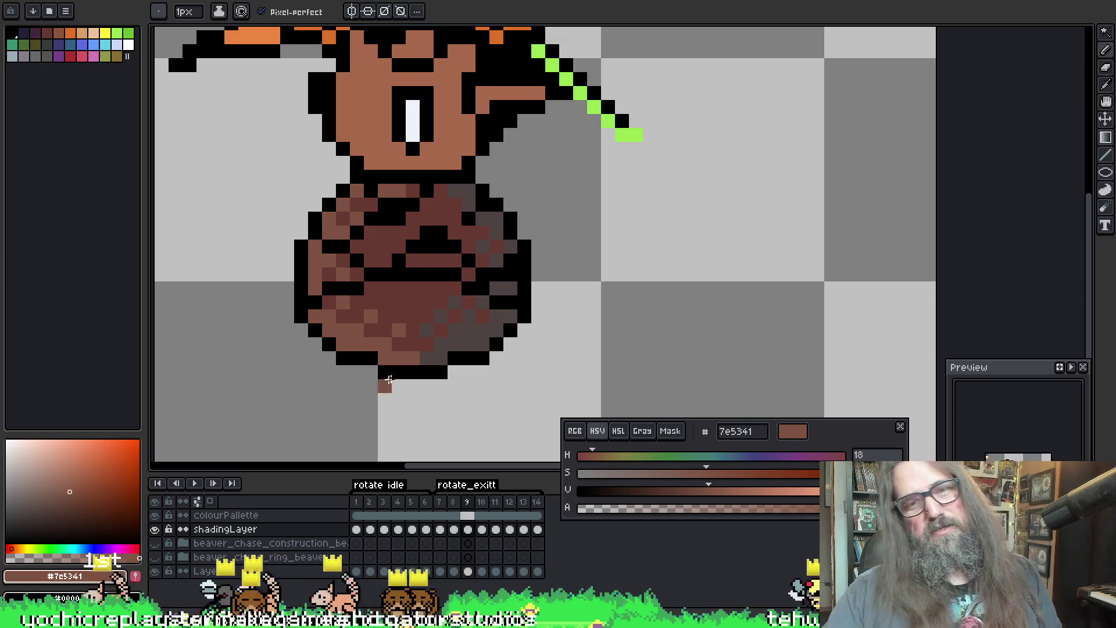
key(Left)
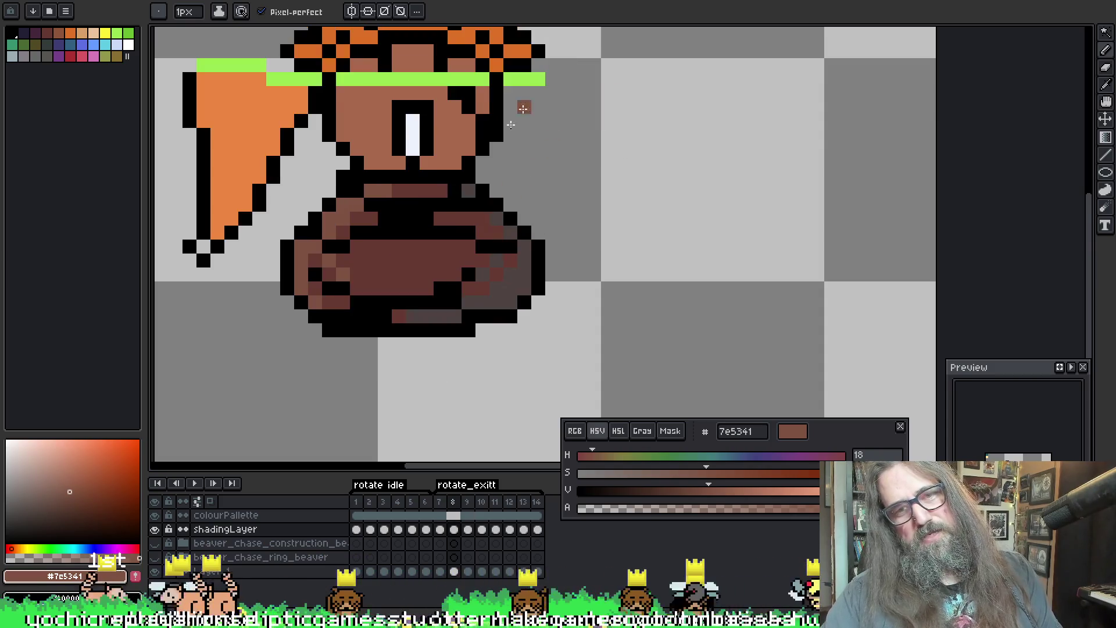
key(Right)
key(Left)
alt+click(361, 237)
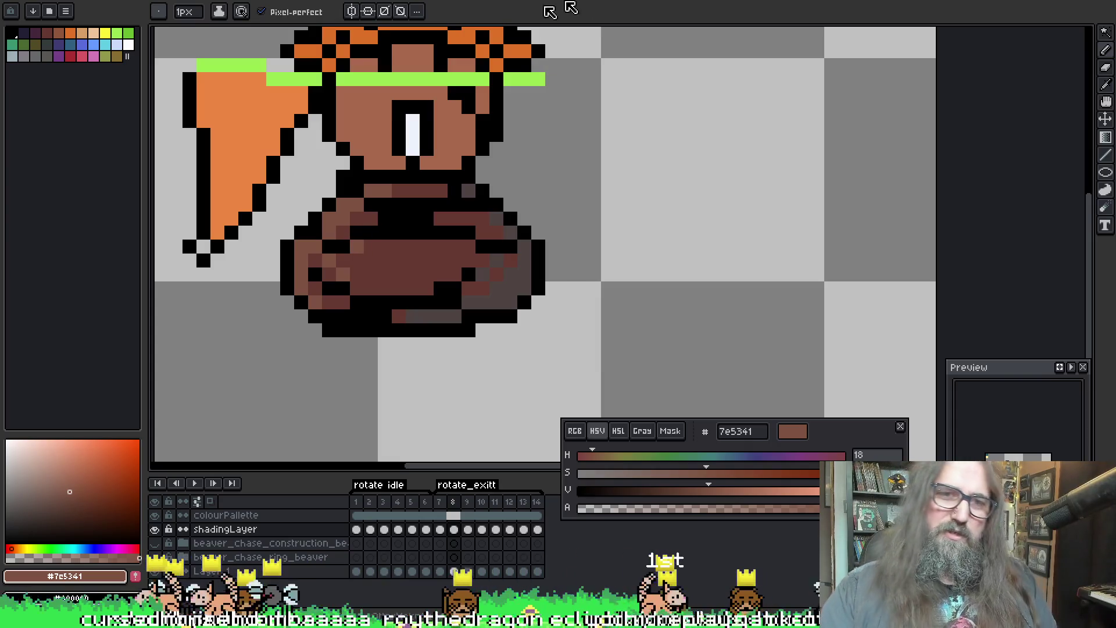
click(496, 148)
key(ctrl+z)
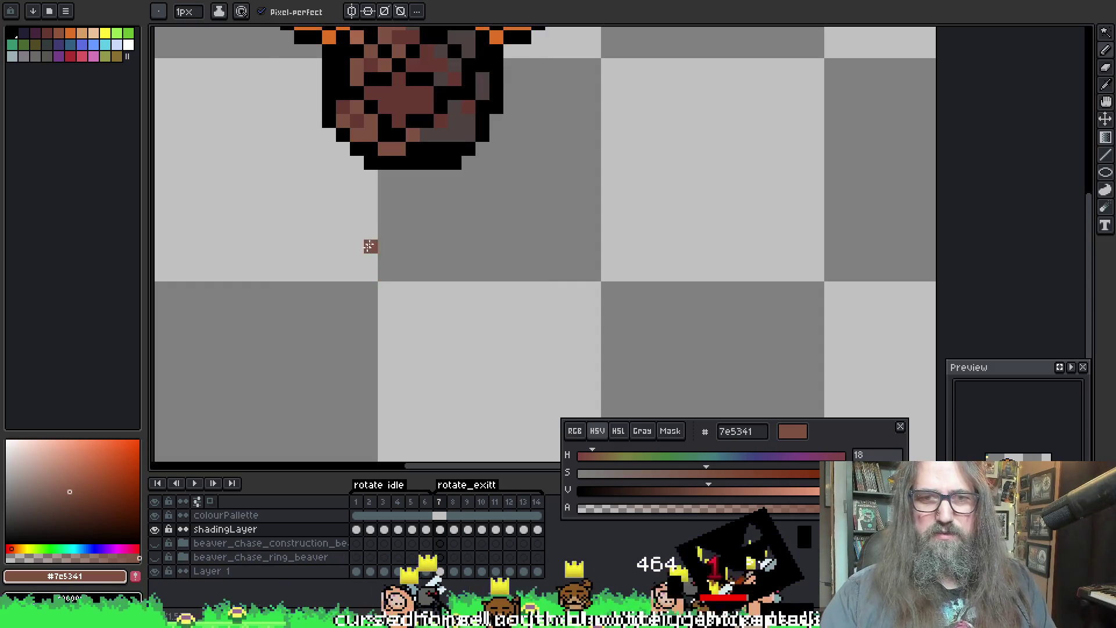
drag(353, 246, 425, 248)
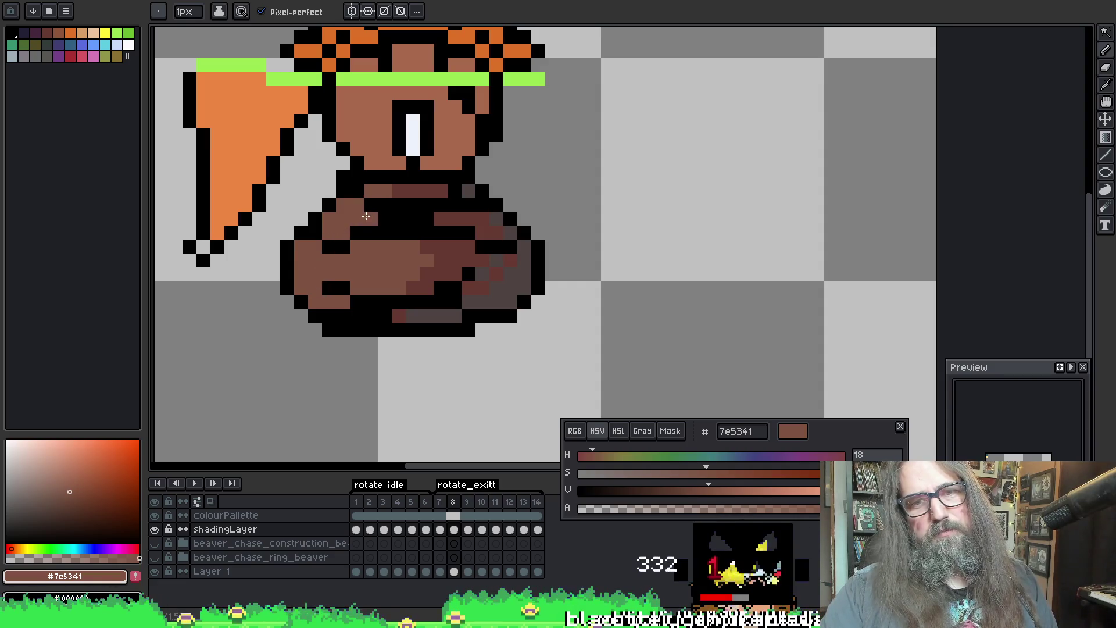
Step: Flip between frame 9 and its neighbours to compare, recentre the canvas and return to the pencil
key(Left)
key(Right)
key(Right)
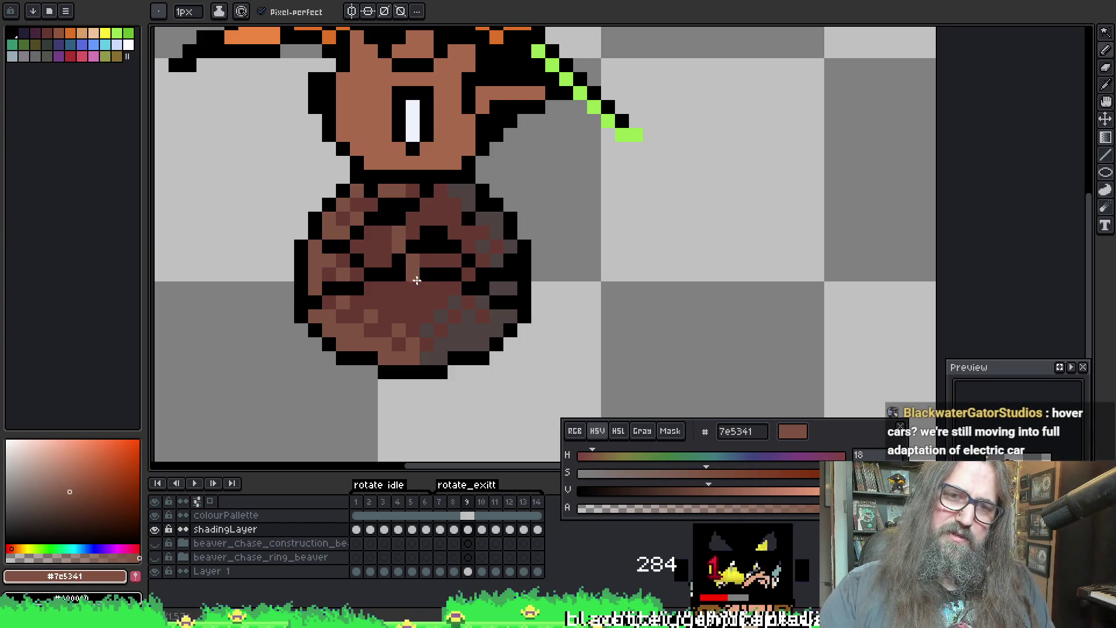
key(Left)
key(Right)
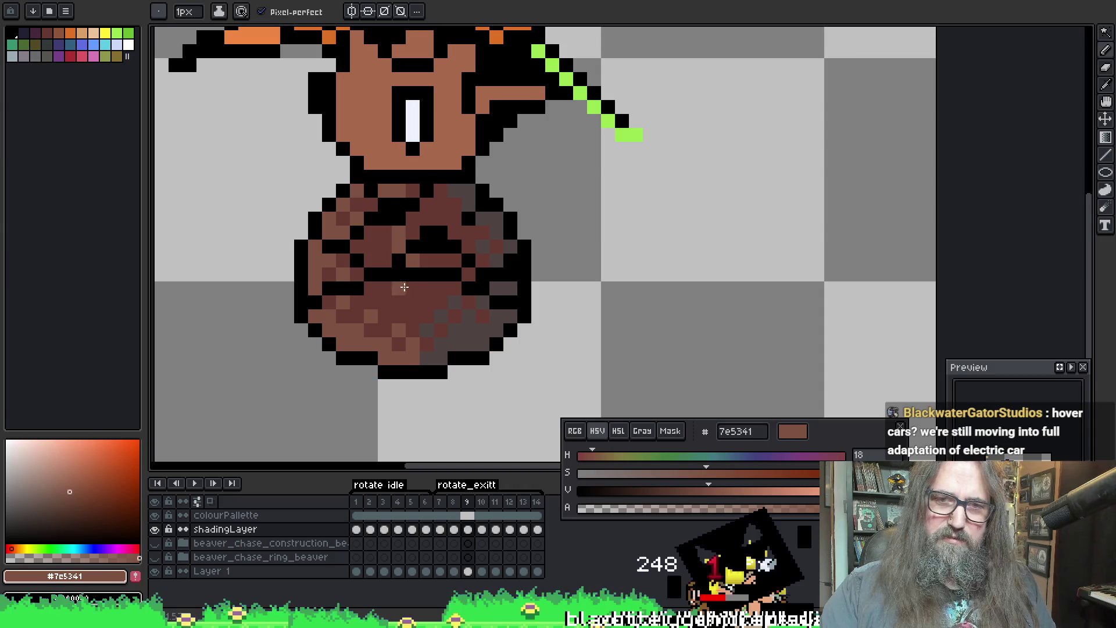
key(Left)
key(Right)
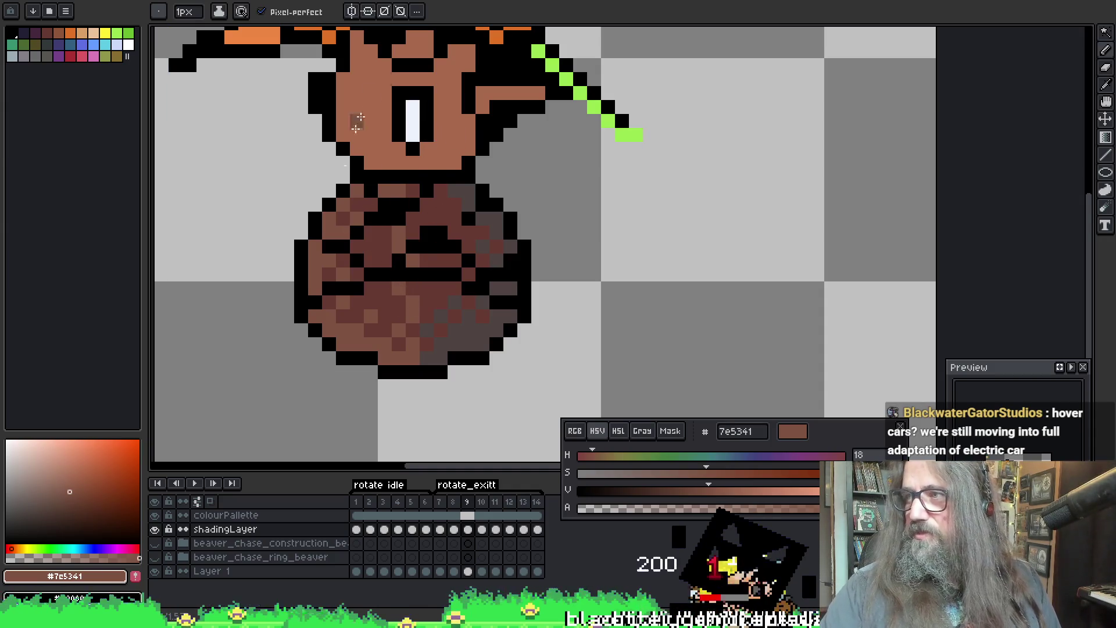
drag(405, 220, 396, 214)
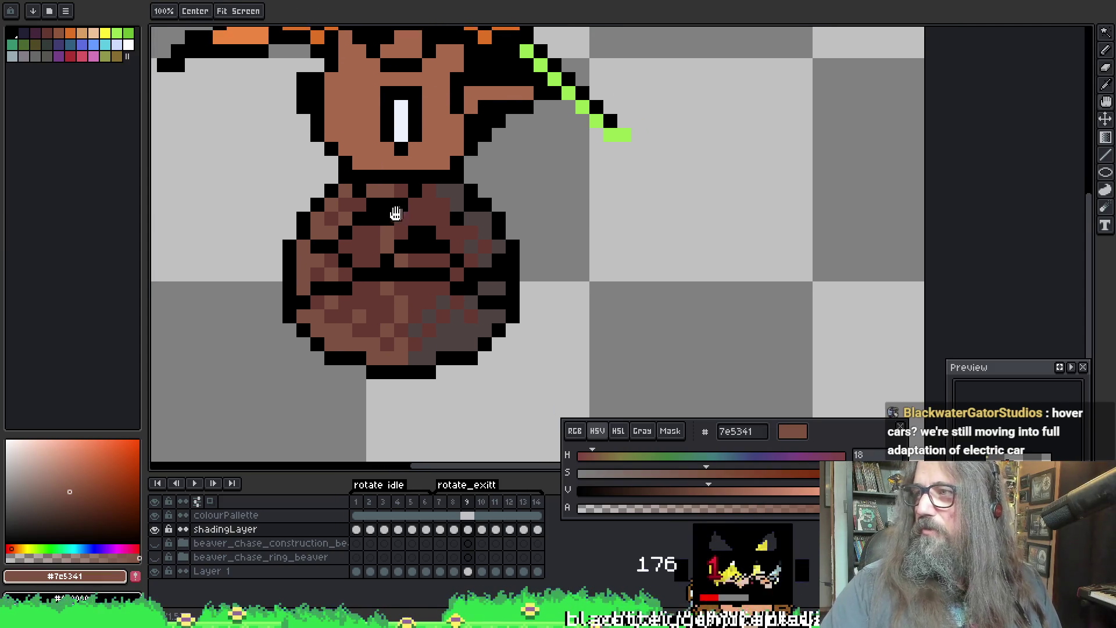
drag(424, 166, 425, 156)
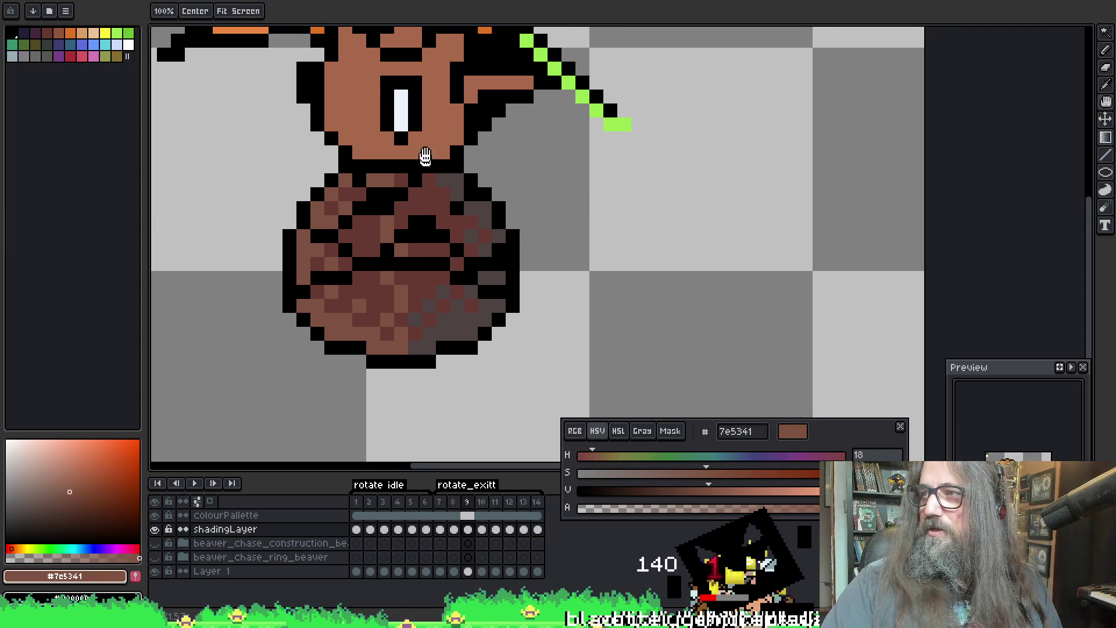
key(o)
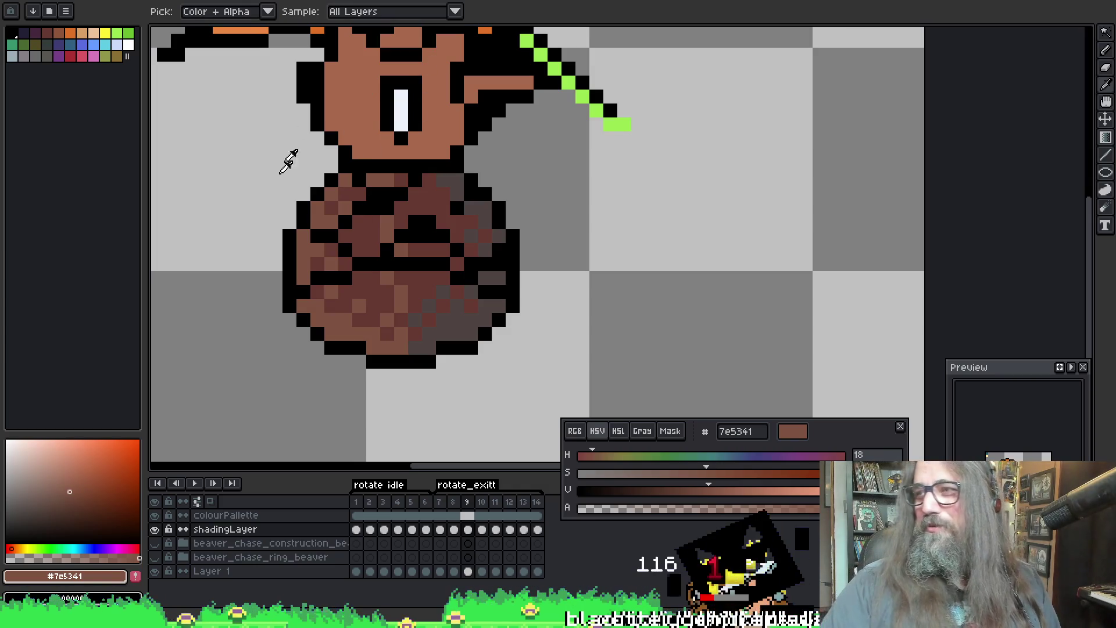
key(b)
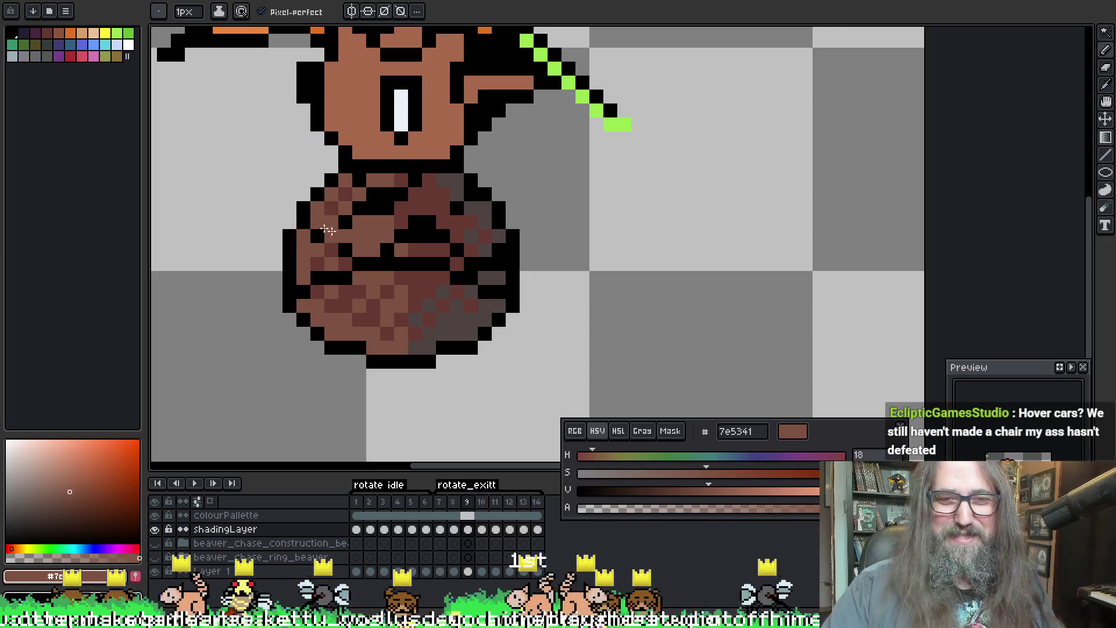
scroll(353, 218, down, 1)
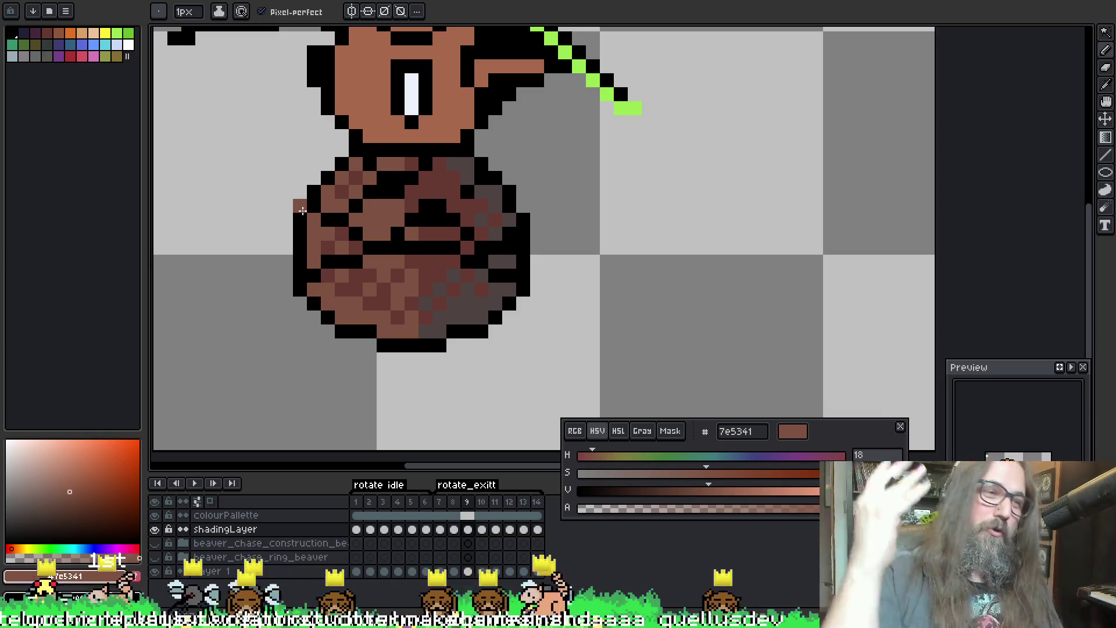
Step: Save the sprite, then alternate browns 663931 and 7e5341 to dither the lower belly
alt+click(361, 211)
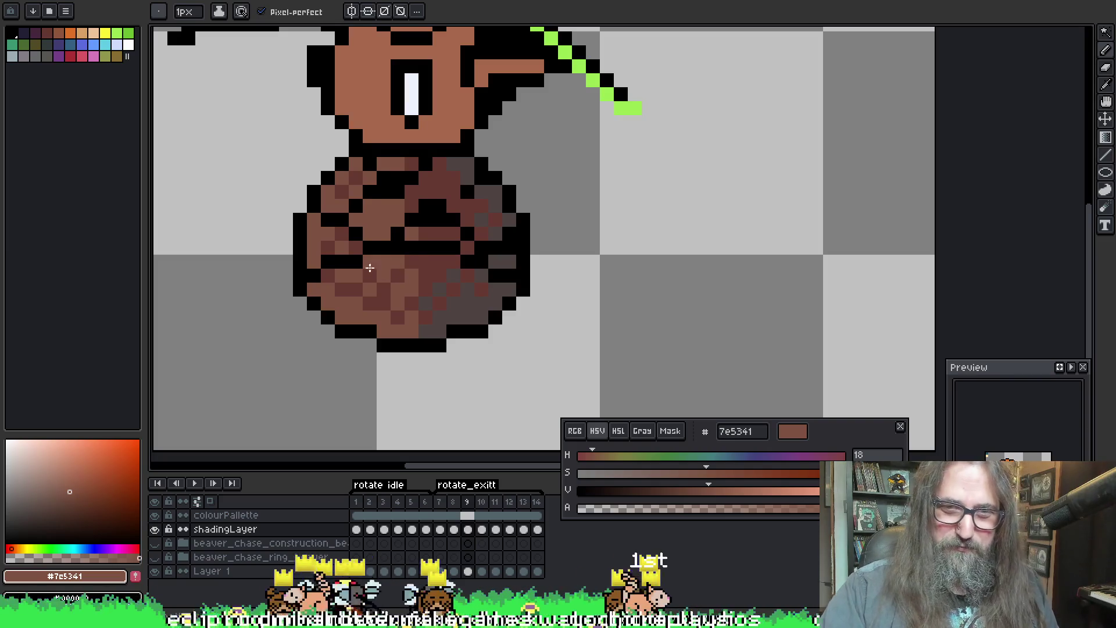
key(ctrl+s)
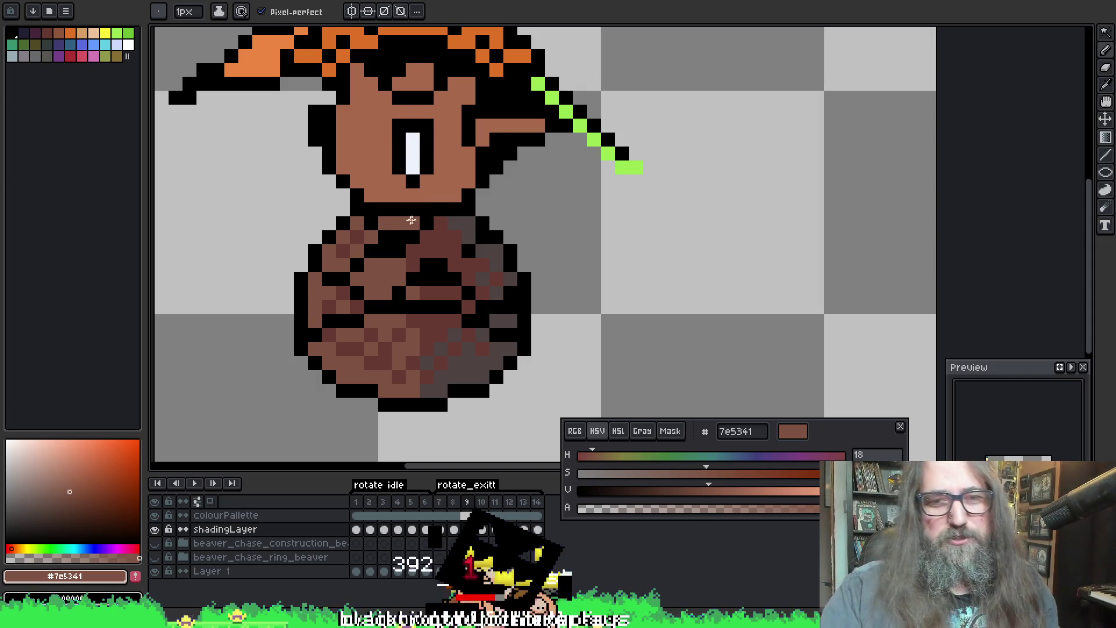
alt+click(405, 271)
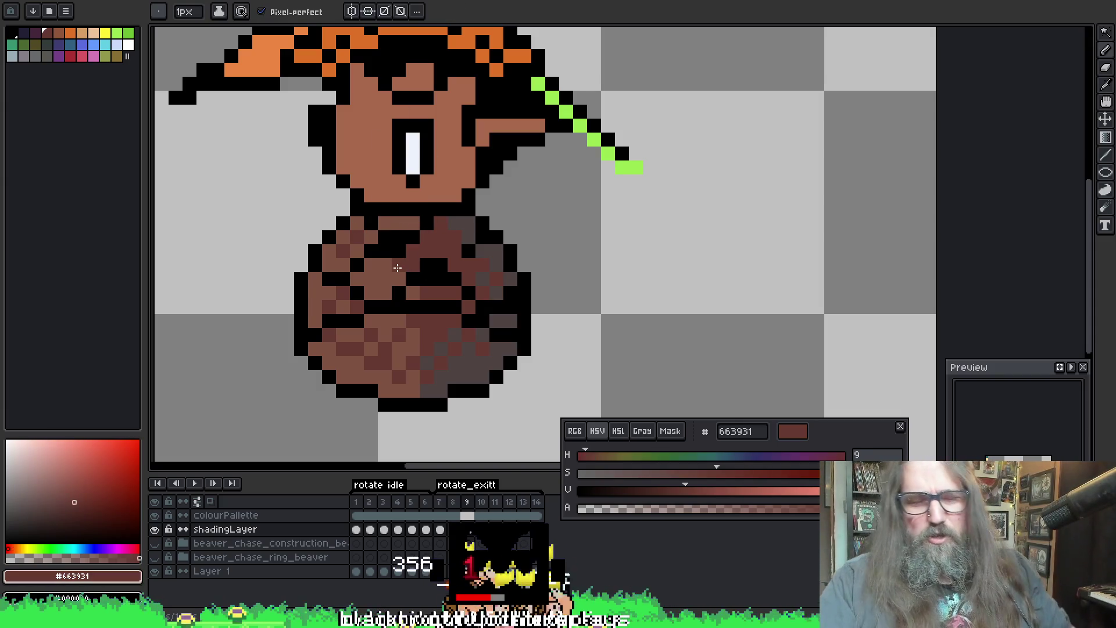
key(alt)
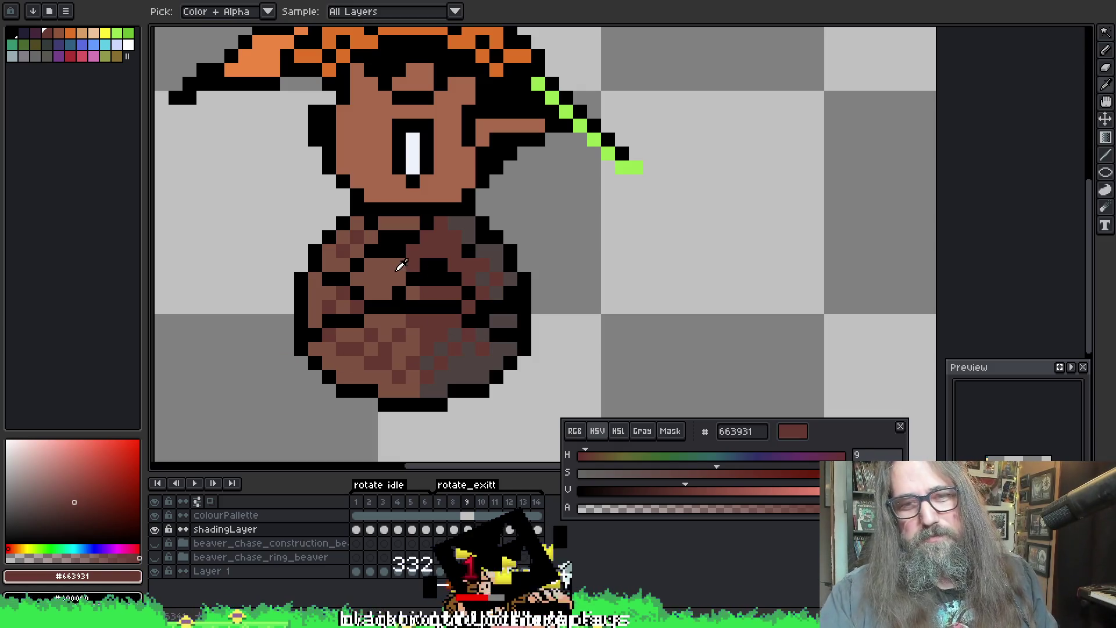
alt+click(405, 261)
alt+click(415, 255)
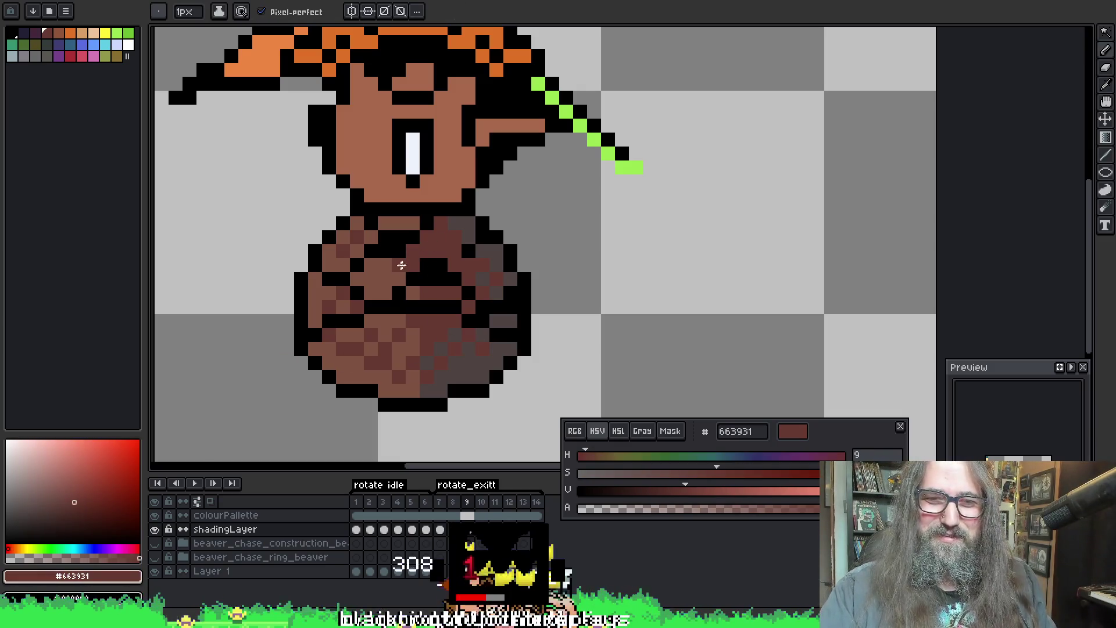
alt+click(401, 326)
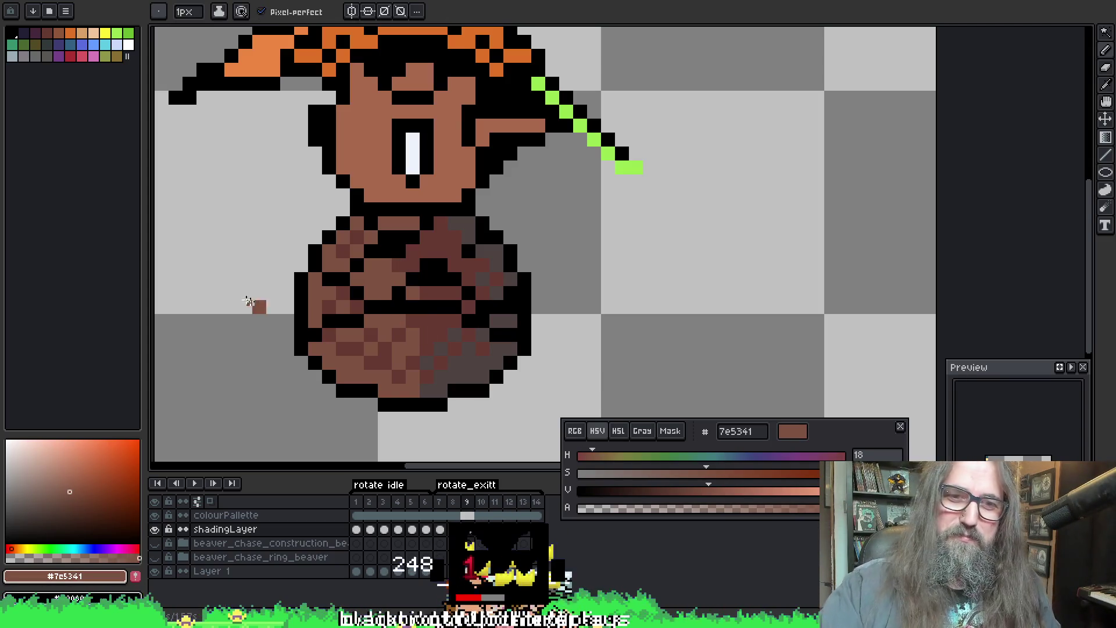
key(alt)
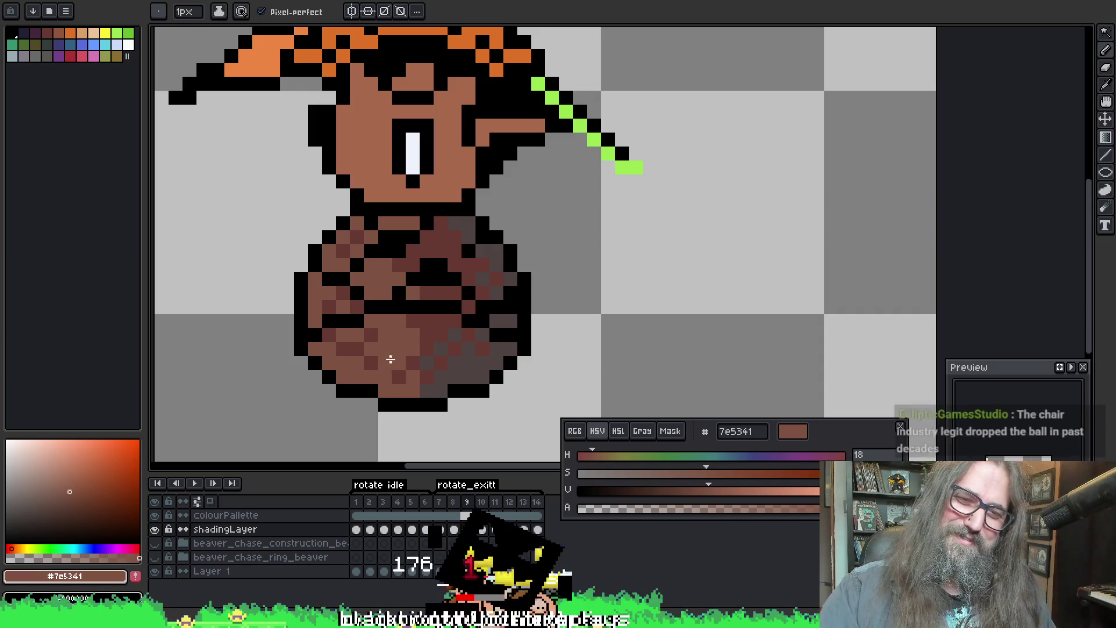
alt+click(449, 321)
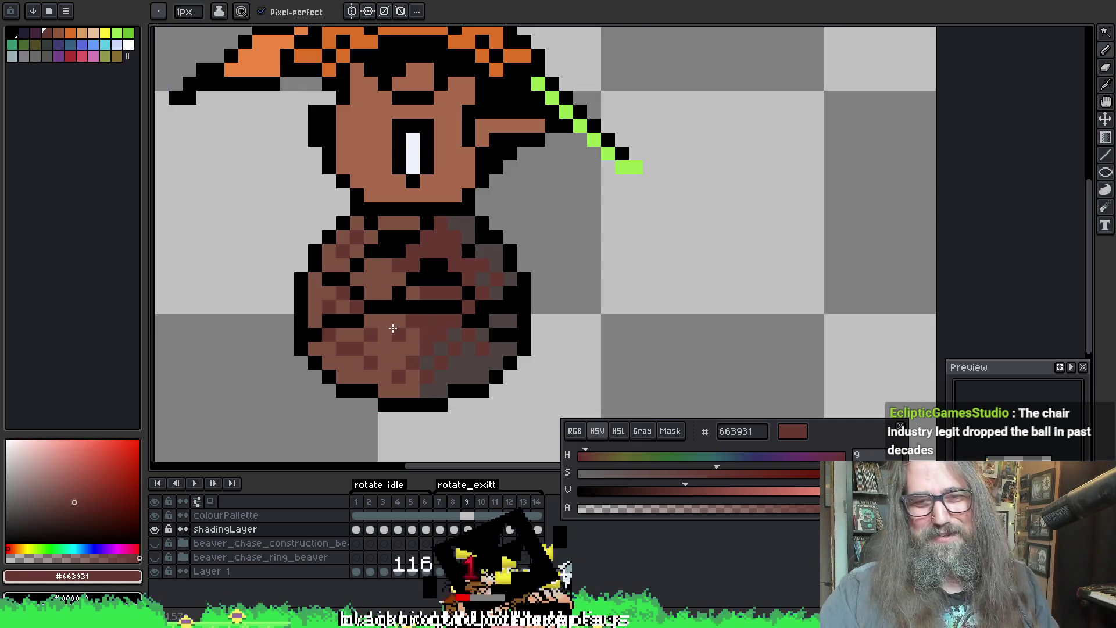
scroll(431, 350, down, 1)
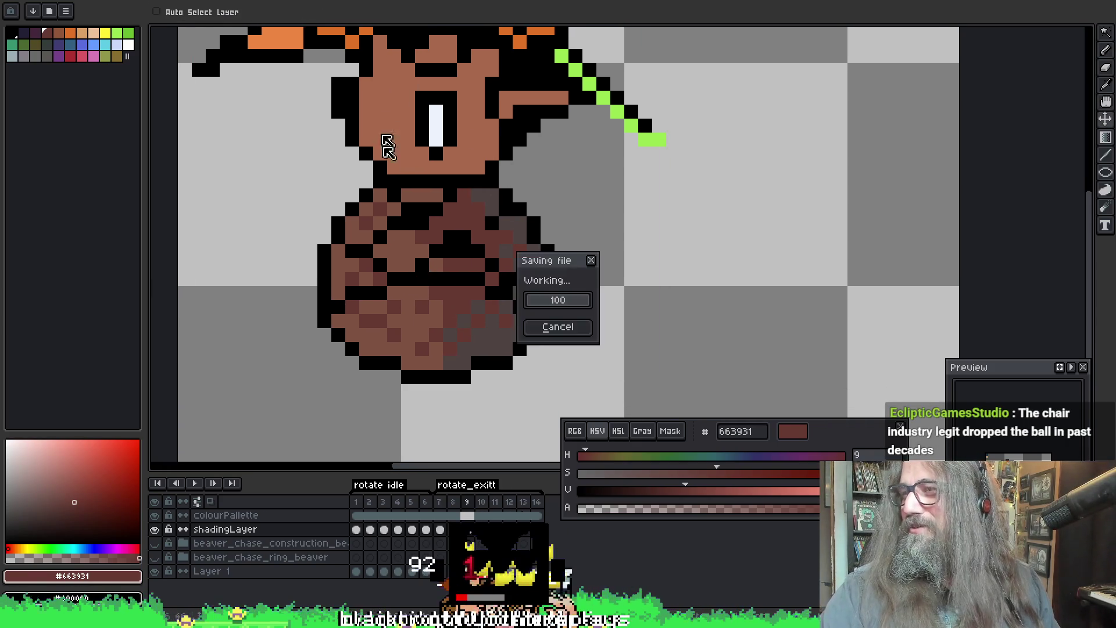
Step: Eyedrop the lighter brown 7e5341 from the beaver's body as the foreground colour
key(alt)
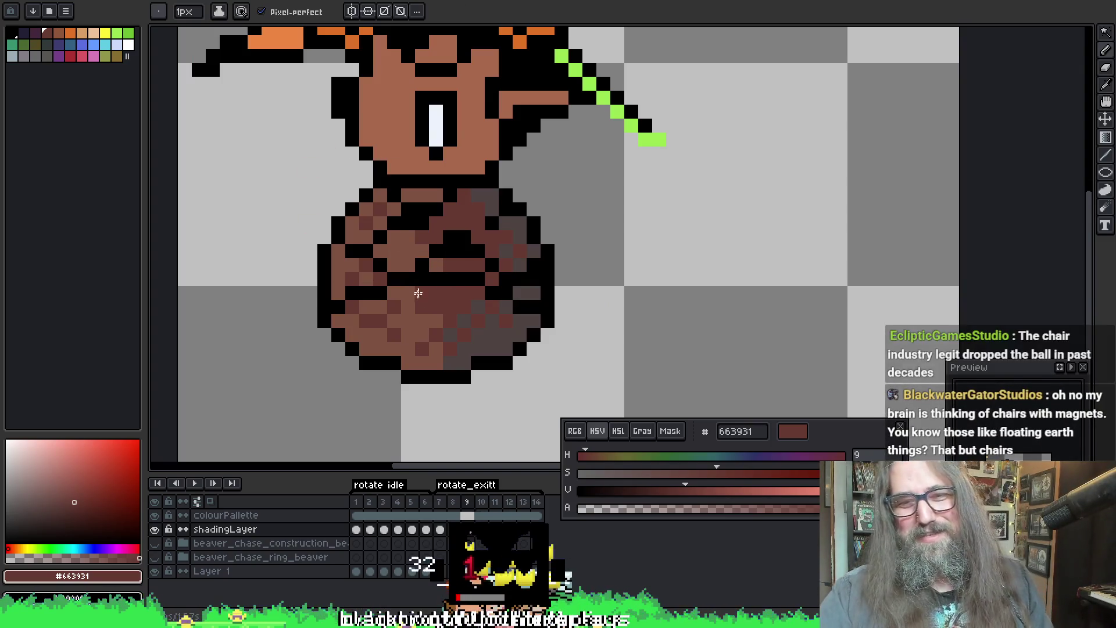
key(alt)
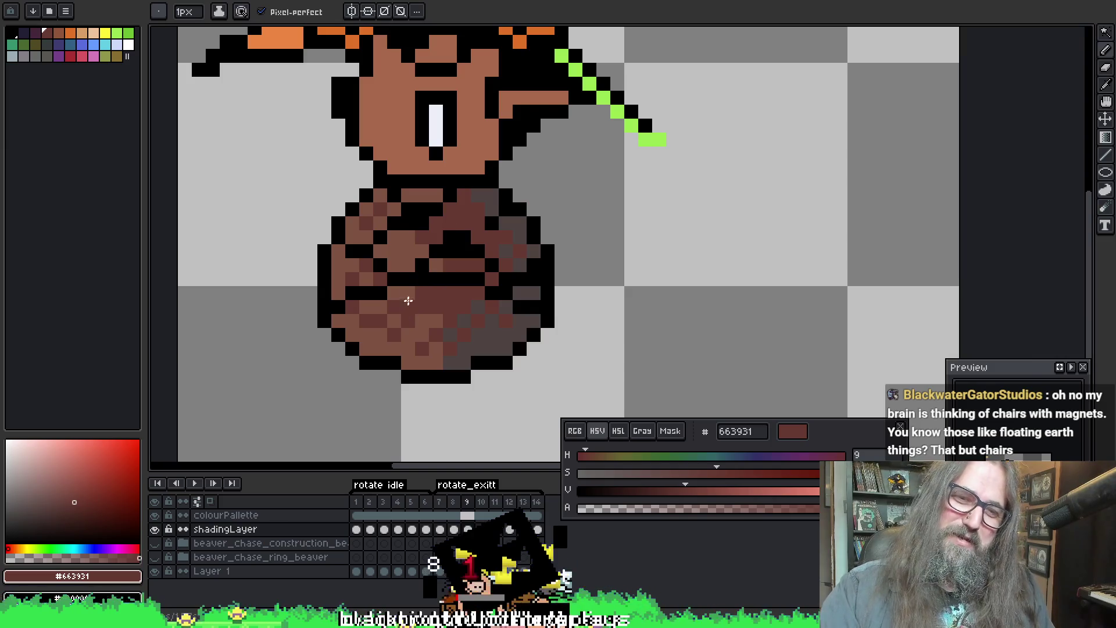
alt+click(443, 312)
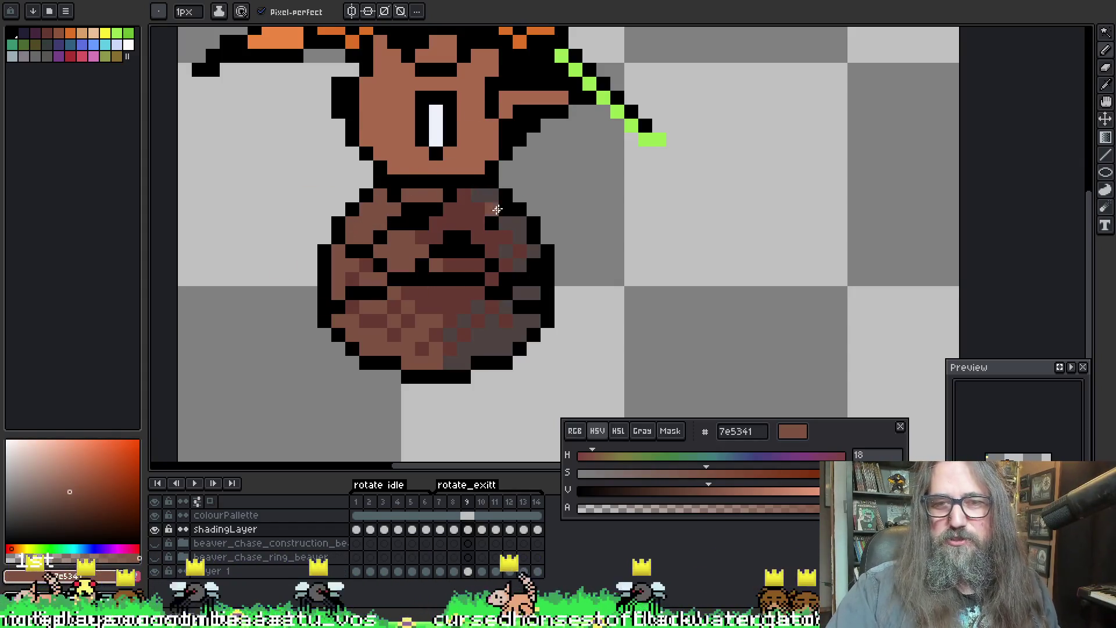
scroll(470, 134, up, 3)
scroll(448, 244, down, 3)
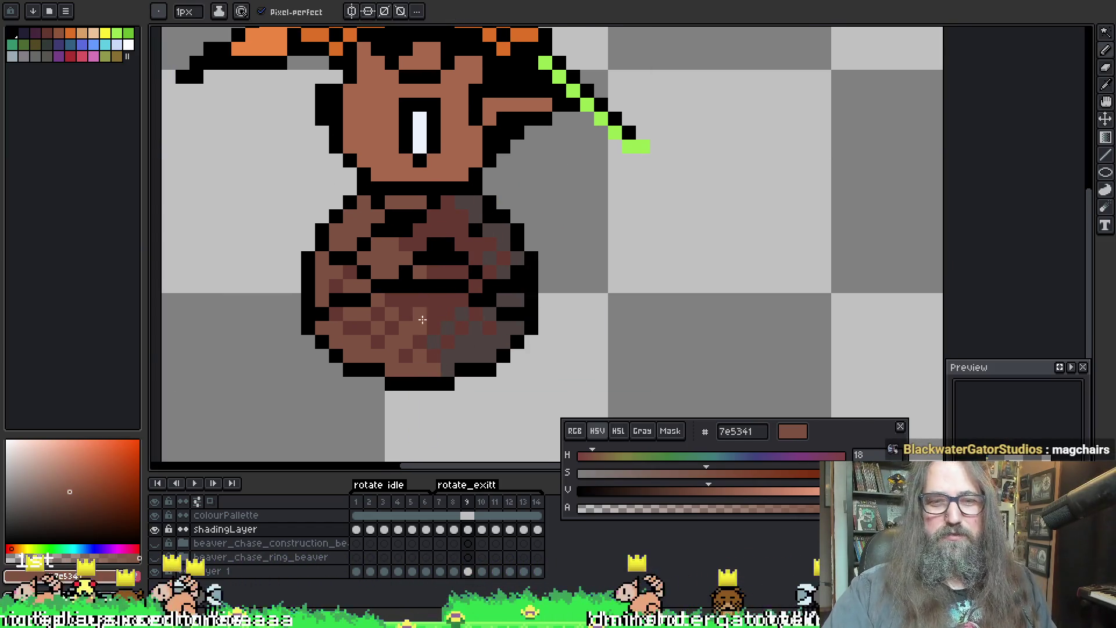
Step: Sample the darker and lighter browns from the body, nudge the view and return to the pencil
alt+click(425, 324)
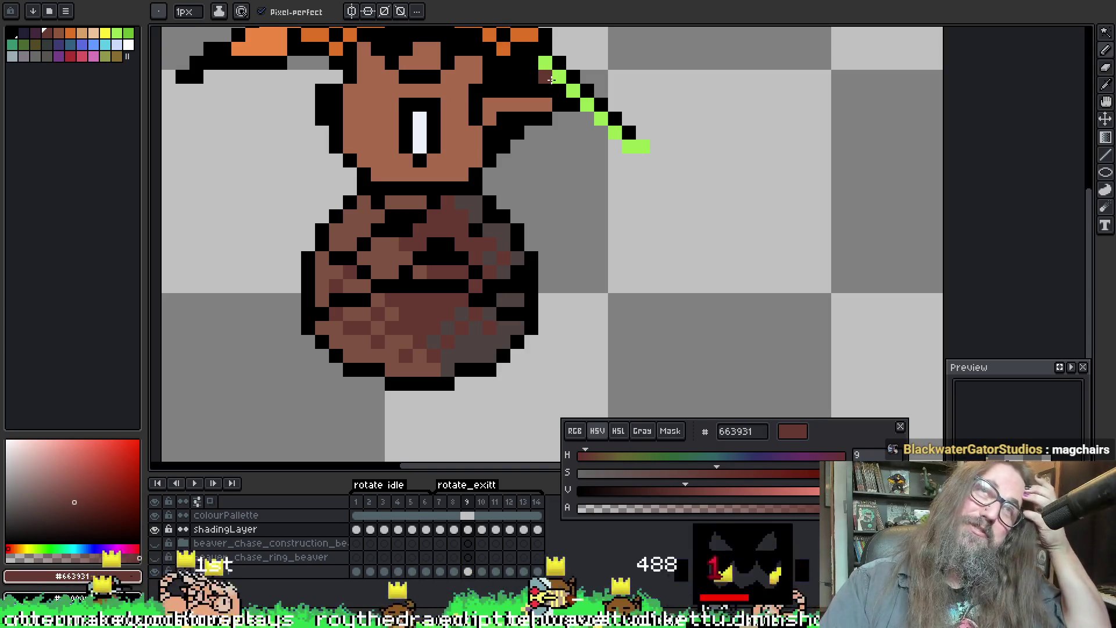
mouse_move(427, 309)
mouse_down()
mouse_move(422, 268)
mouse_move(356, 274)
mouse_up()
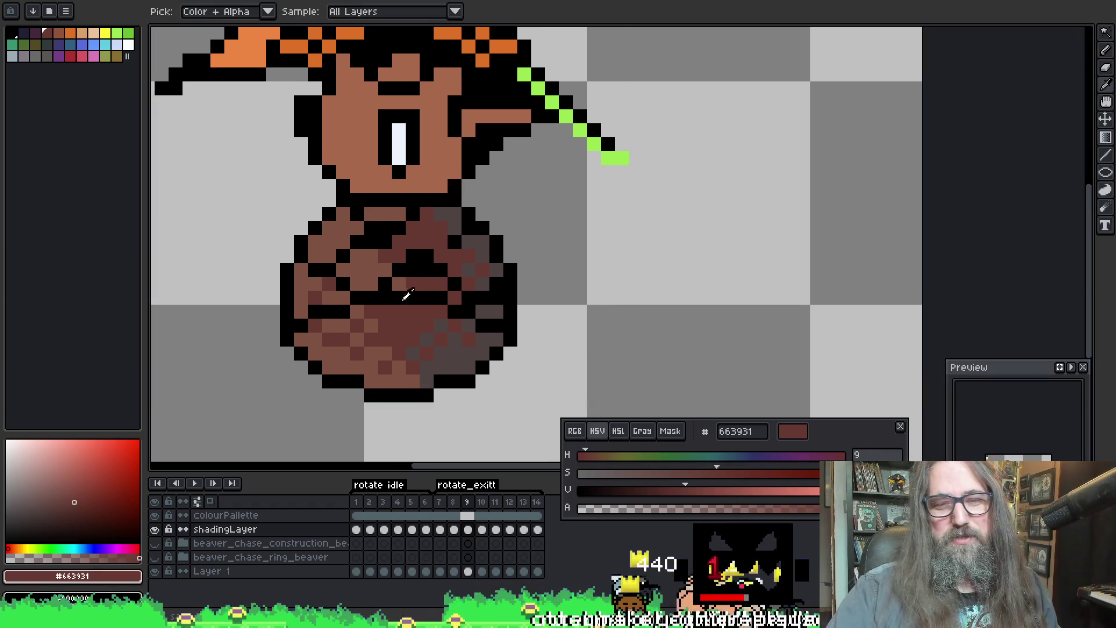
alt+click(406, 295)
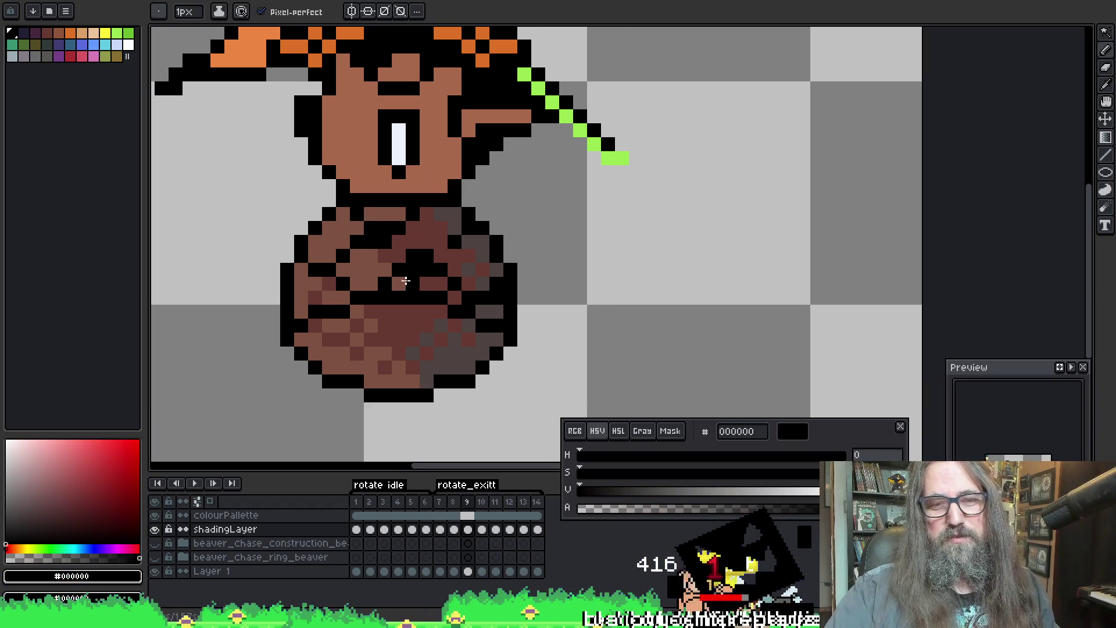
alt+click(399, 311)
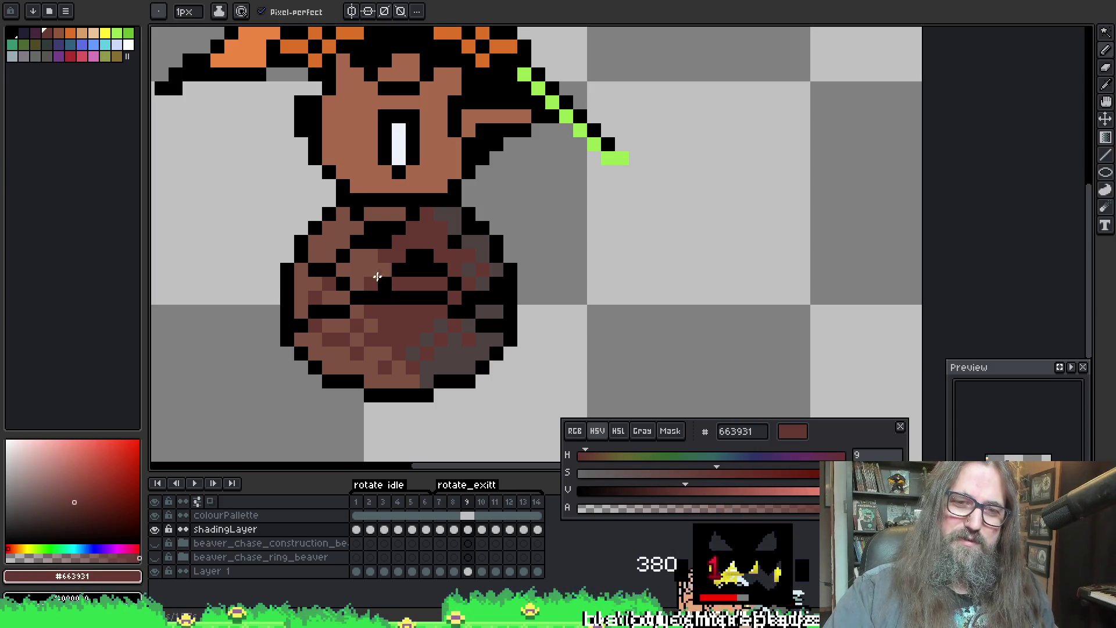
alt+click(381, 241)
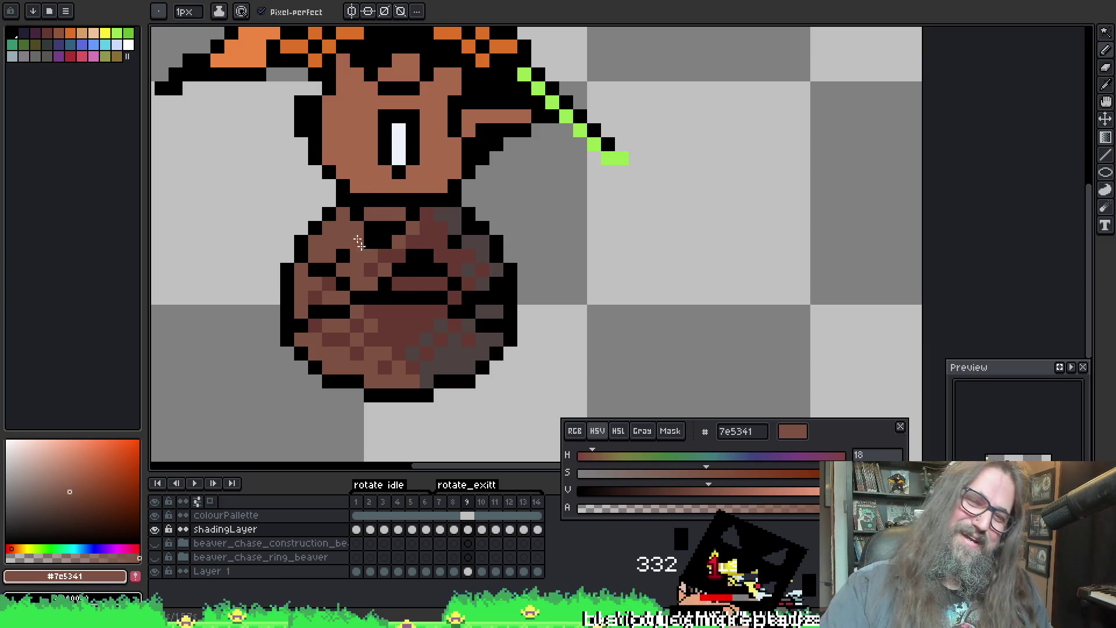
key(alt)
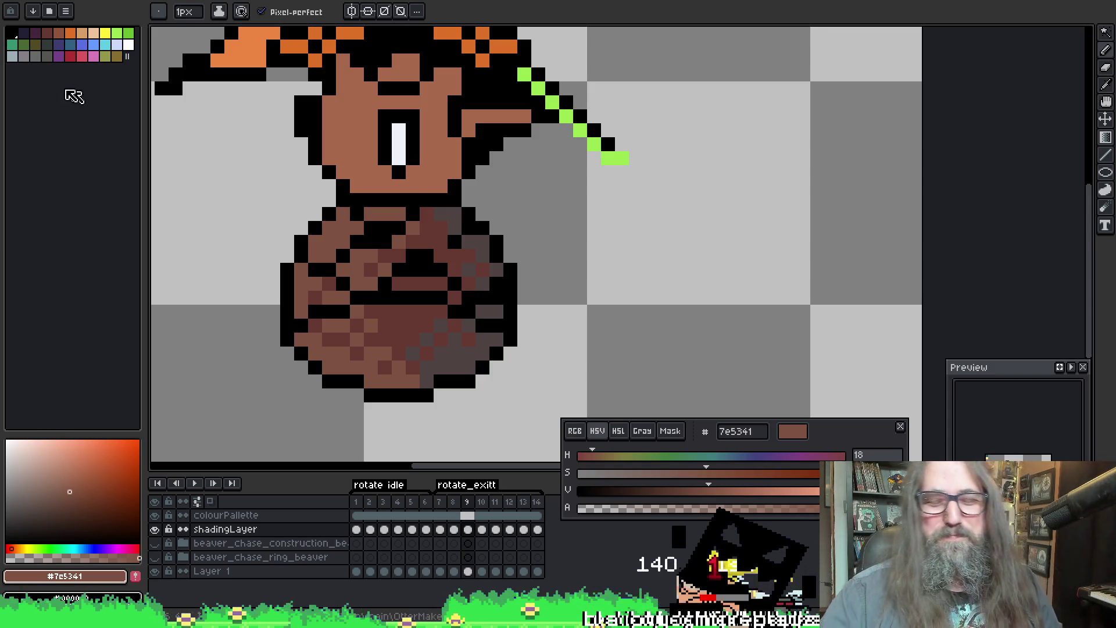
key(i)
key(b)
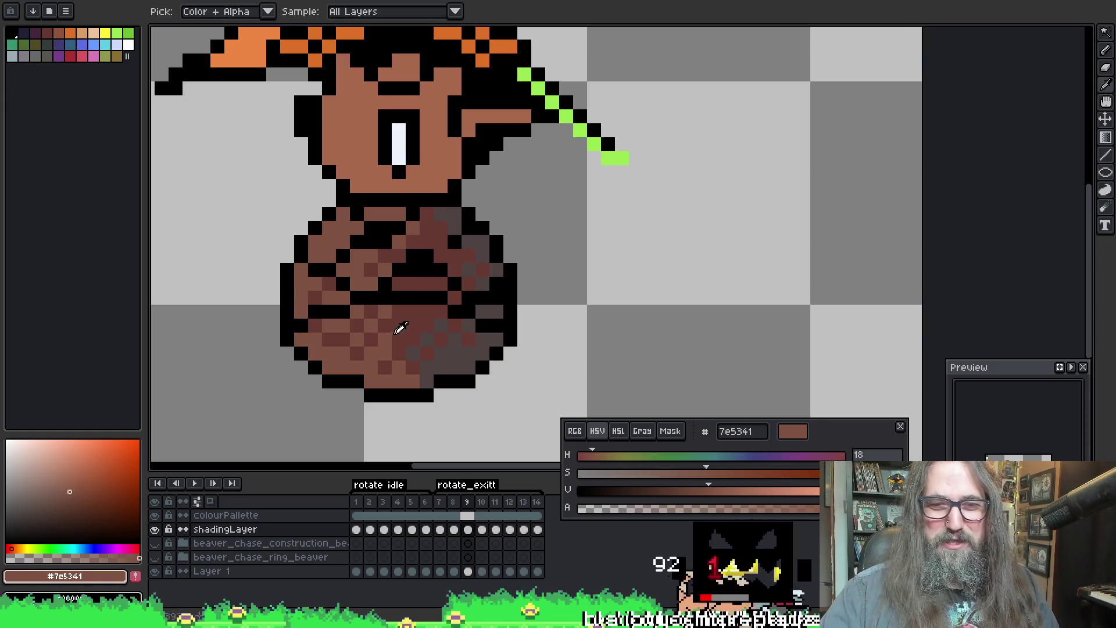
Step: Dither lighter-brown pixels into frame 9's lower belly and check them against frame 10
alt+click(392, 345)
alt+click(374, 357)
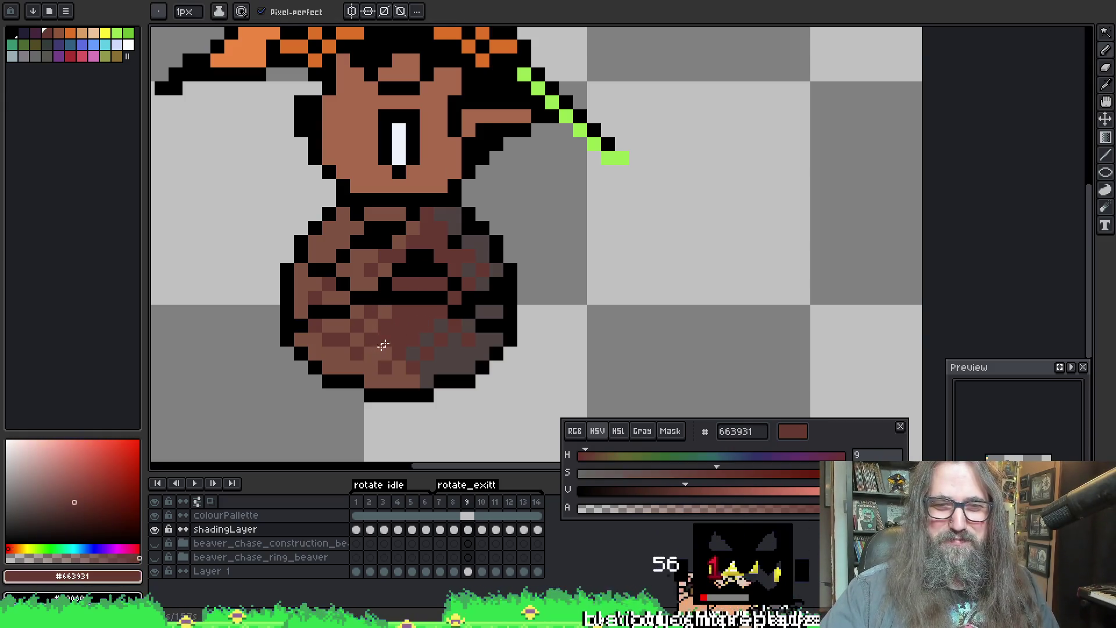
alt+click(383, 310)
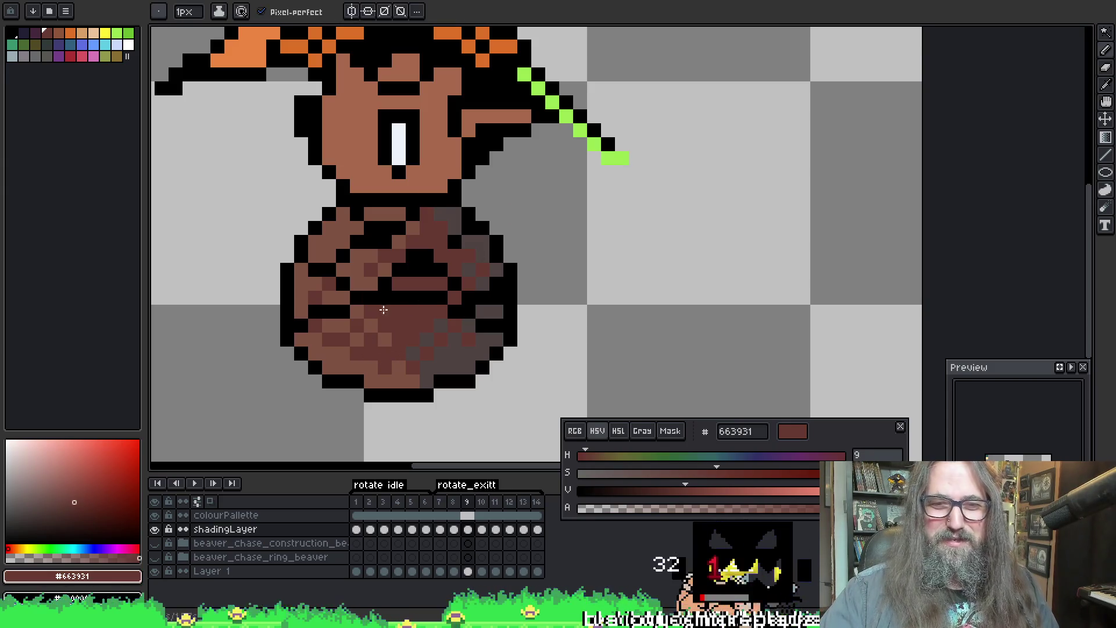
alt+click(370, 348)
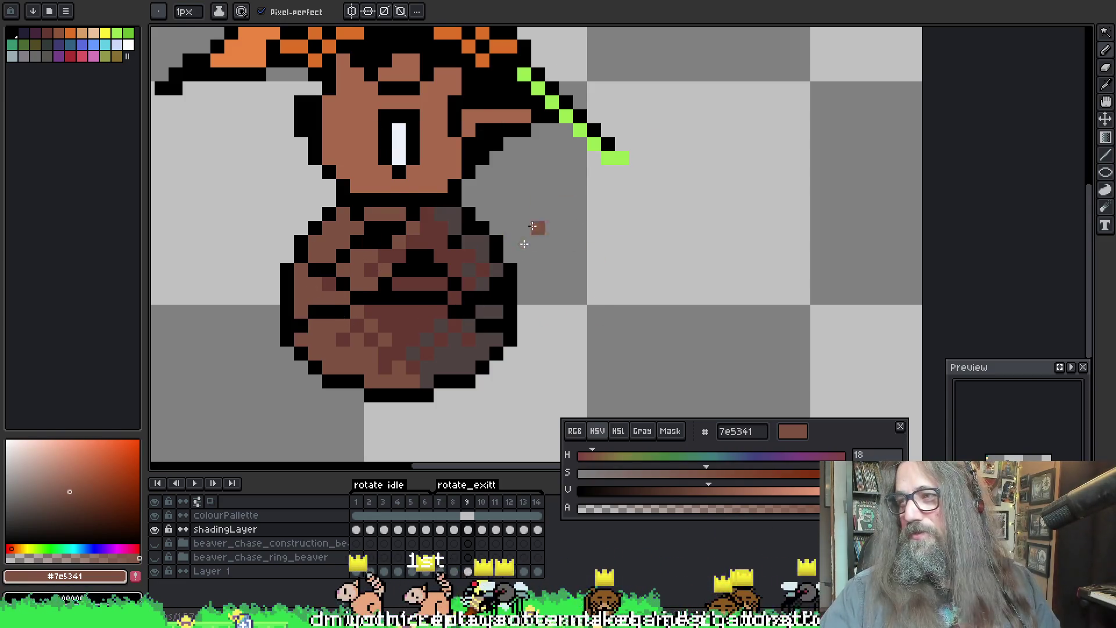
alt+click(361, 378)
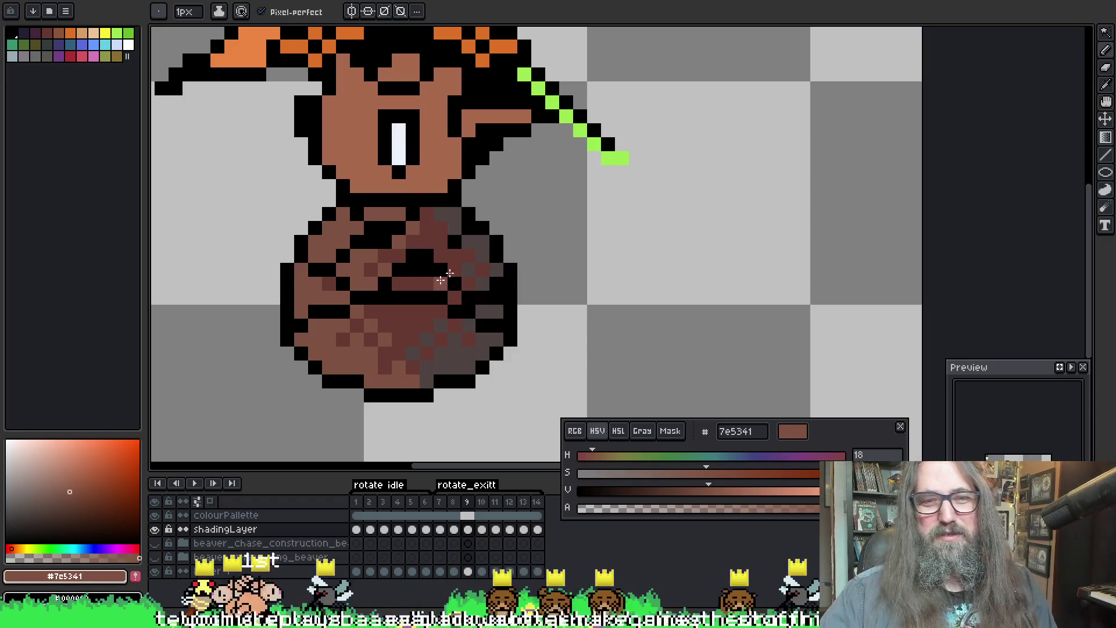
key(Right)
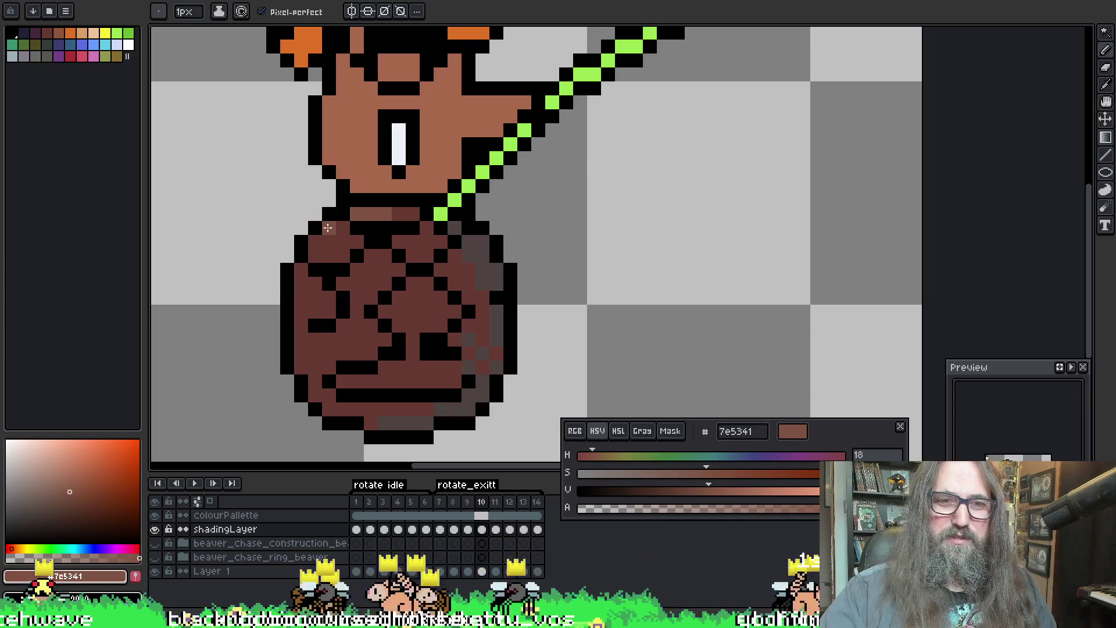
click(385, 241)
key(Left)
key(Right)
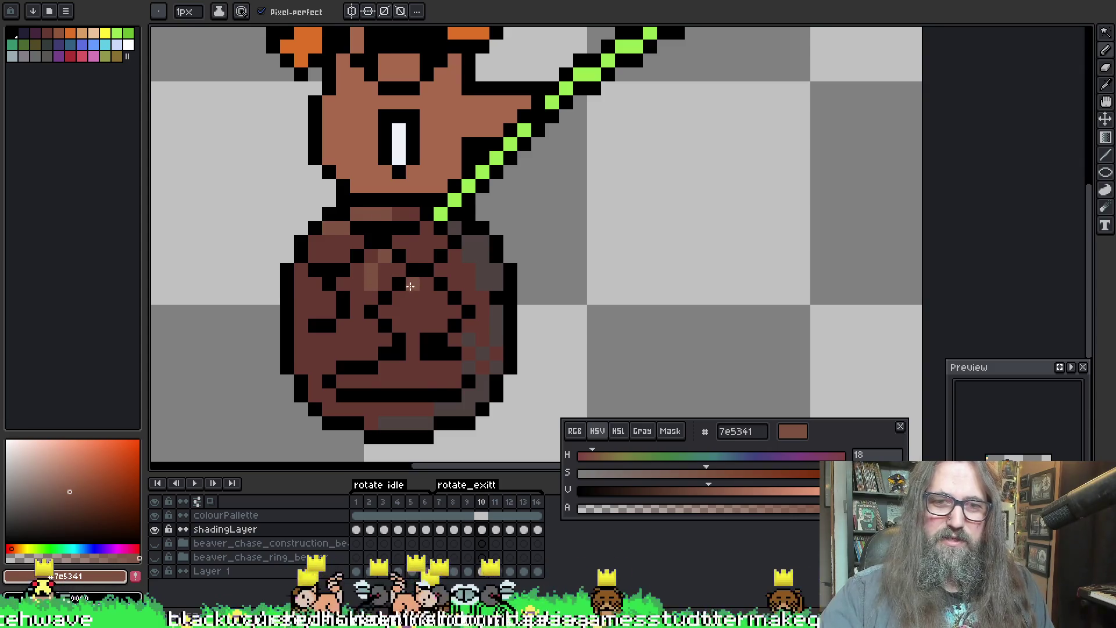
key(Left)
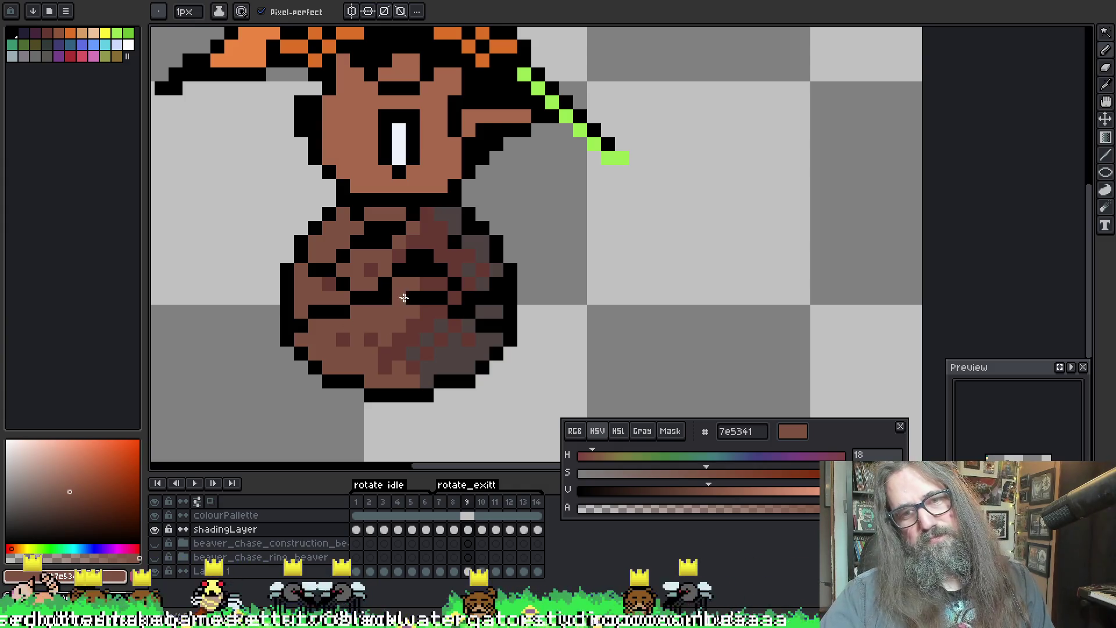
Step: Paint lighter brown over dark body pixels on frame 10 and save the sprite
alt+click(358, 350)
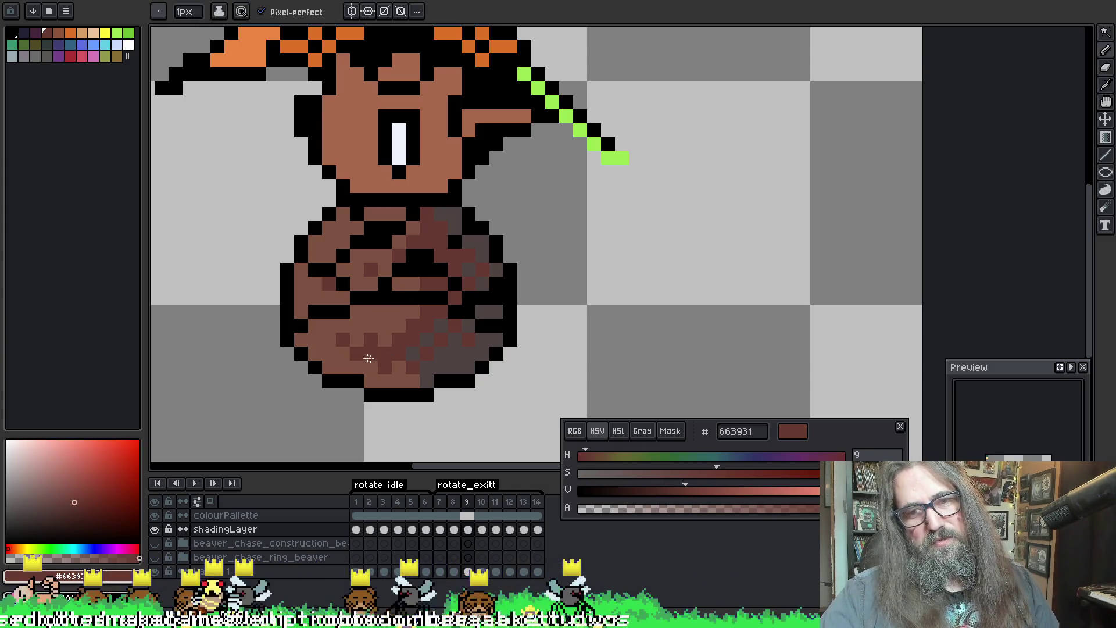
alt+click(375, 314)
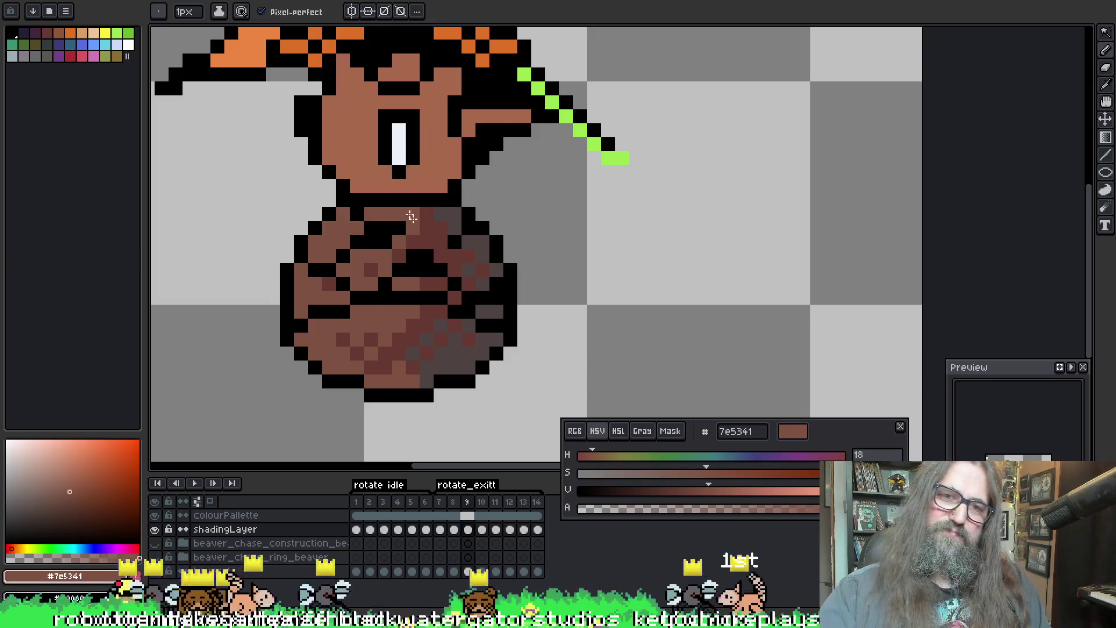
key(Right)
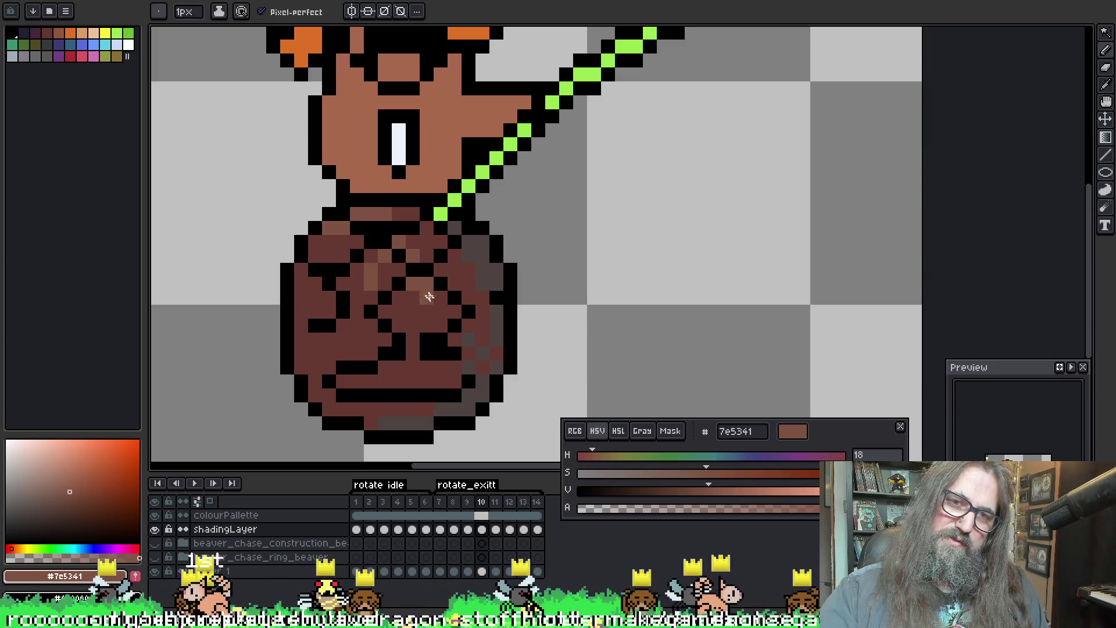
drag(429, 312, 396, 315)
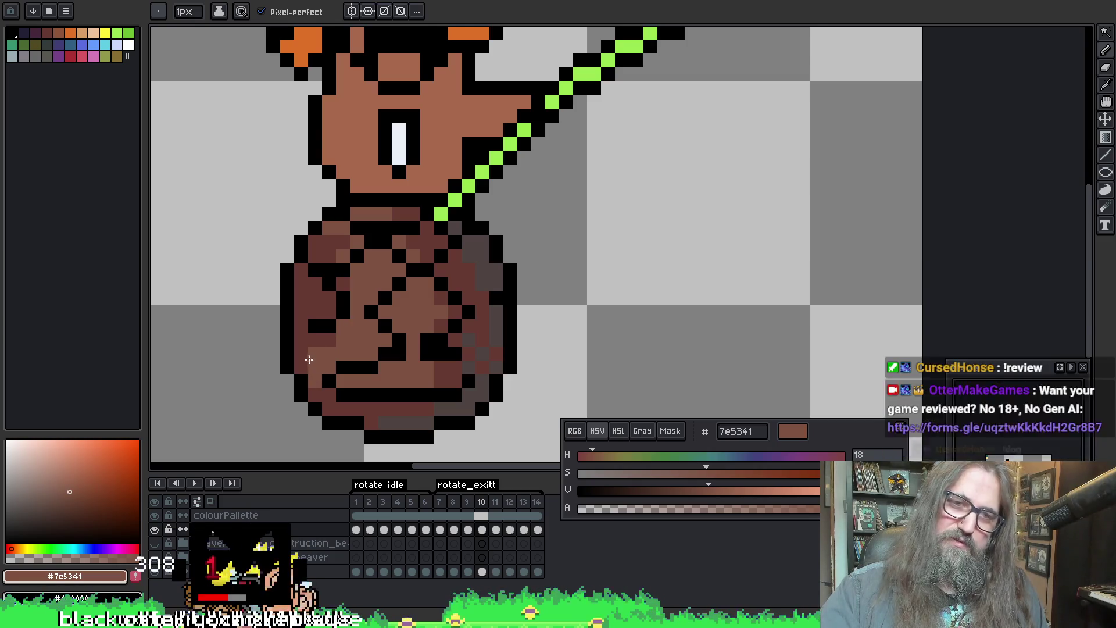
key(ctrl+s)
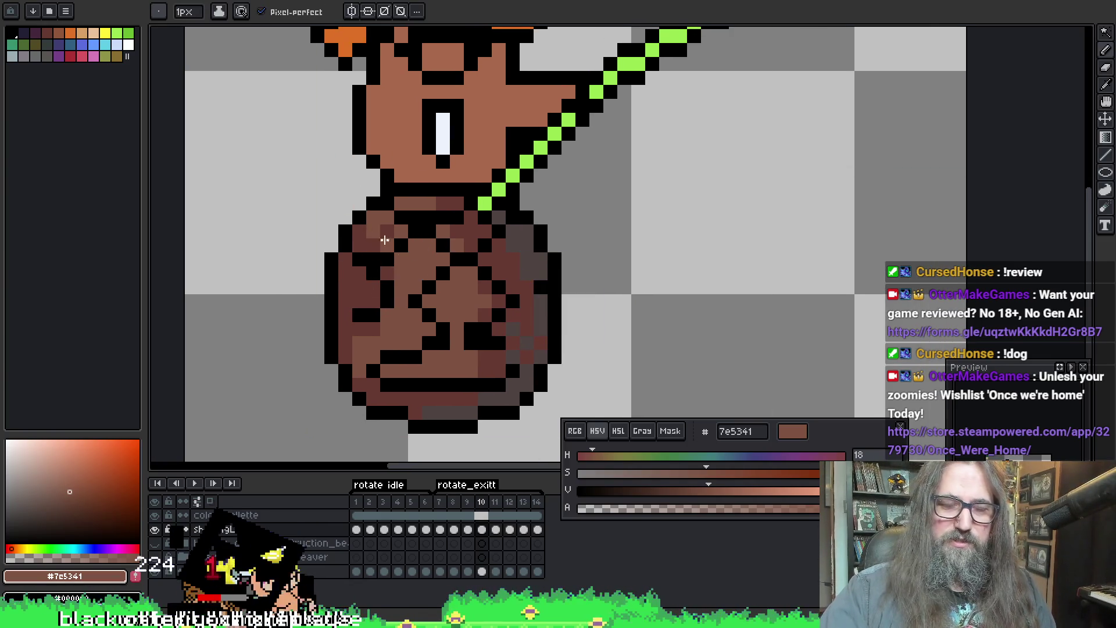
Step: Alternate the two browns to recolour a body pixel and turn a black outline pixel brown
key(alt)
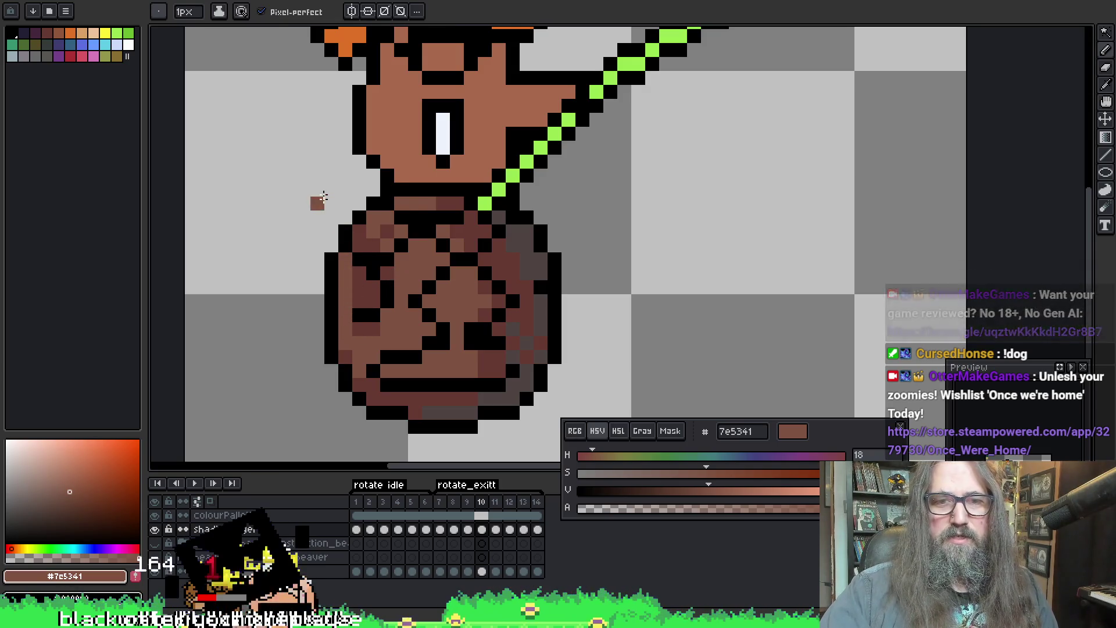
key(alt)
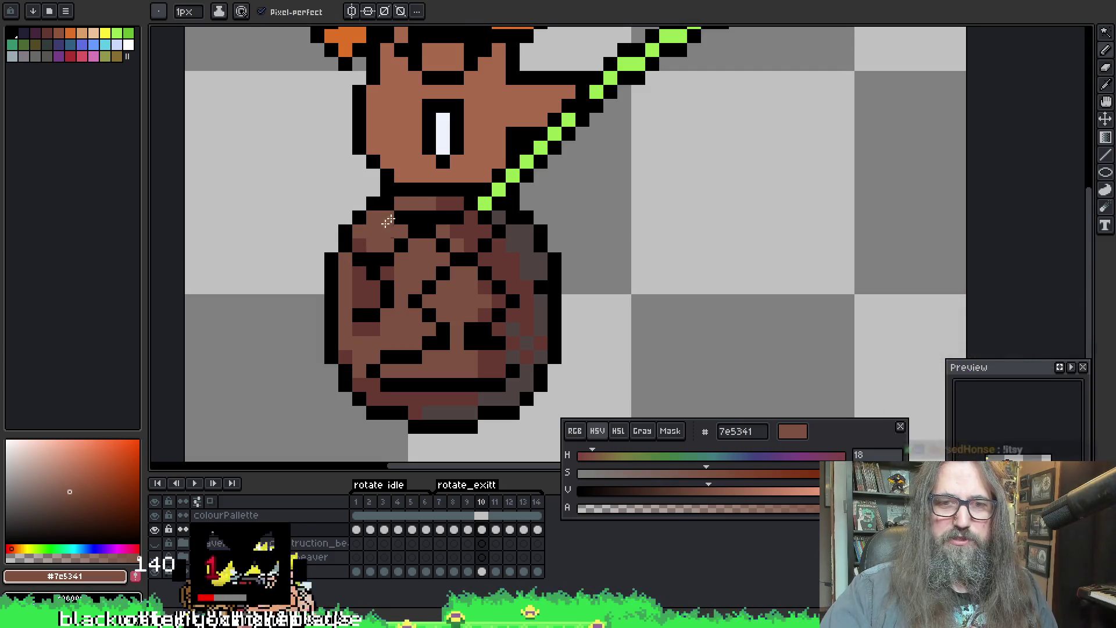
key(alt)
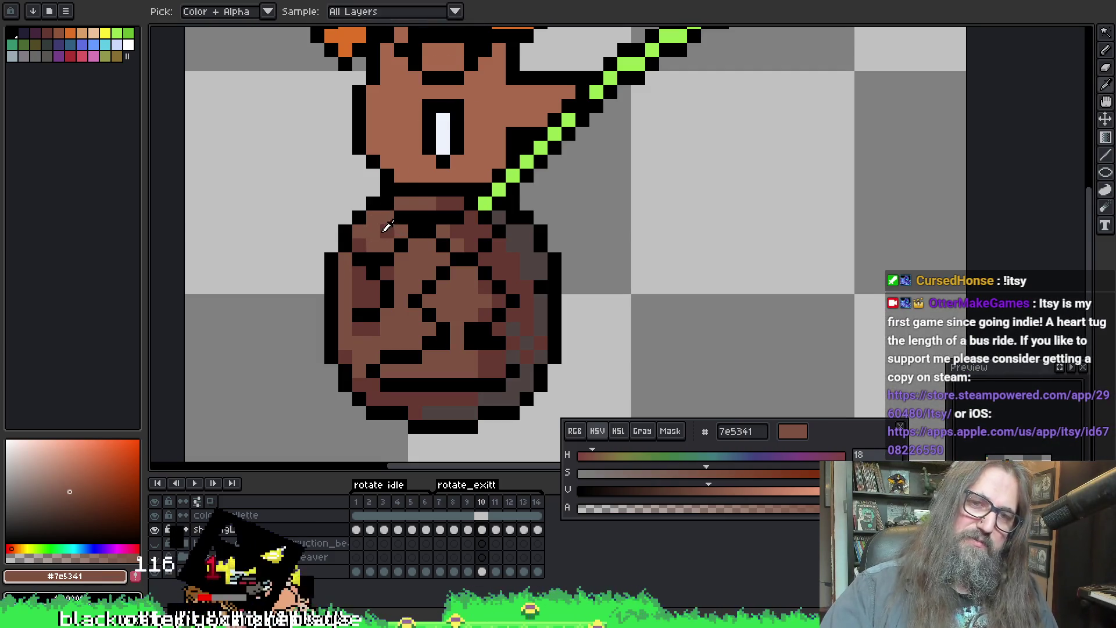
alt+click(374, 231)
key(alt)
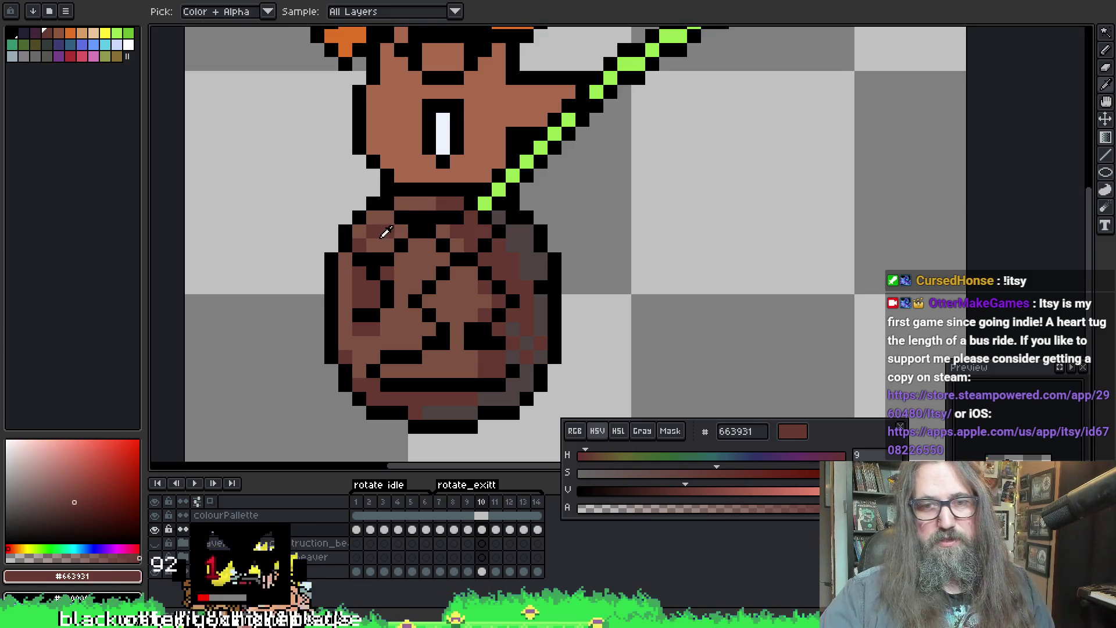
alt+click(395, 230)
key(alt)
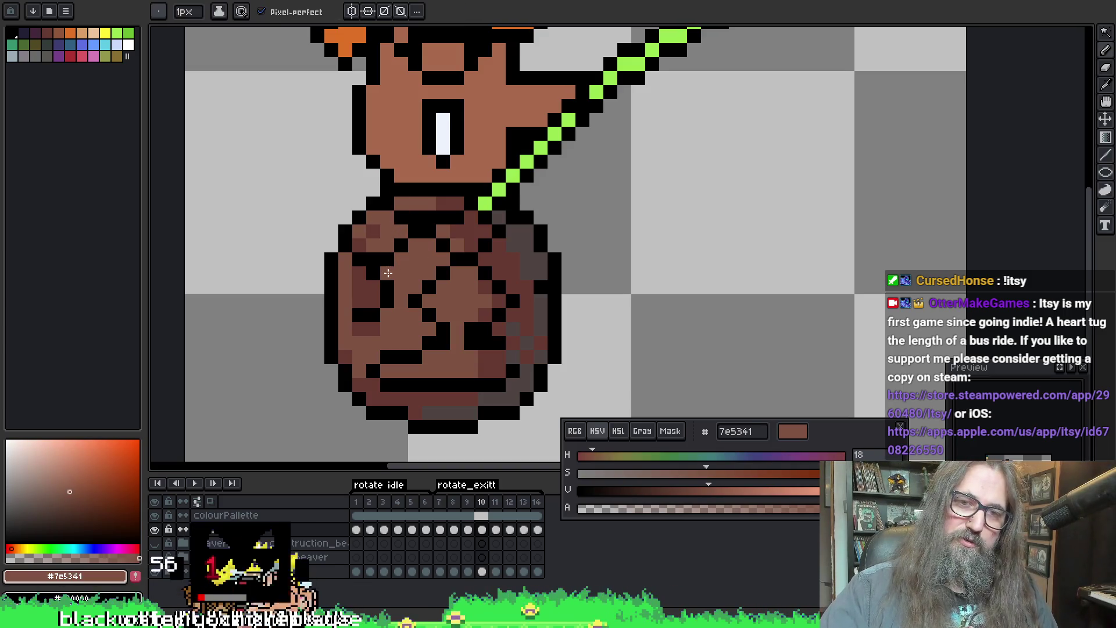
click(365, 299)
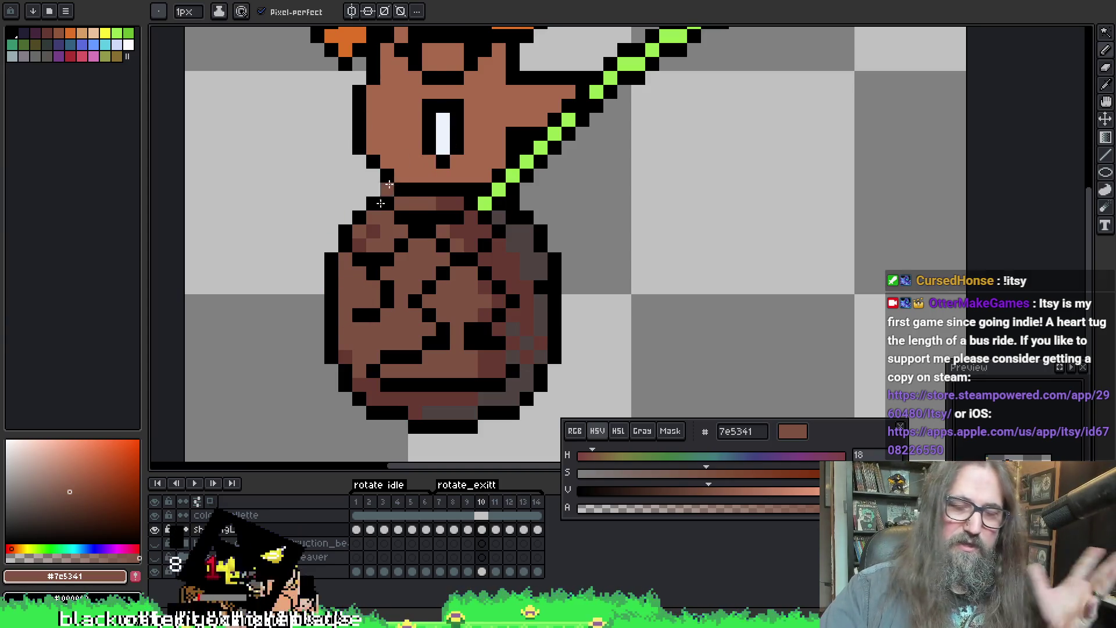
key(alt)
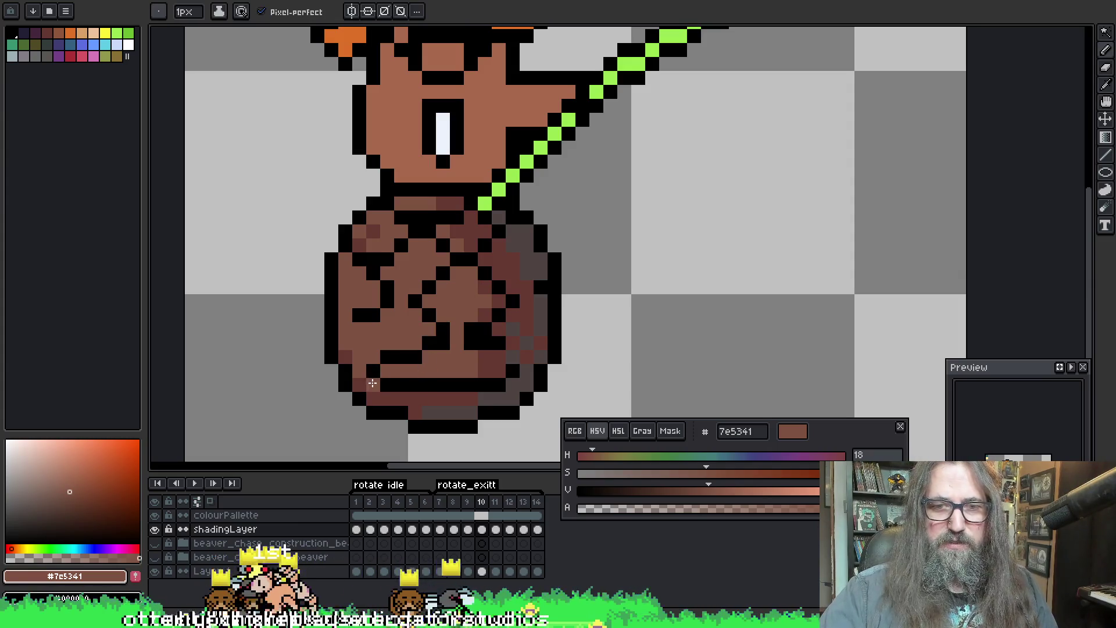
click(387, 384)
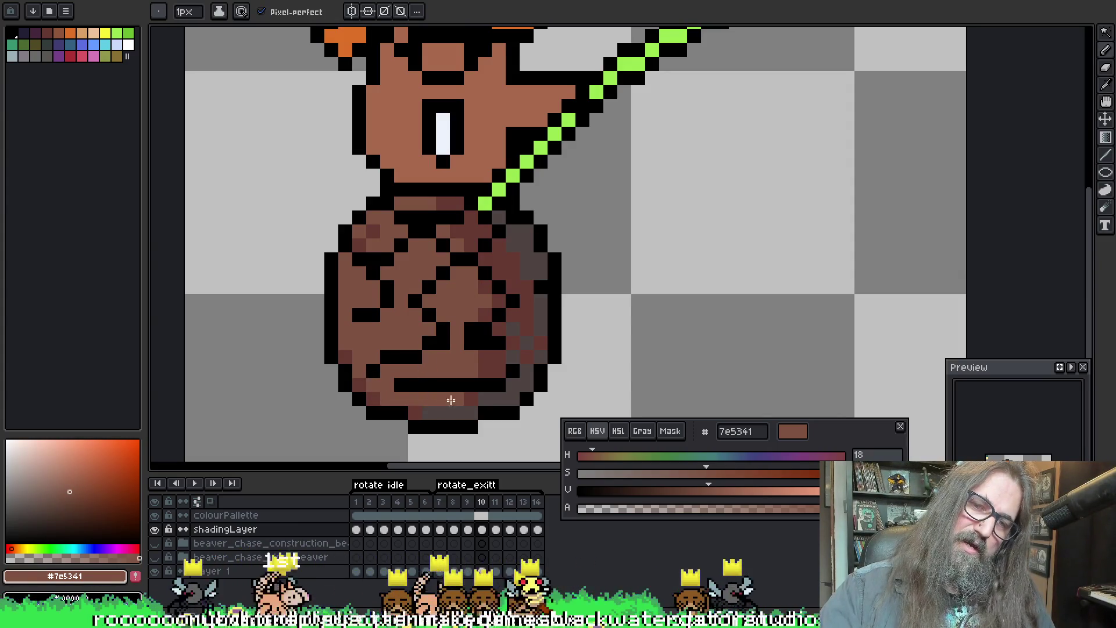
Step: Recolour pixels along the body's bottom, darken one lower pixel and recentre the view
key(alt)
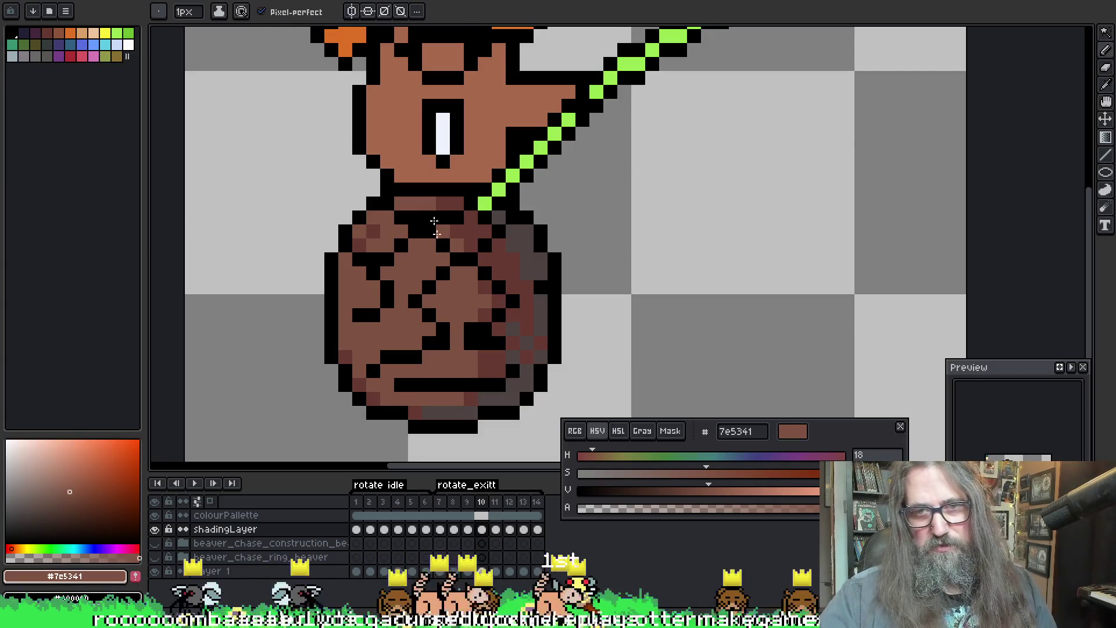
key(ctrl)
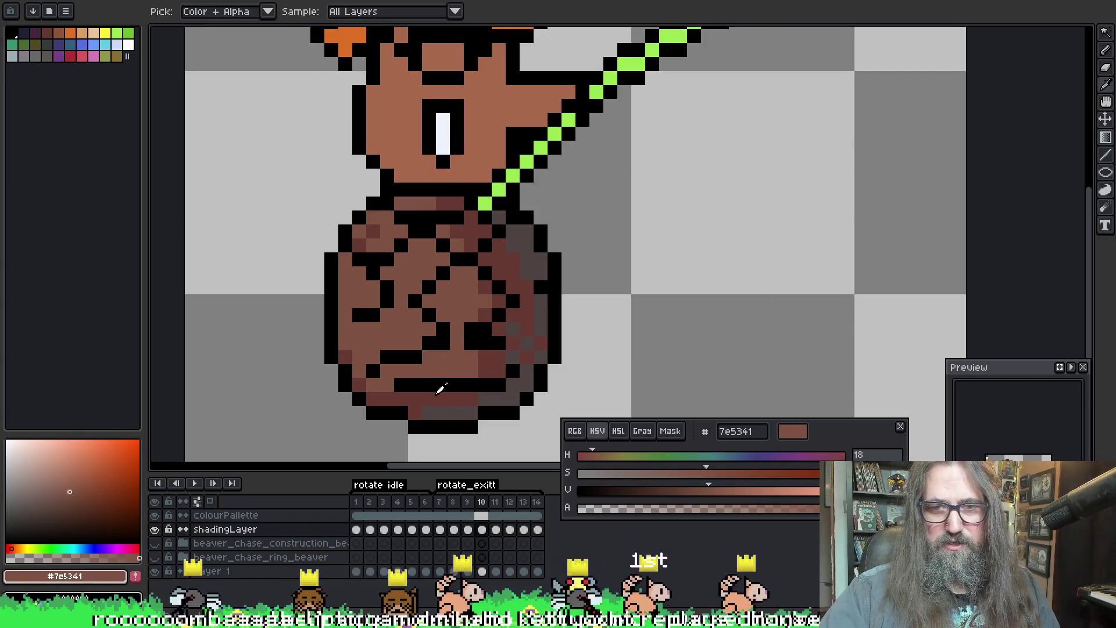
click(394, 391)
click(454, 399)
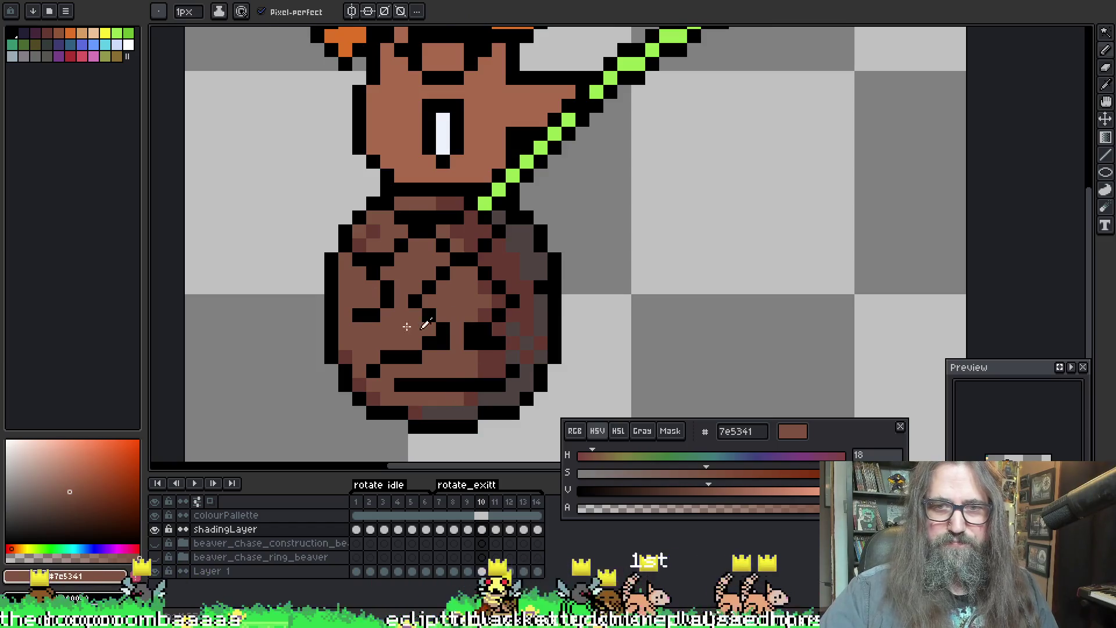
key(alt)
click(484, 322)
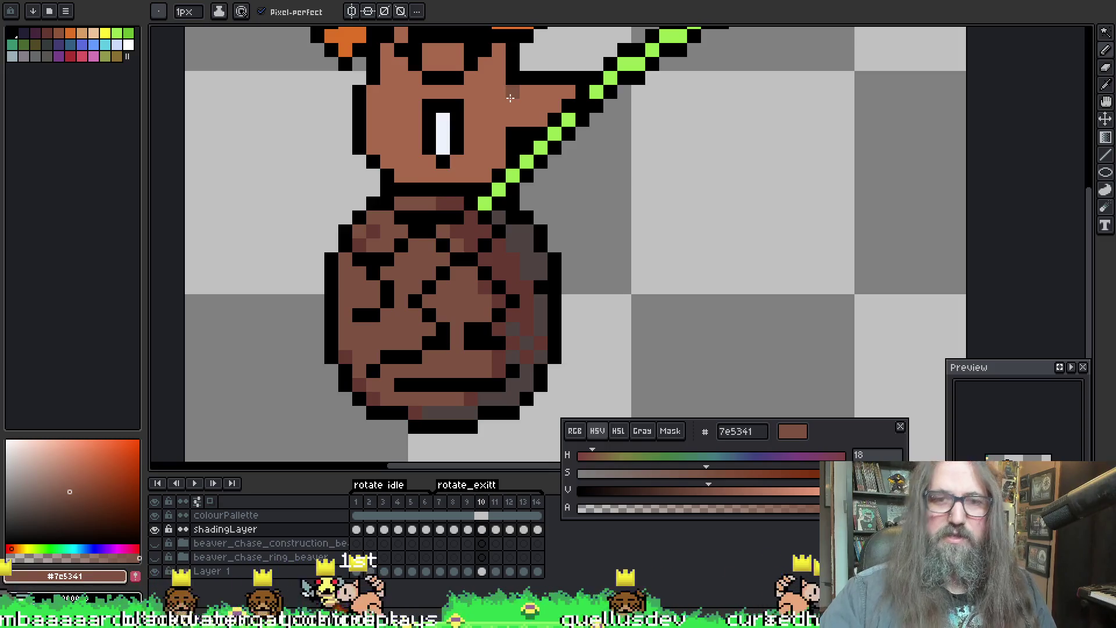
key(alt)
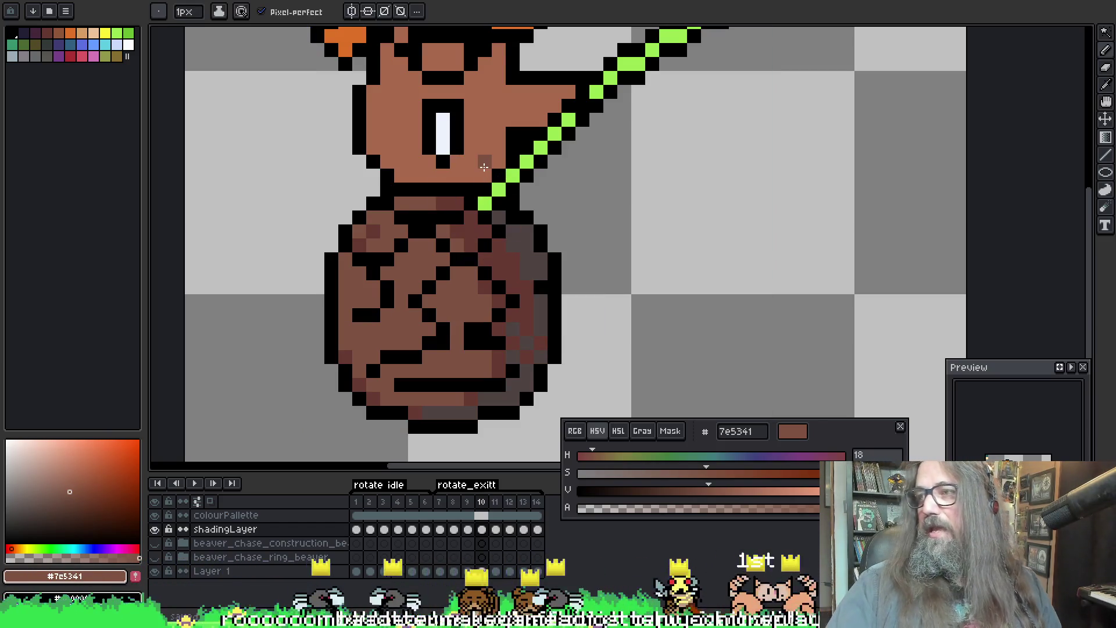
key(space)
drag(429, 276, 437, 272)
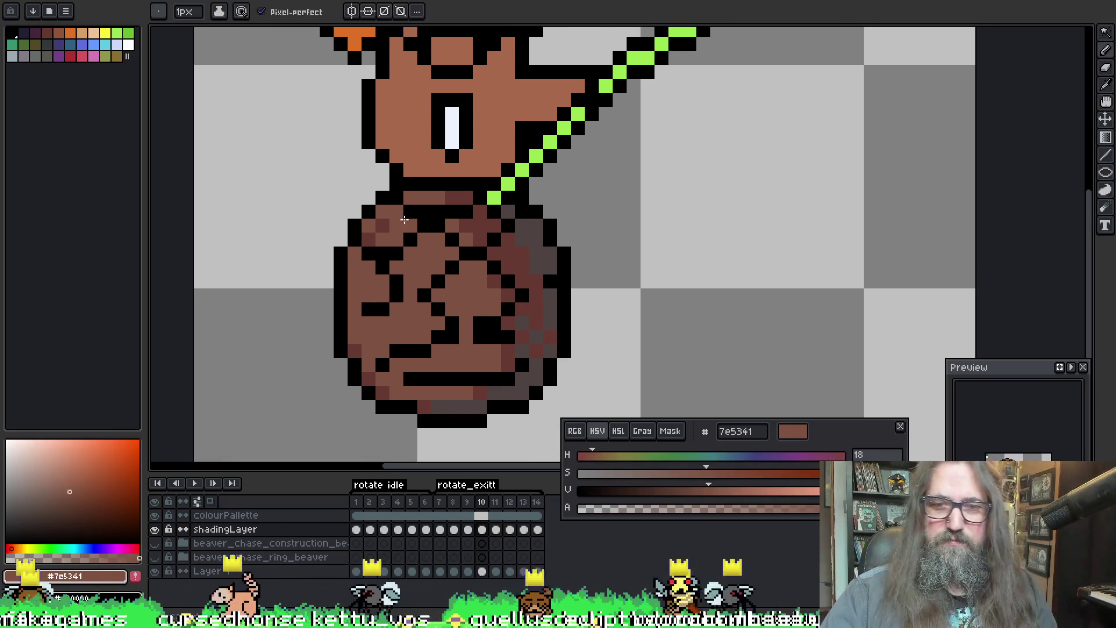
key(alt)
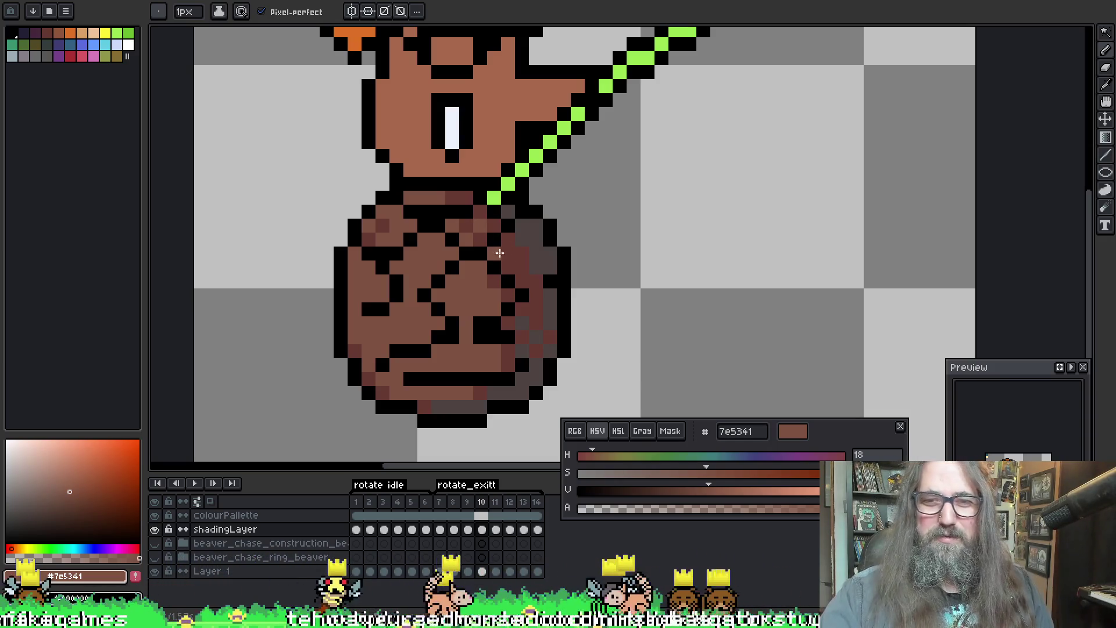
key(alt)
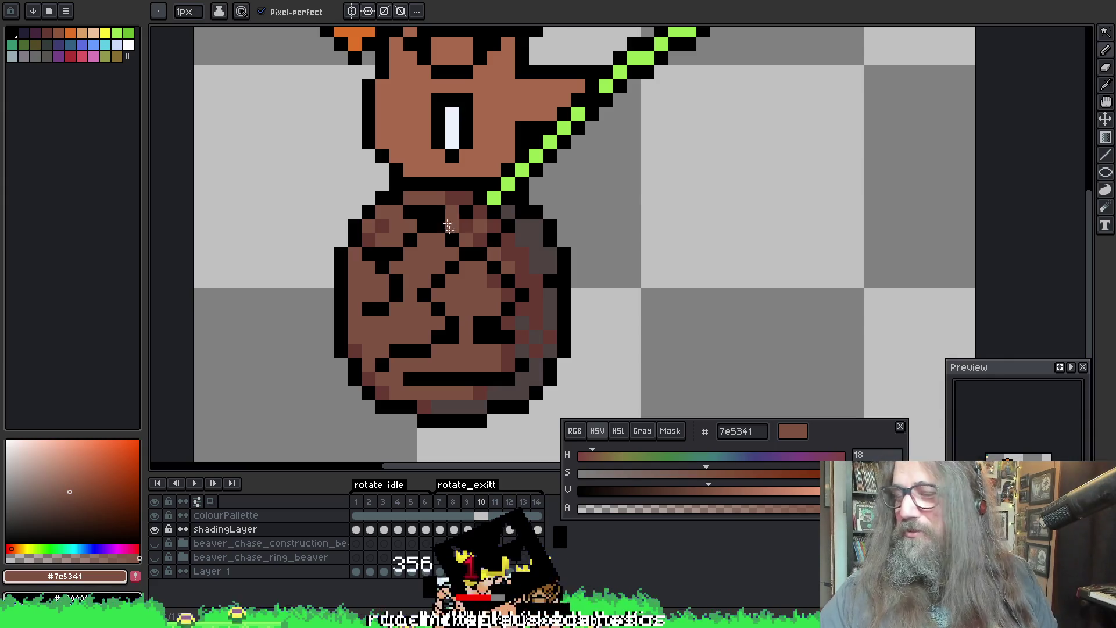
scroll(453, 262, up, 1)
Step: Recentre the beaver and turn a brown pixel on frame 10's lower body black
key(i)
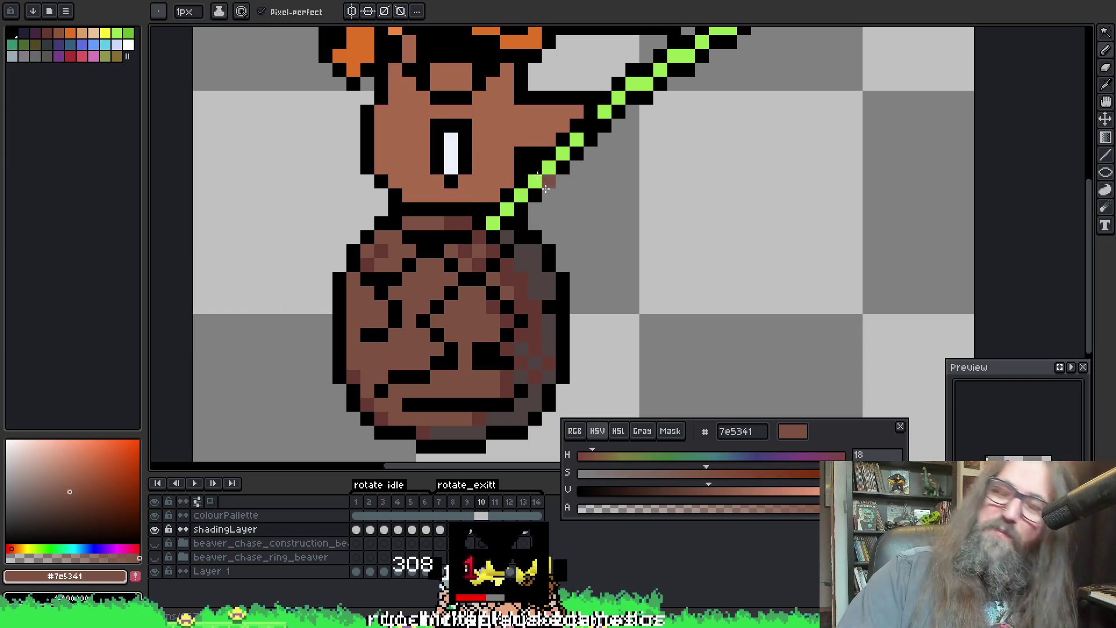
scroll(518, 231, right, 1)
key(b)
scroll(518, 231, left, 2)
scroll(506, 225, down, 1)
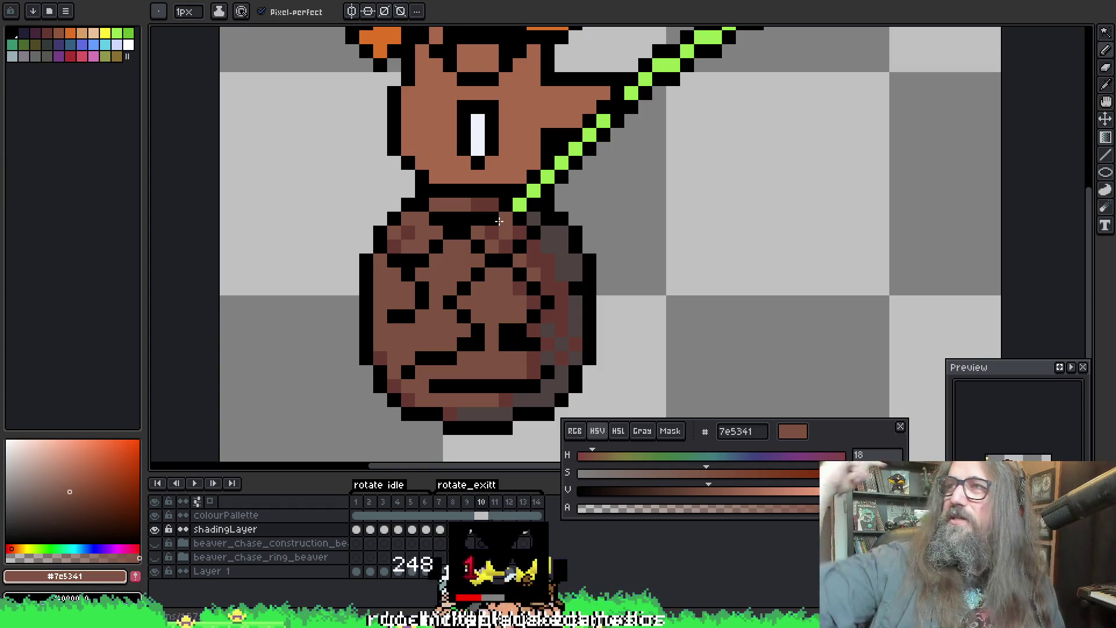
key(m)
drag(664, 224, 642, 214)
key(b)
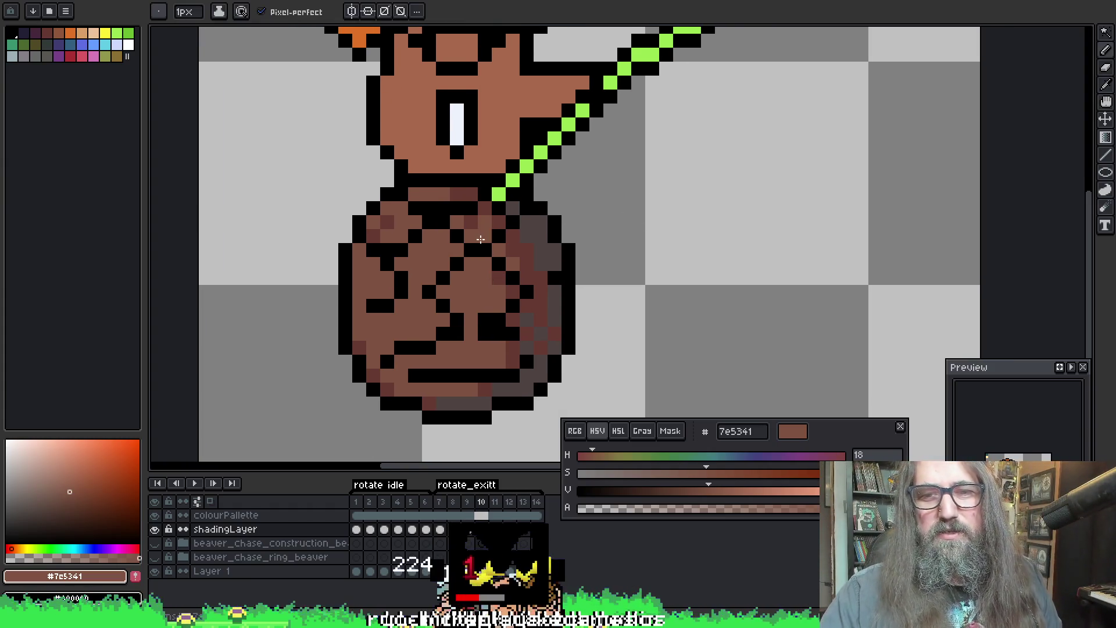
click(375, 302)
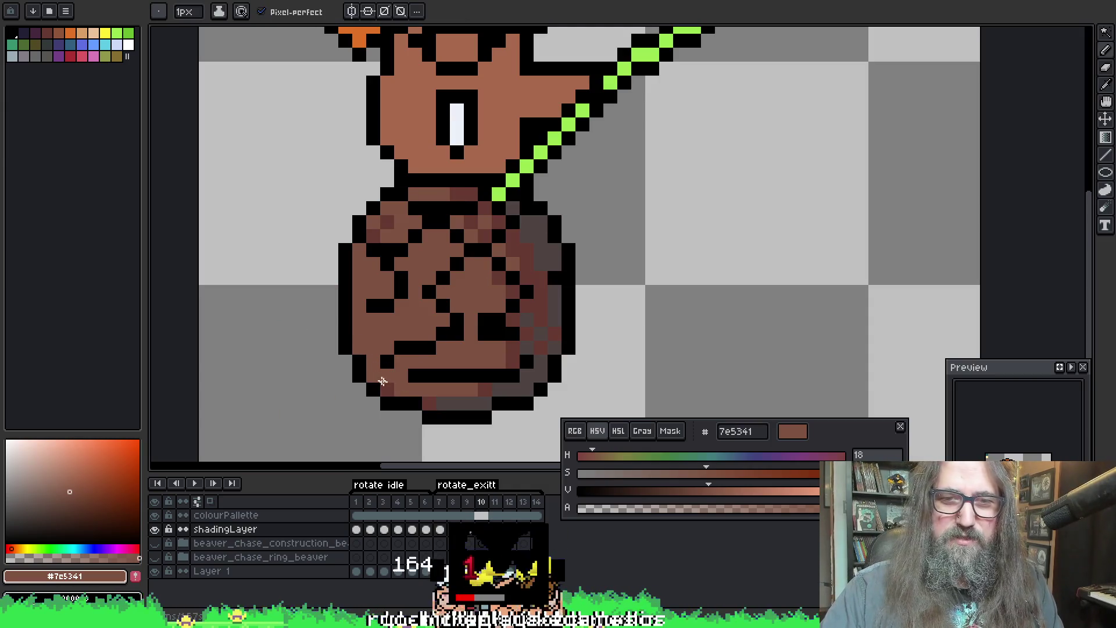
Step: Pick up browns 663931 and 7e5341, compare frames and move on to frame 11
alt+click(466, 264)
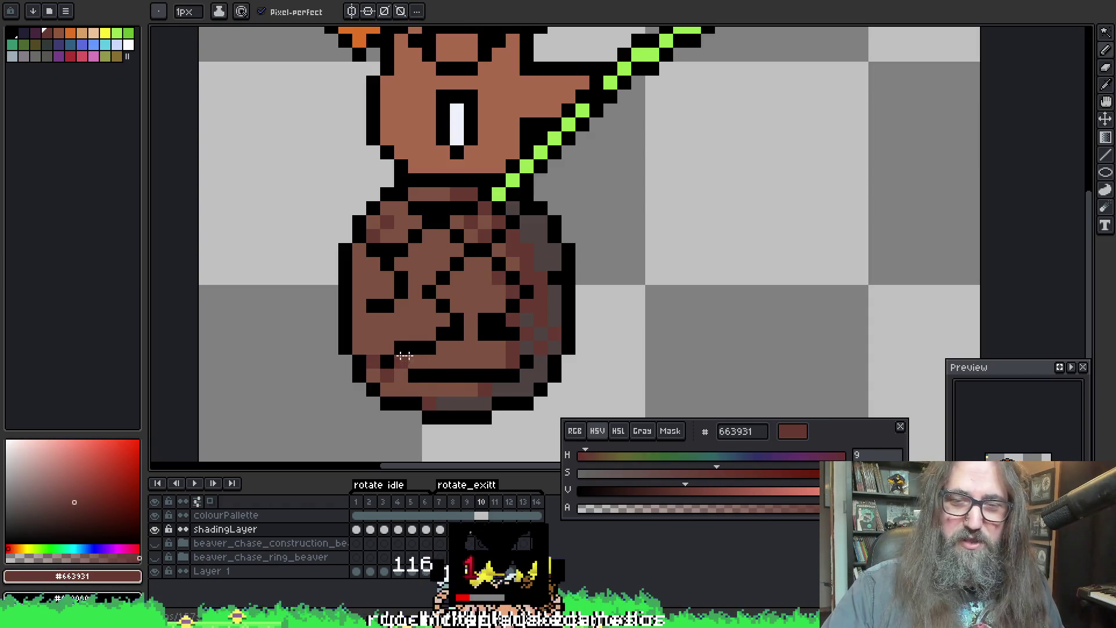
alt+click(436, 349)
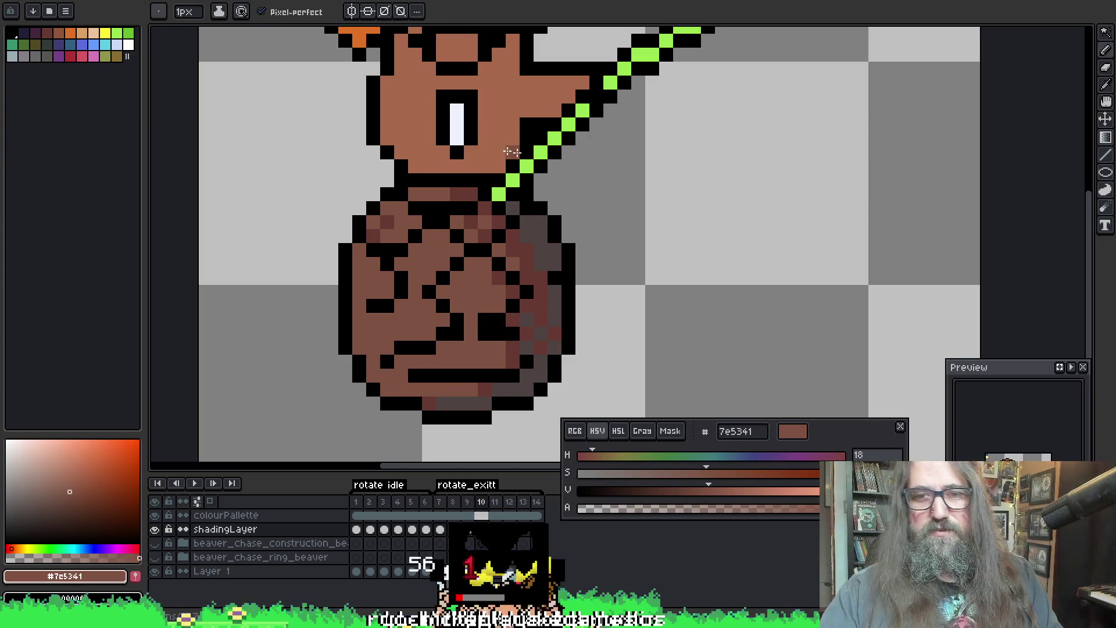
key(ctrl+Right)
key(ctrl+Left)
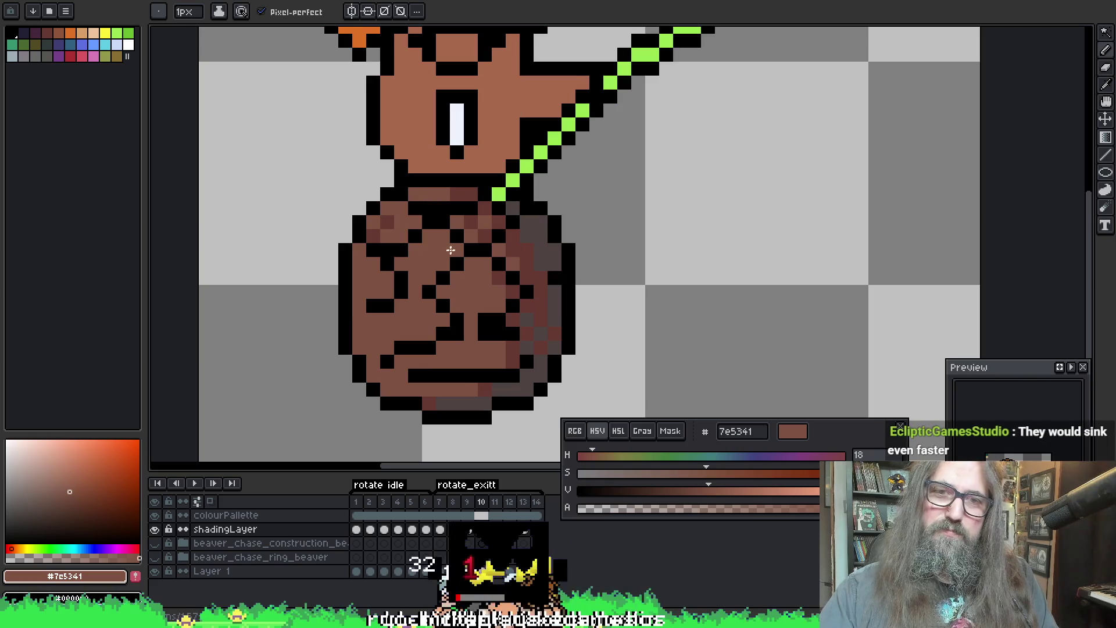
key(ctrl+Right)
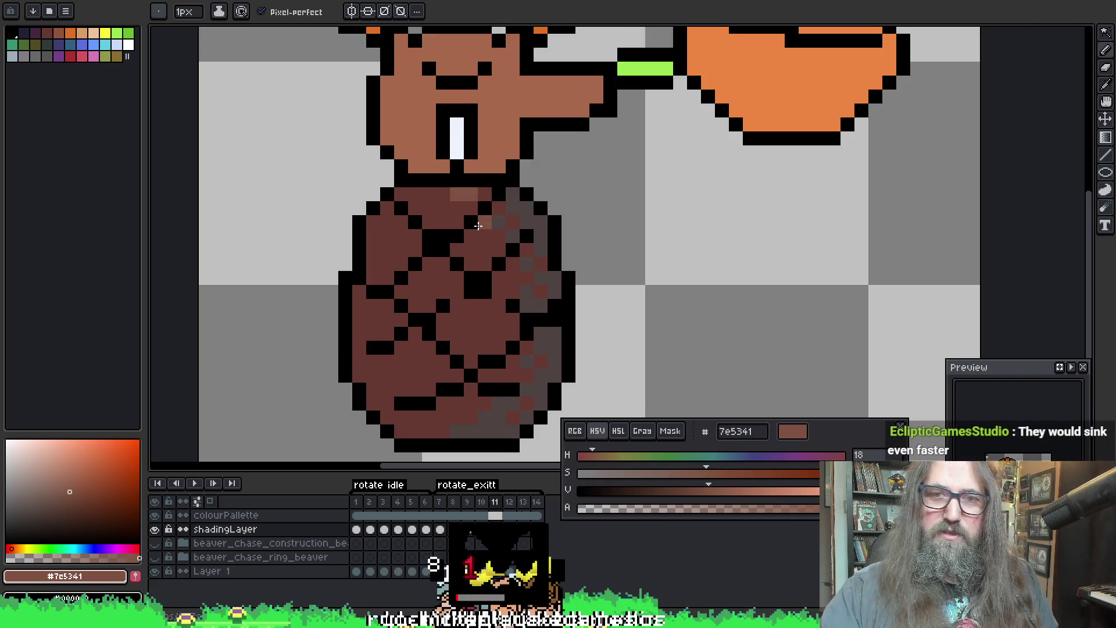
Step: Lighten frame 11's left edge, top row and bottom row of the body with 7e5341
drag(477, 227, 487, 250)
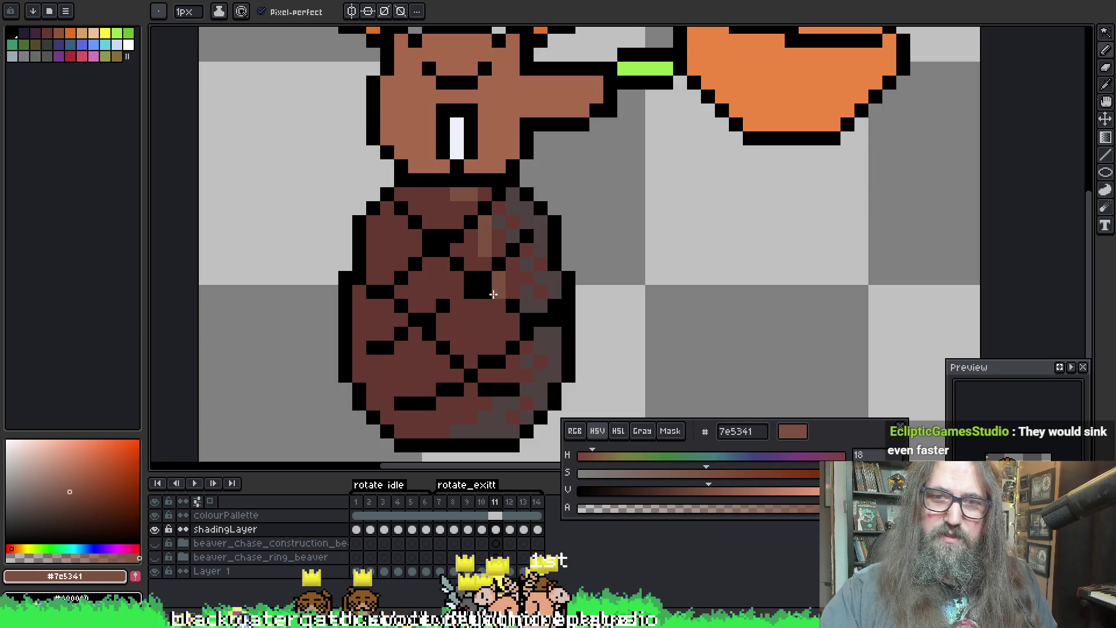
click(471, 337)
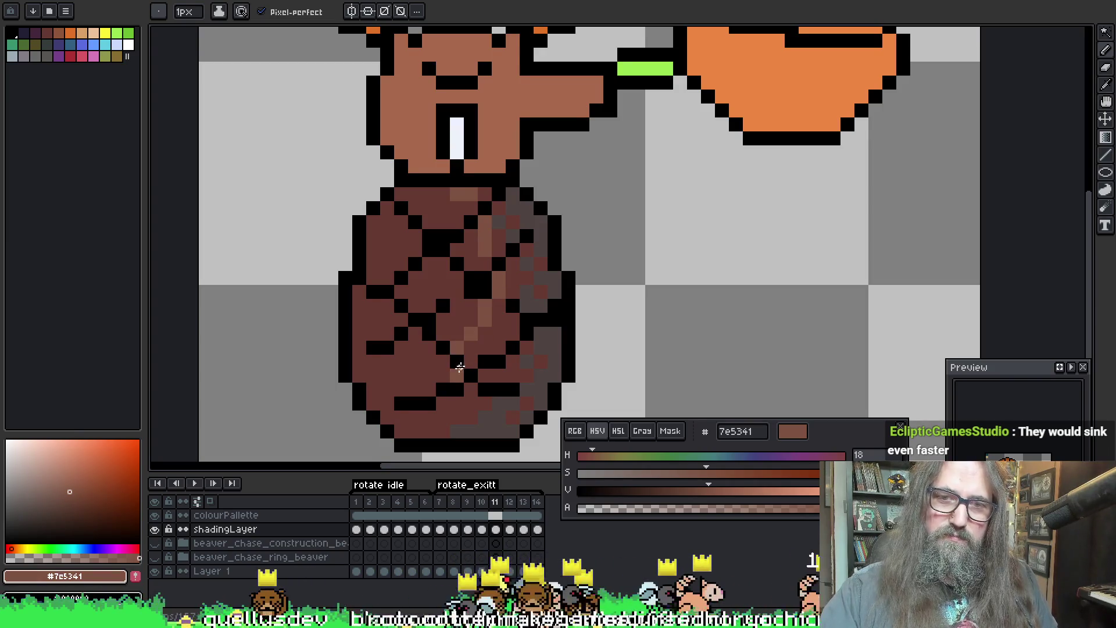
click(441, 402)
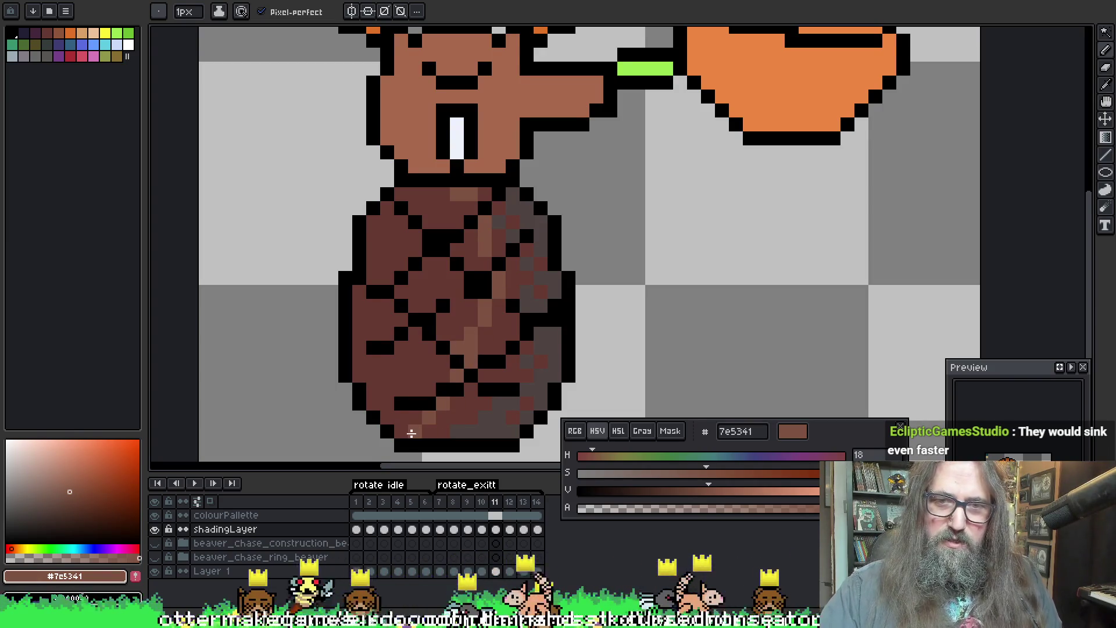
click(428, 429)
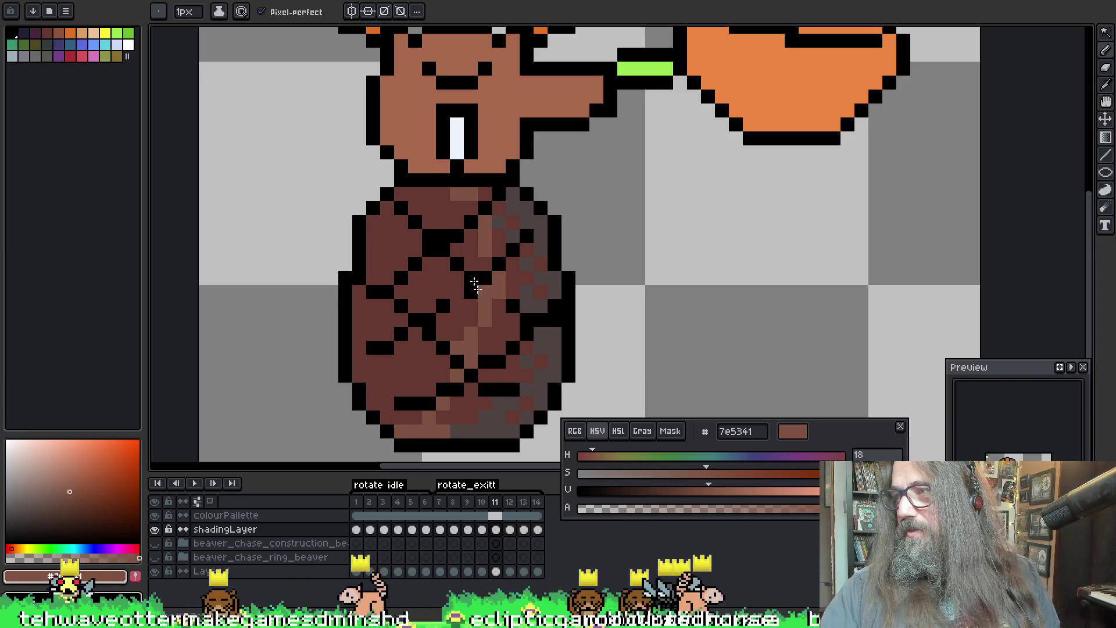
scroll(471, 245, down, 1)
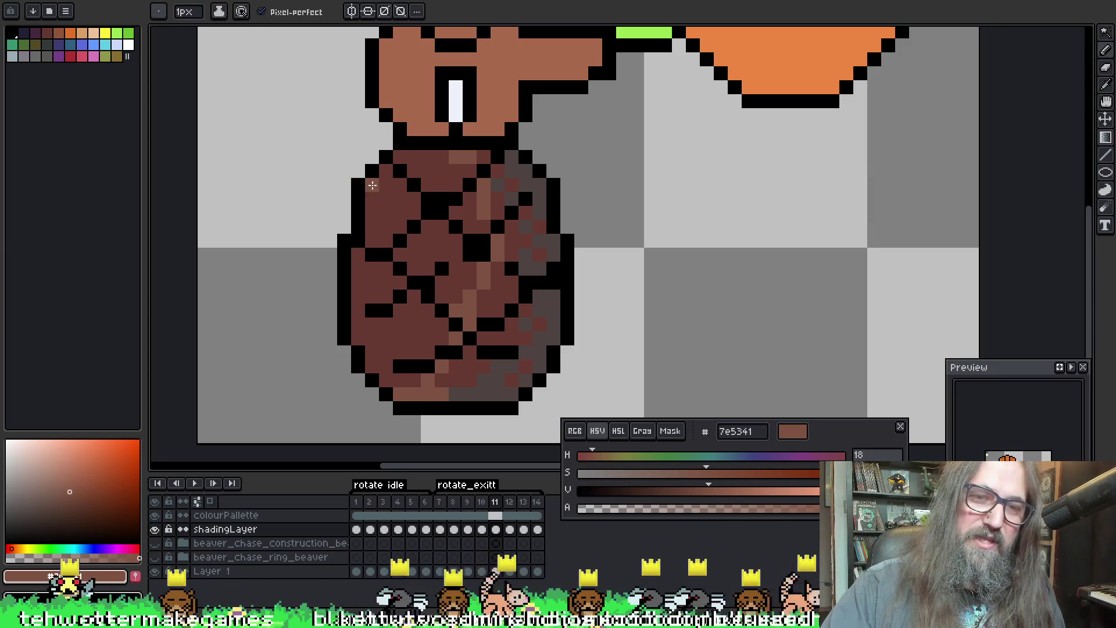
drag(373, 182, 375, 227)
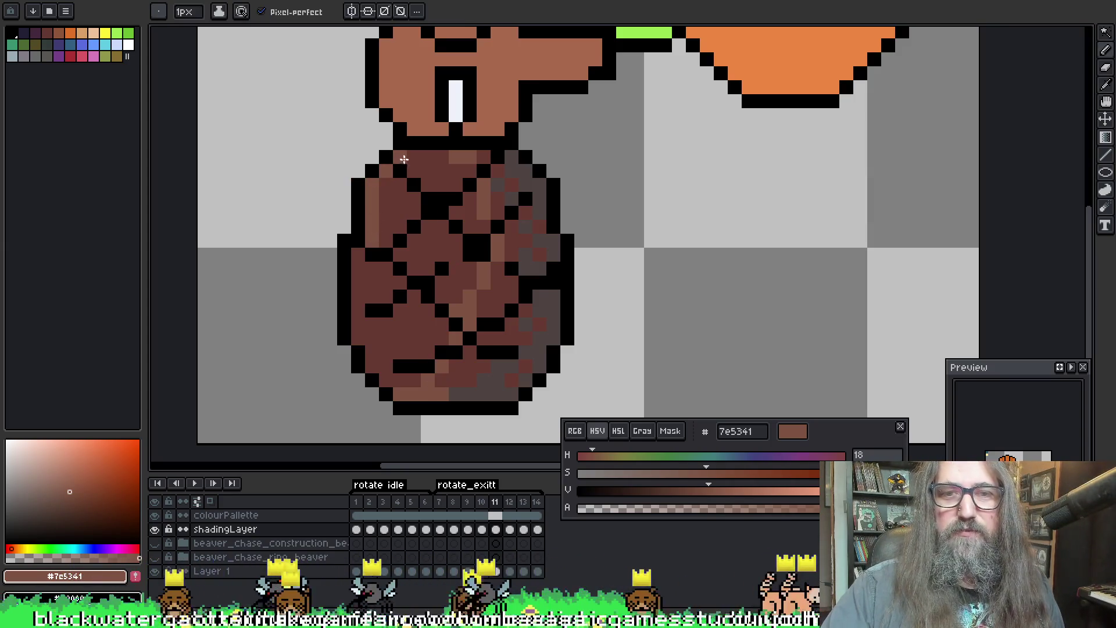
drag(395, 157, 446, 157)
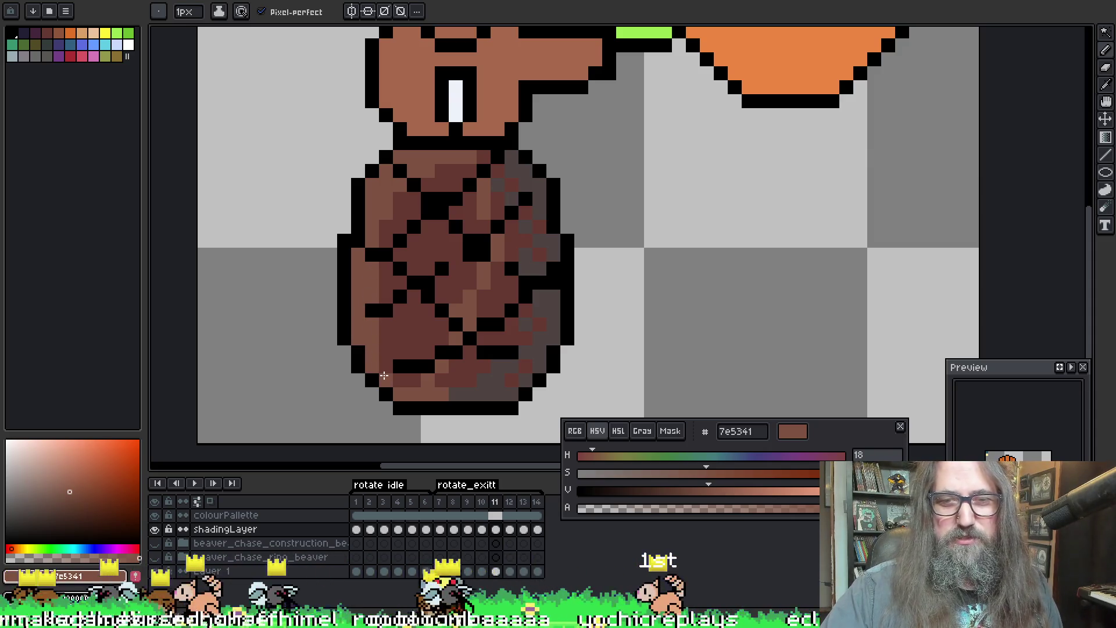
Step: Recolour lower-left body pixels, a neck outline pixel and pixels near the body top
click(386, 362)
click(385, 330)
click(375, 316)
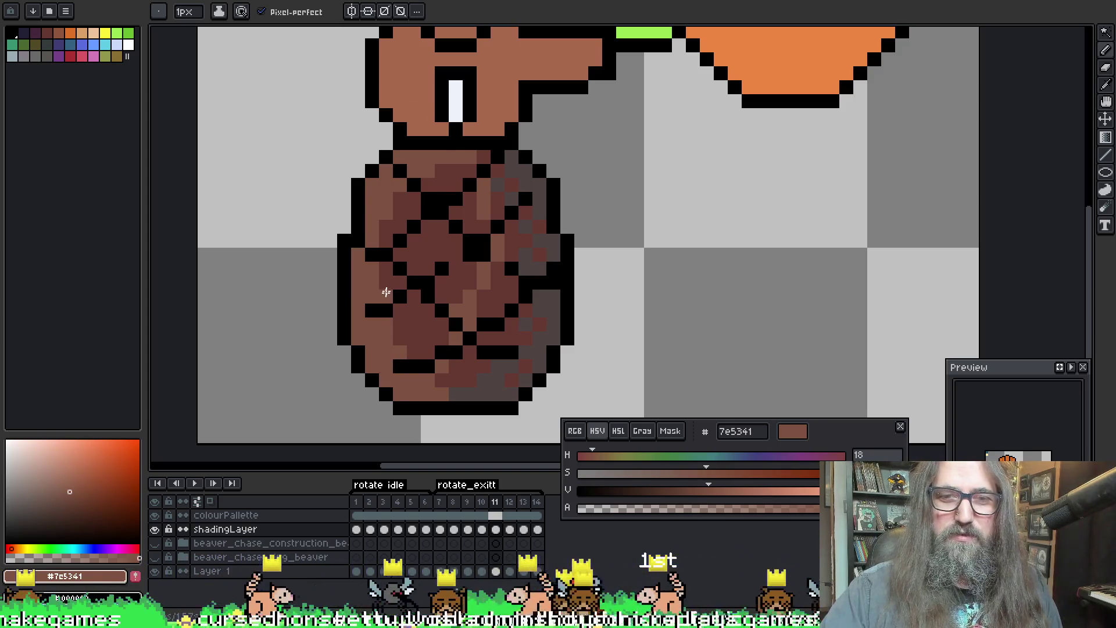
click(388, 252)
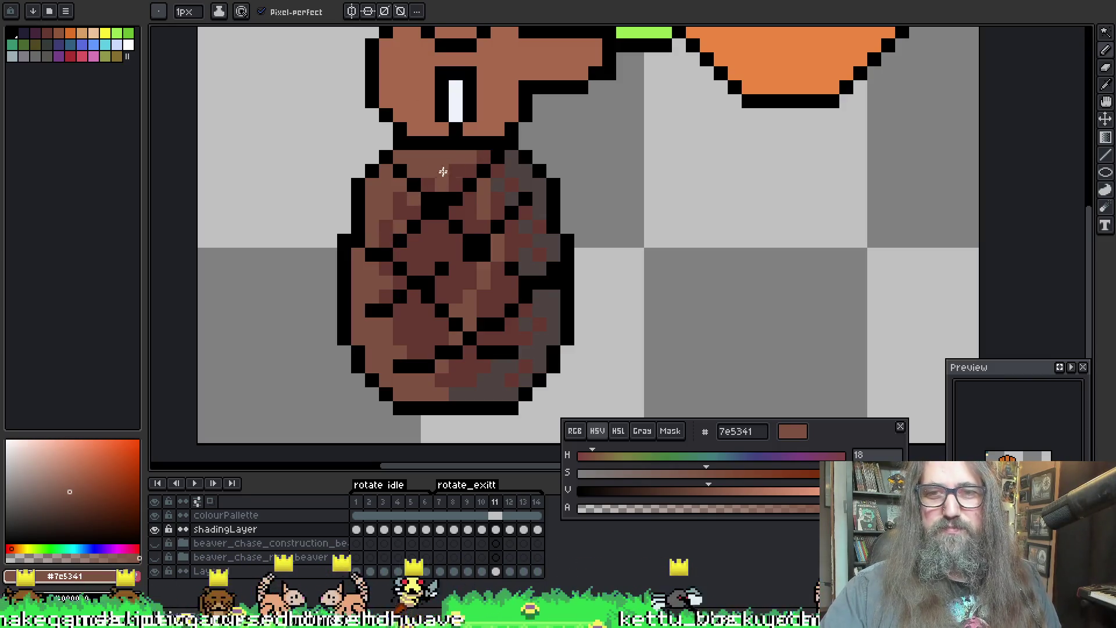
click(402, 145)
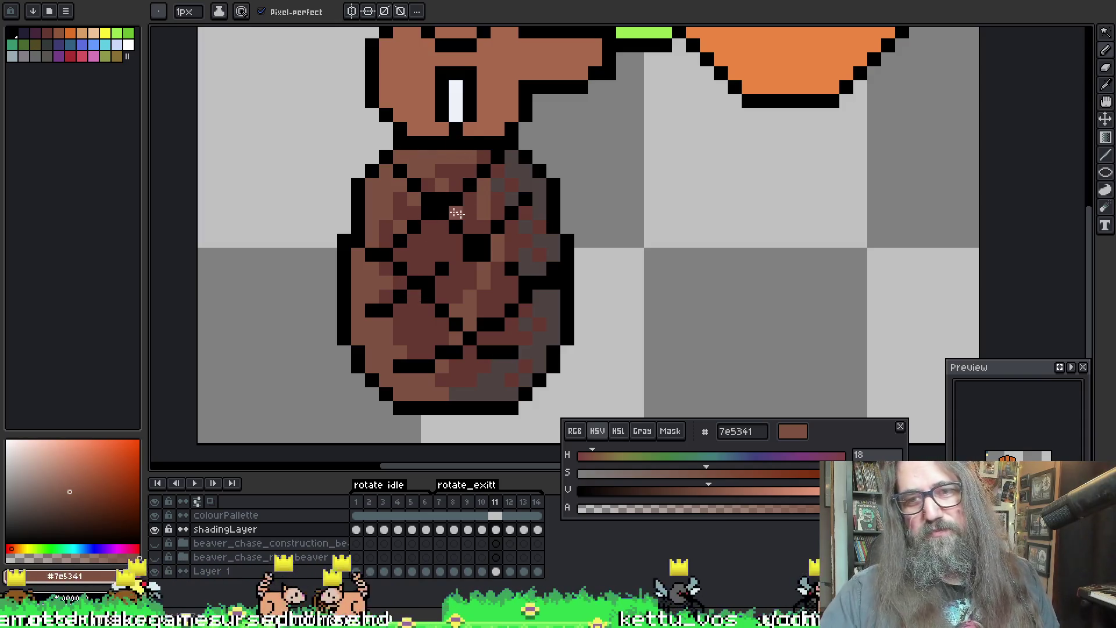
click(443, 171)
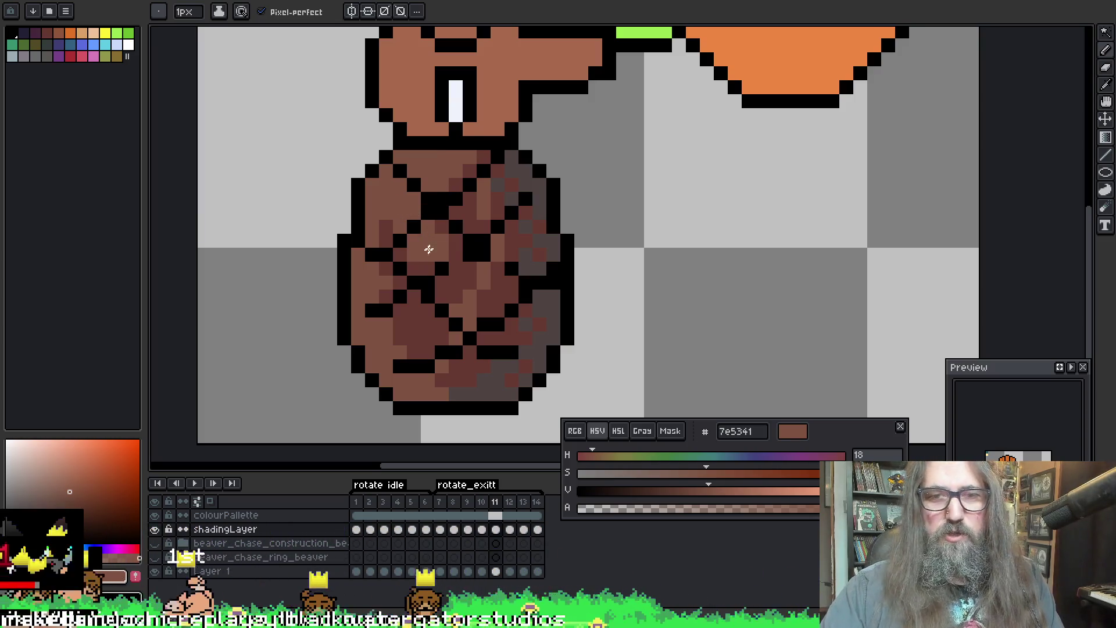
key(w)
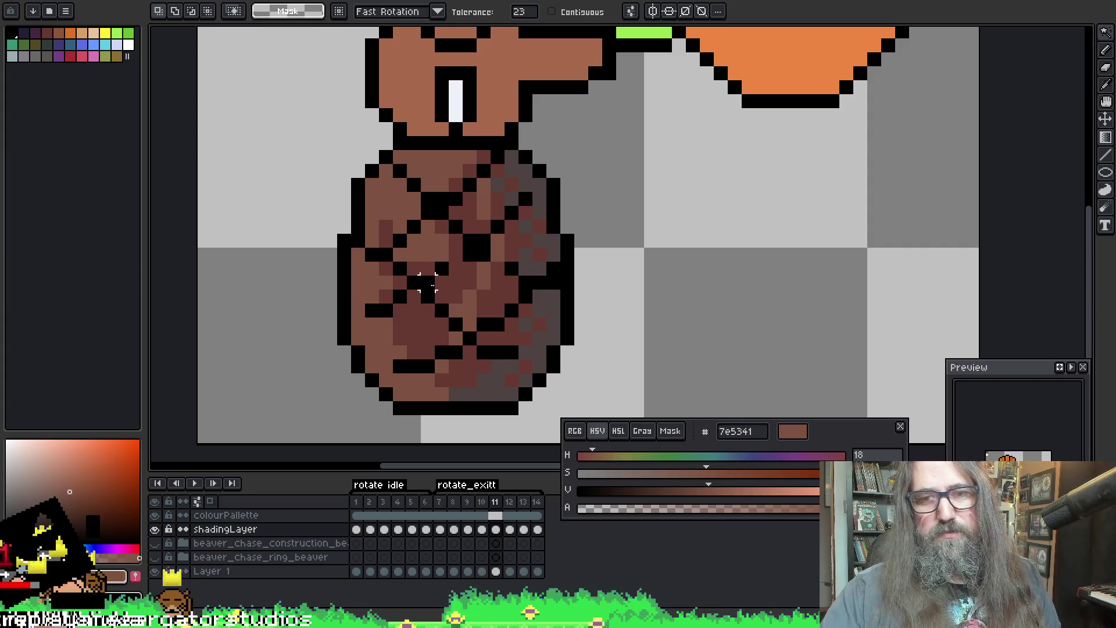
Step: Select the black outline, invert it and repaint frame 11's belly shading in lighter brown
click(425, 279)
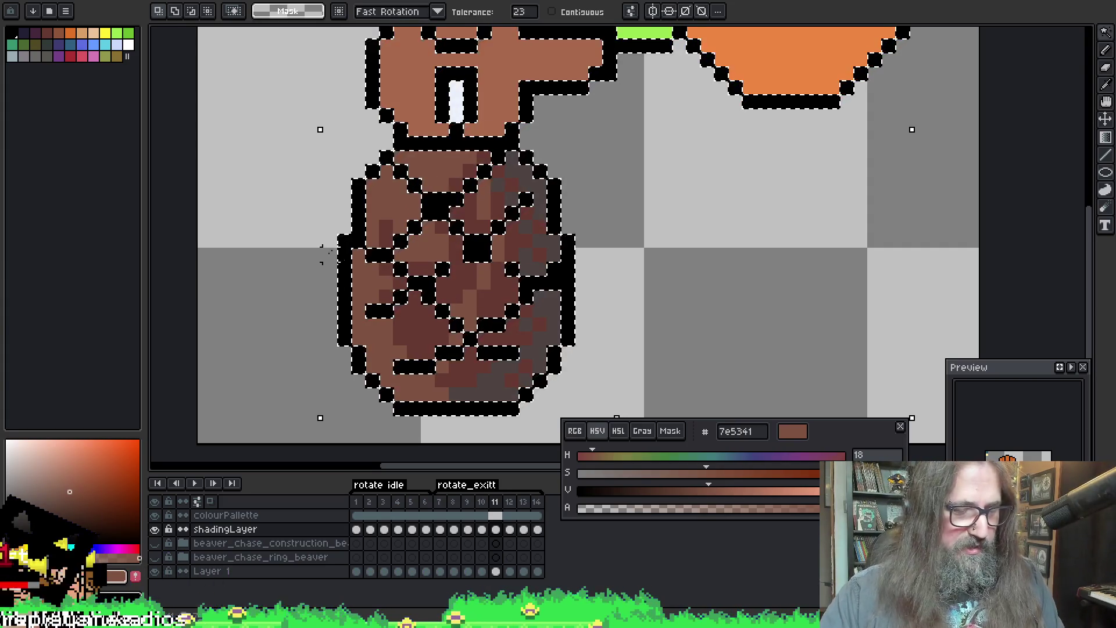
key(b)
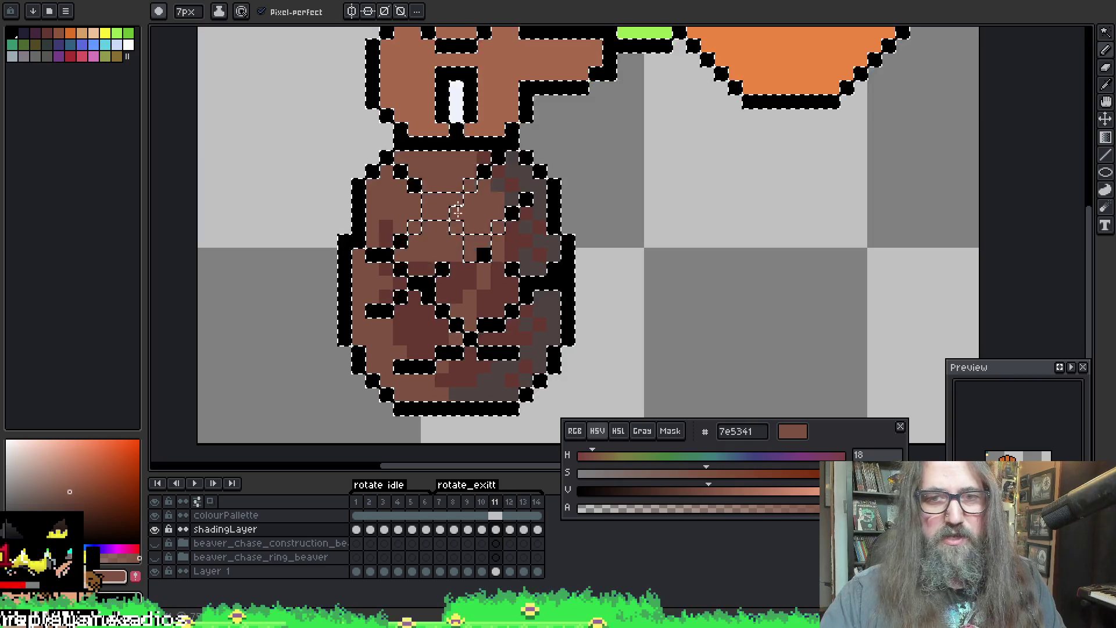
key(ctrl+i)
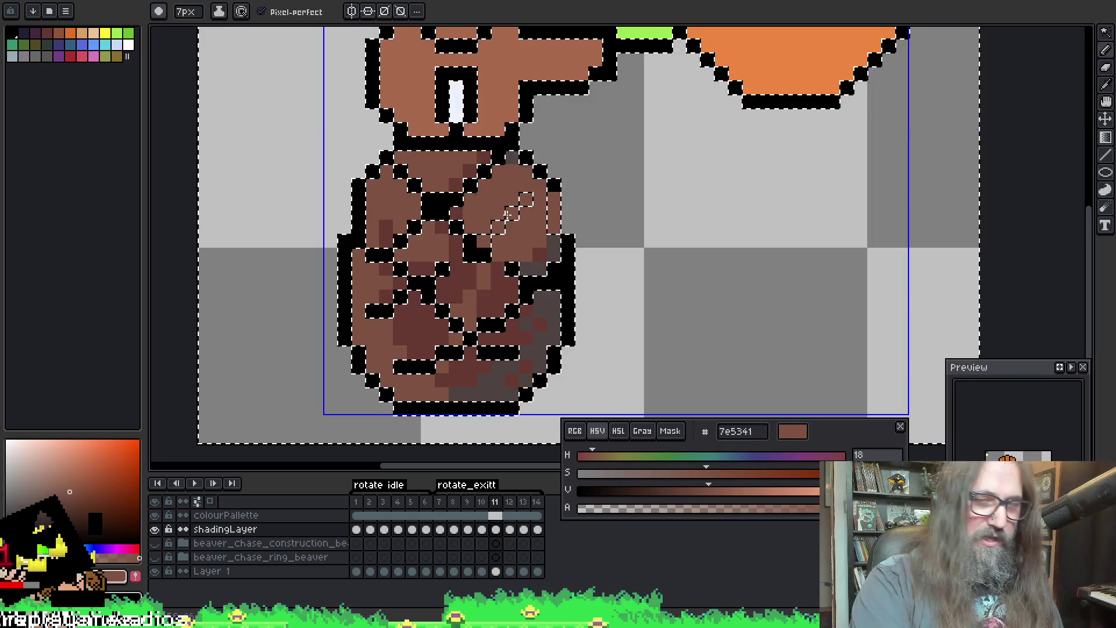
drag(449, 218, 477, 236)
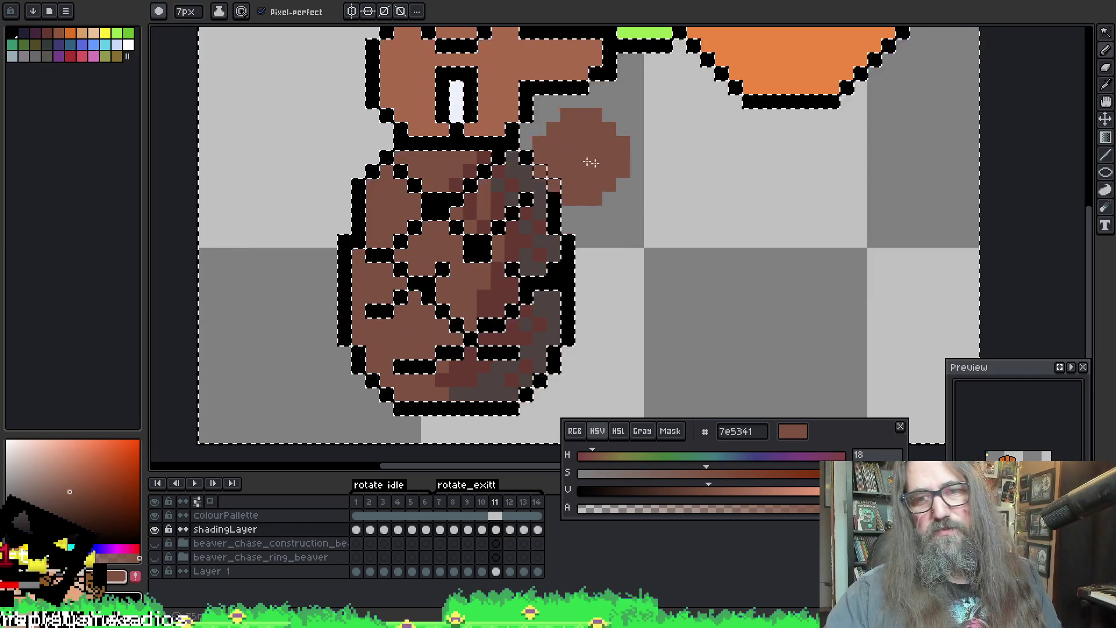
drag(423, 287, 509, 234)
key(Right)
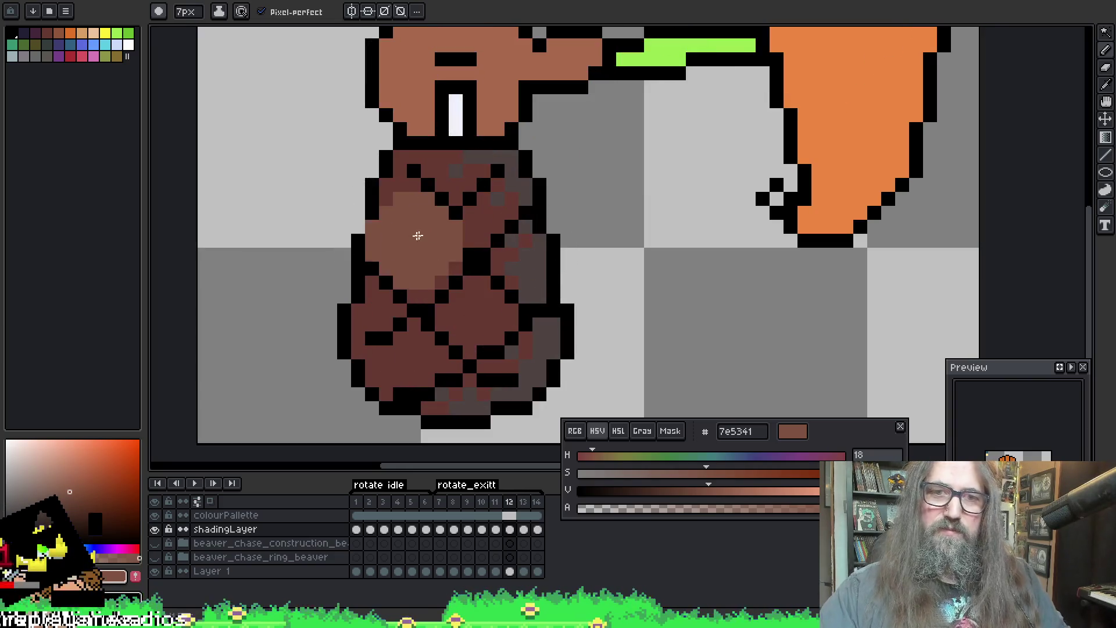
Step: Repeat on frame 12: paint lighter brown on the upper-left belly, erase the stray edge patch, deselect
key(w)
click(397, 195)
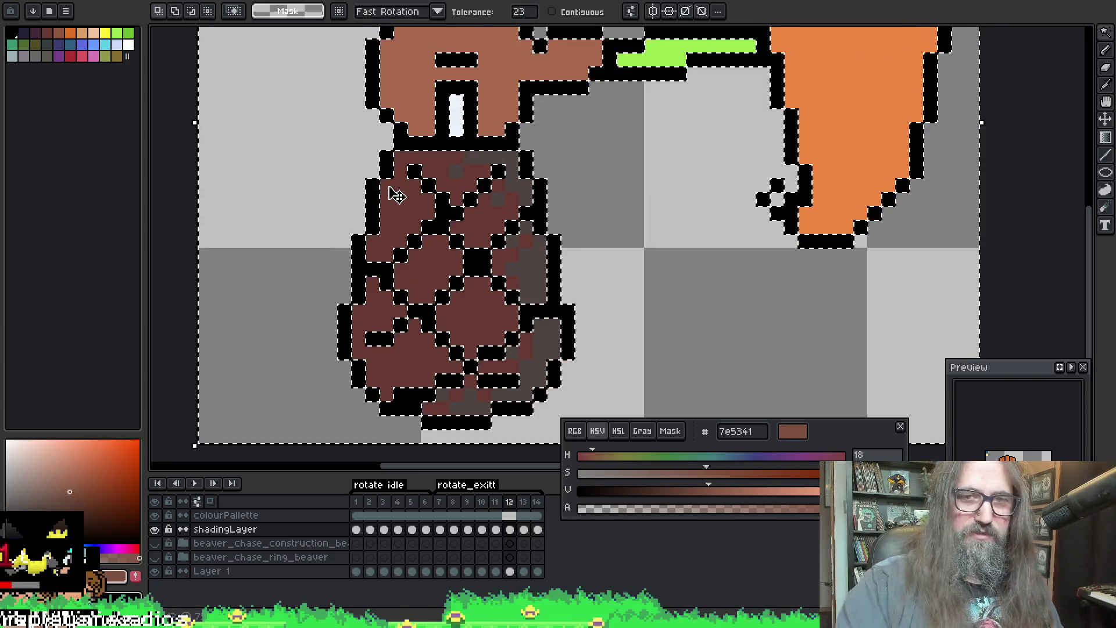
key(b)
mouse_move(397, 196)
mouse_down()
mouse_move(475, 327)
mouse_move(459, 375)
mouse_move(405, 360)
mouse_up()
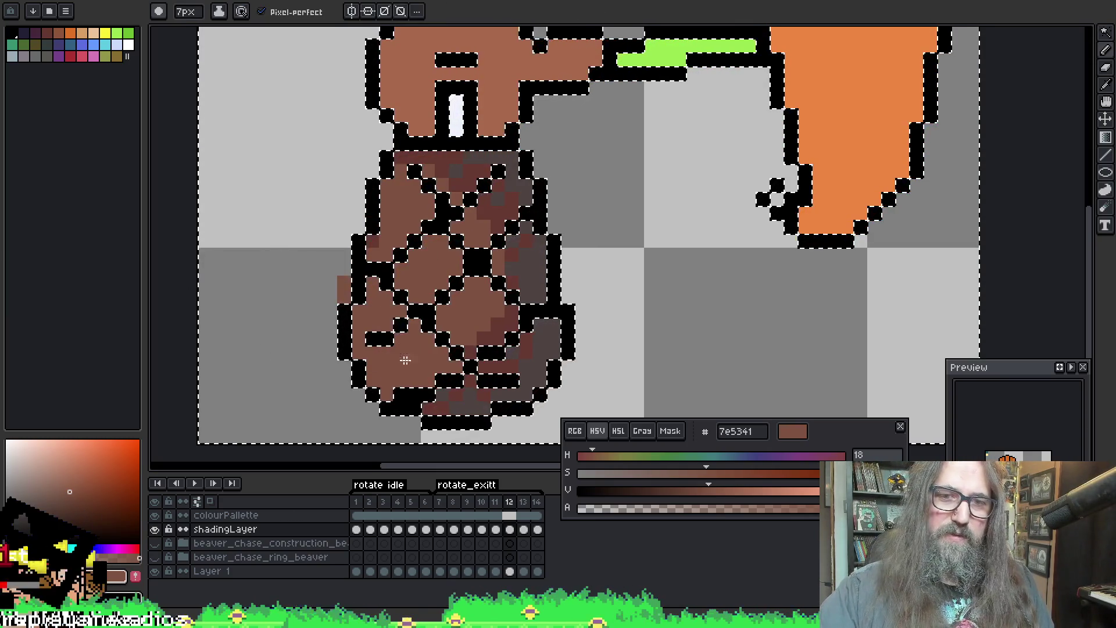
key(e)
drag(328, 282, 342, 296)
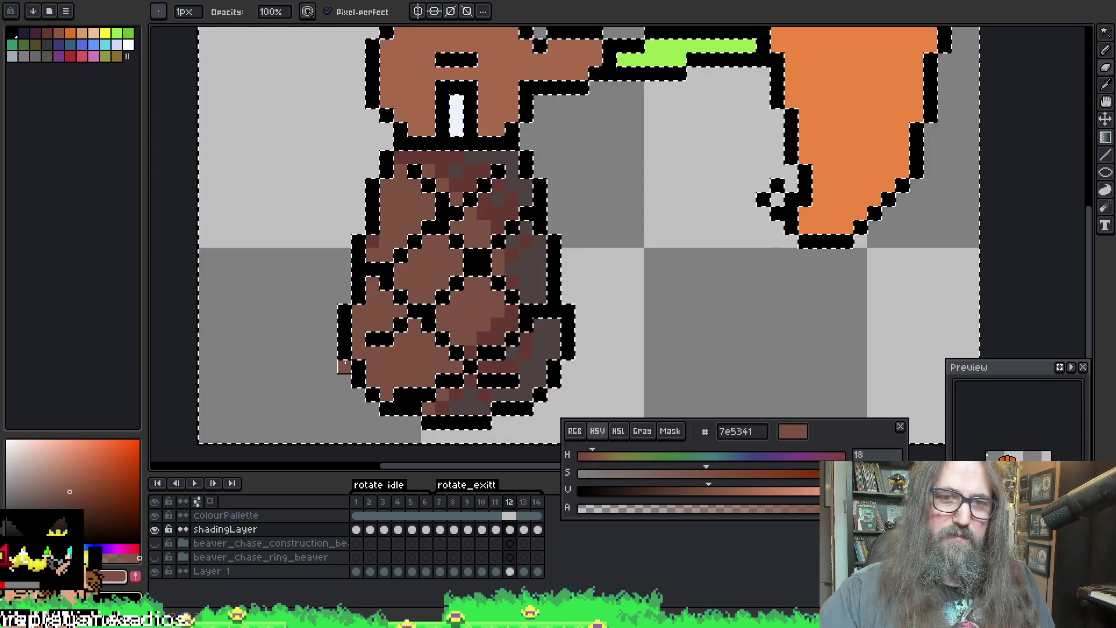
key(ctrl+d)
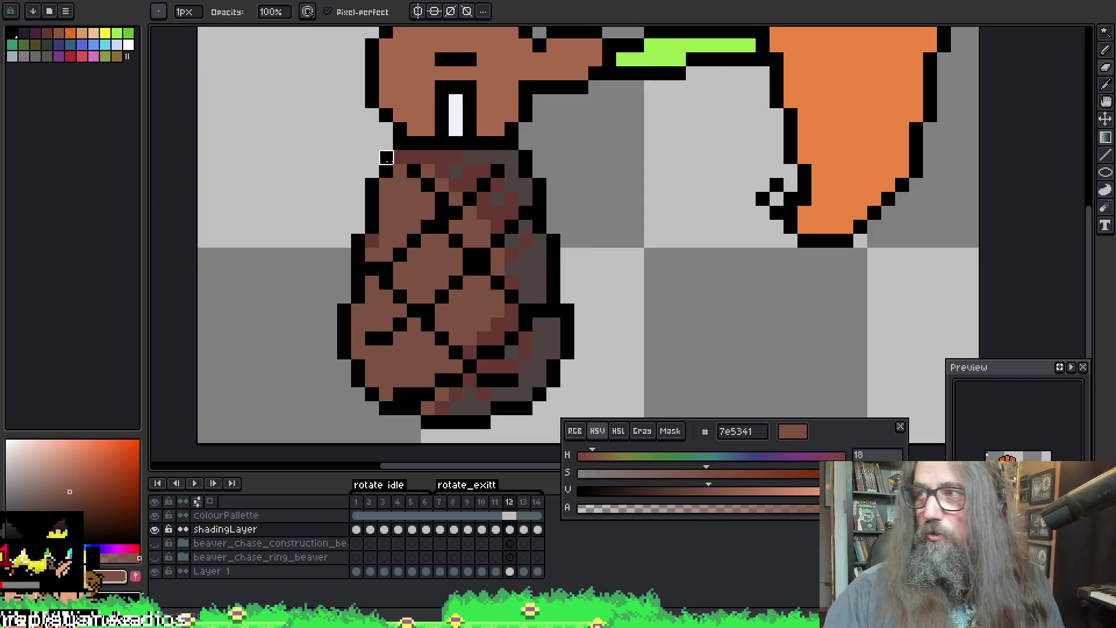
scroll(473, 232, right, 2)
Step: Resample the outline black and body brown, then advance to frame 13
key(alt)
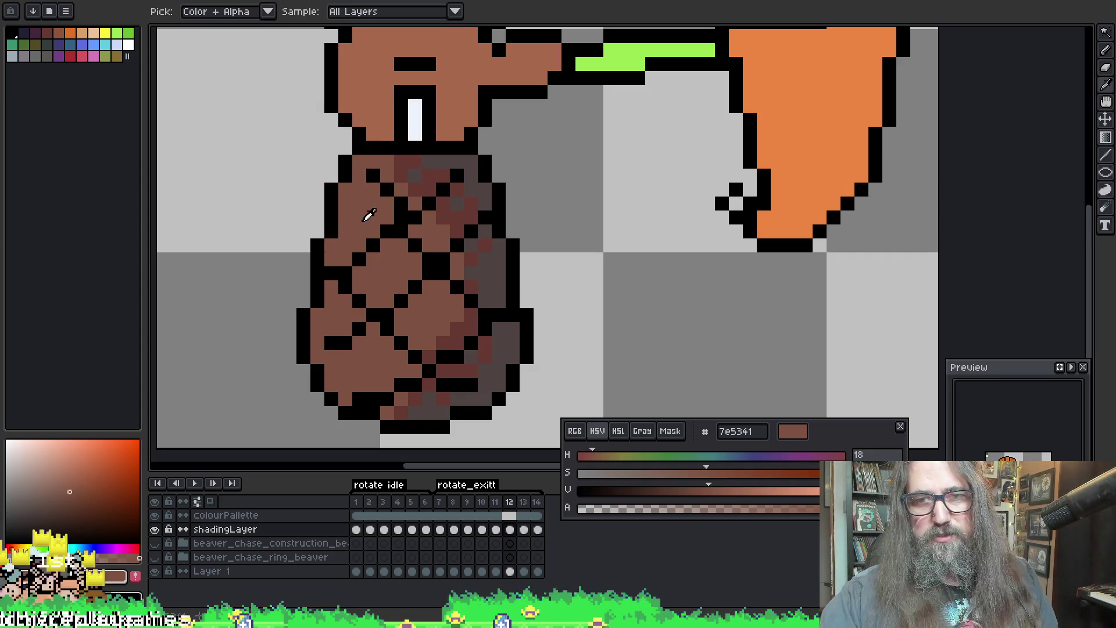
alt+click(423, 357)
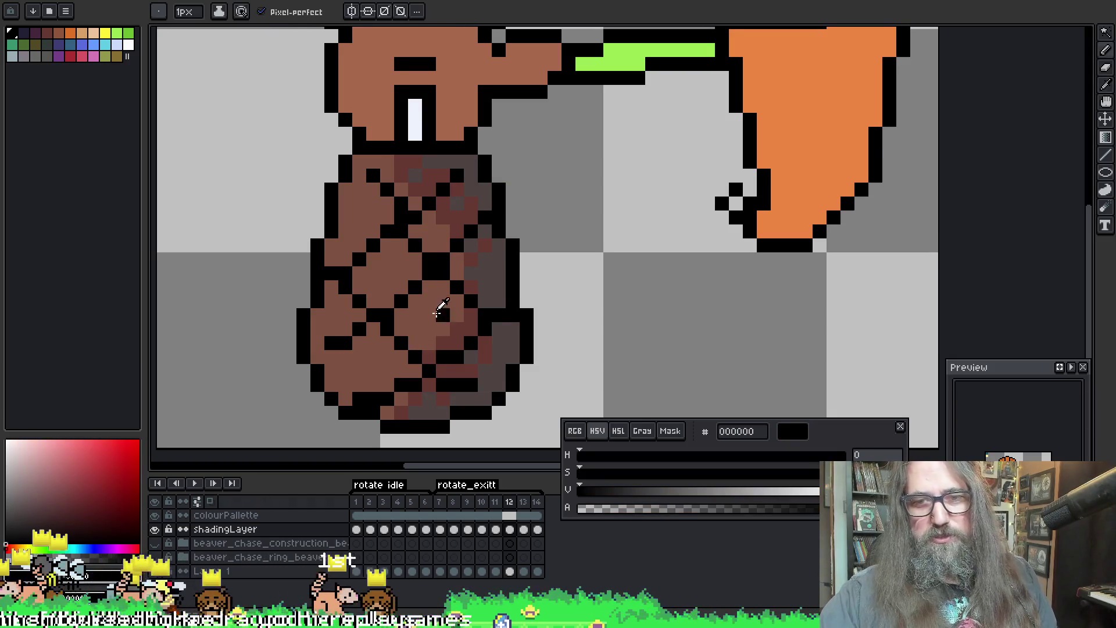
alt+click(440, 309)
key(b)
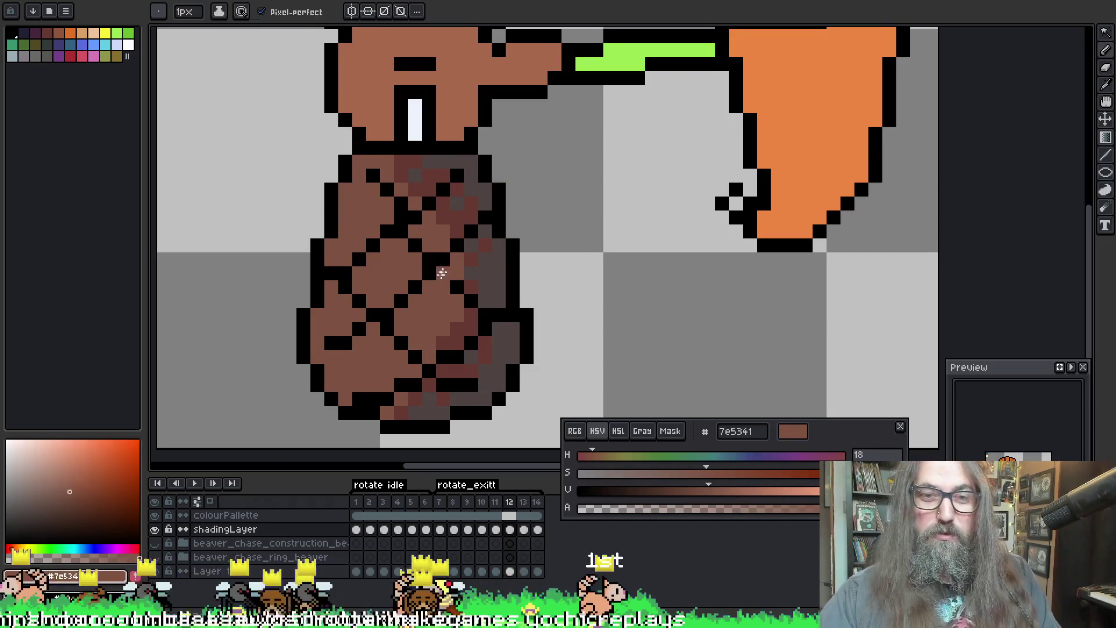
key(Right)
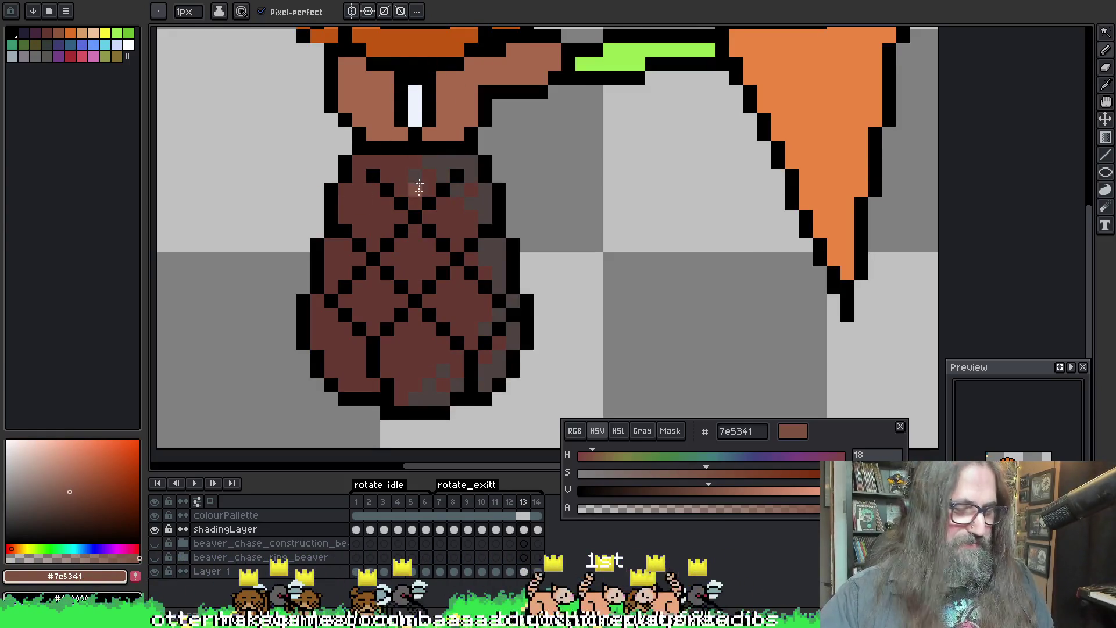
Step: On frame 13, protect the black outline and paint brown 7e5341 over the dark body shading
key(w)
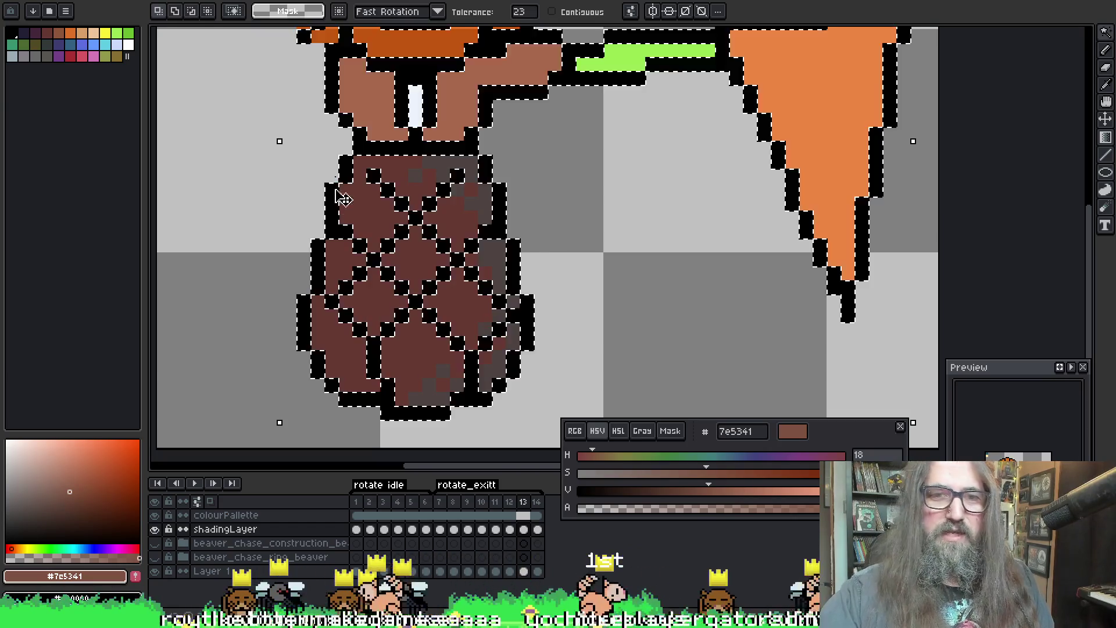
click(322, 166)
key(b)
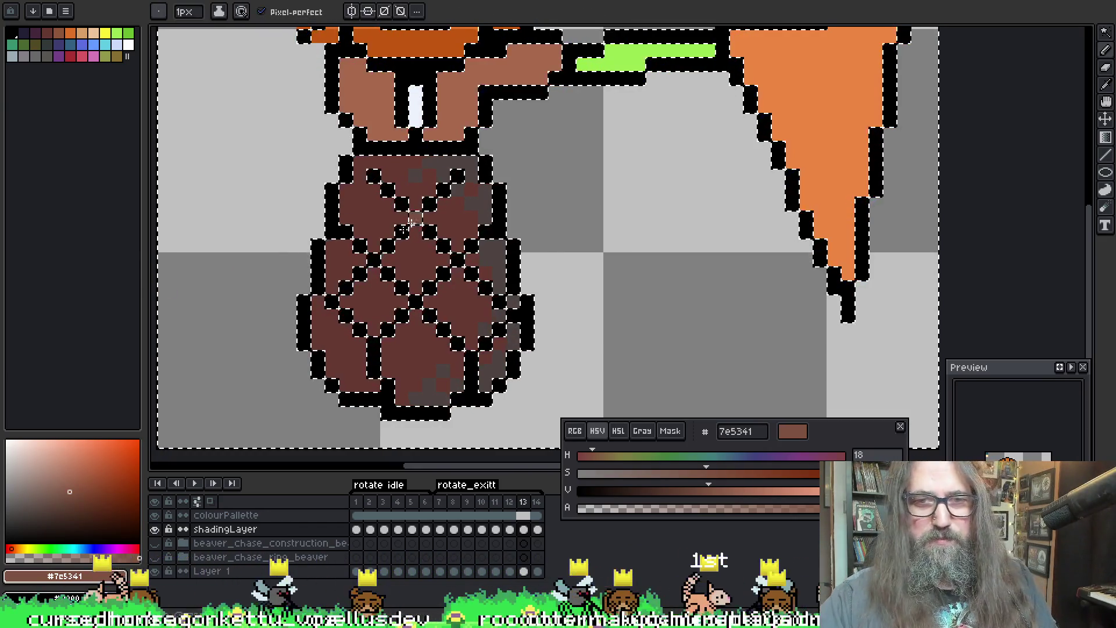
key(plus)
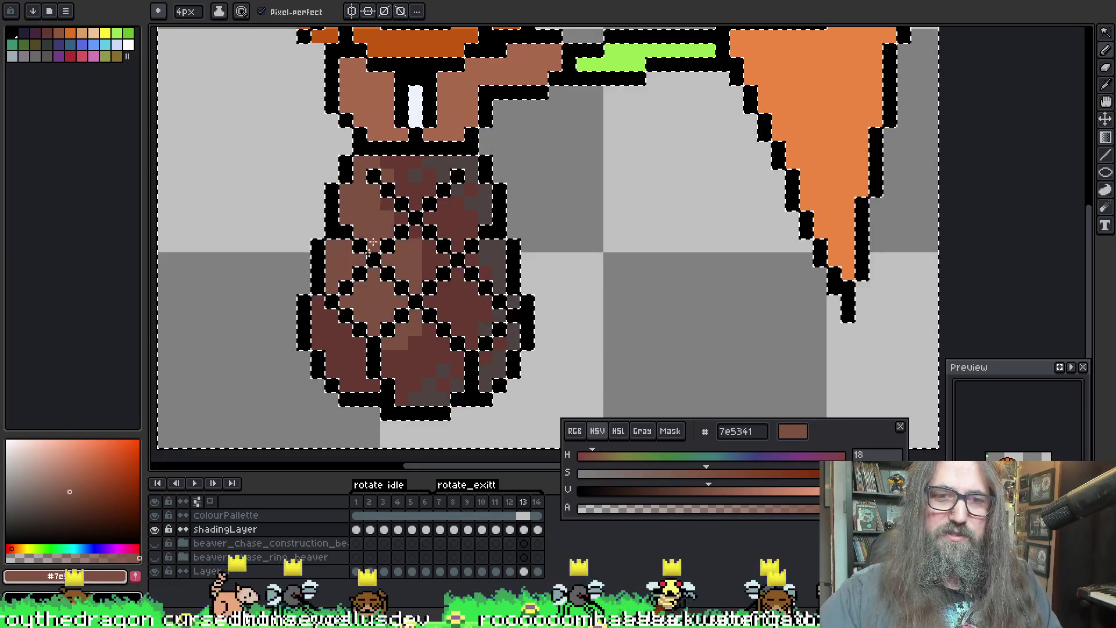
drag(346, 317, 416, 357)
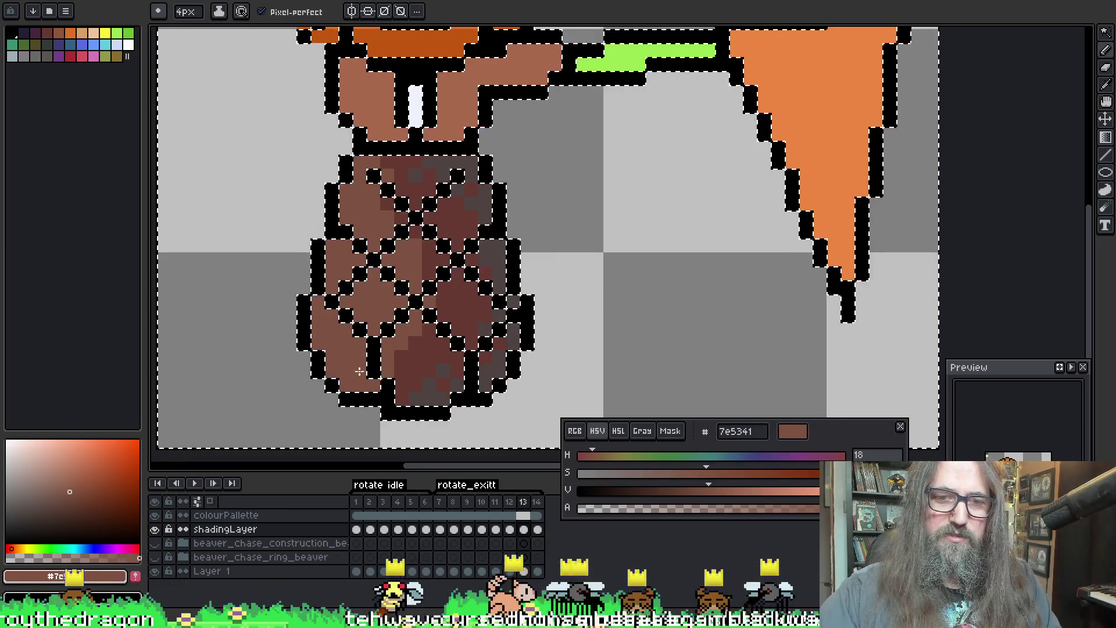
drag(391, 212, 390, 191)
key(plus)
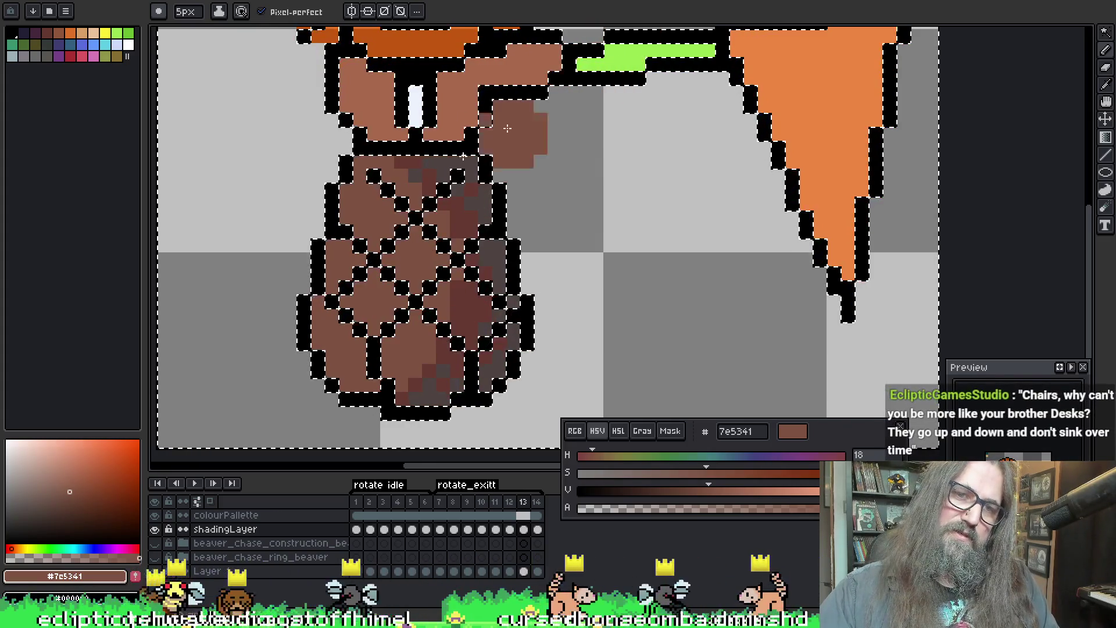
drag(402, 175, 392, 231)
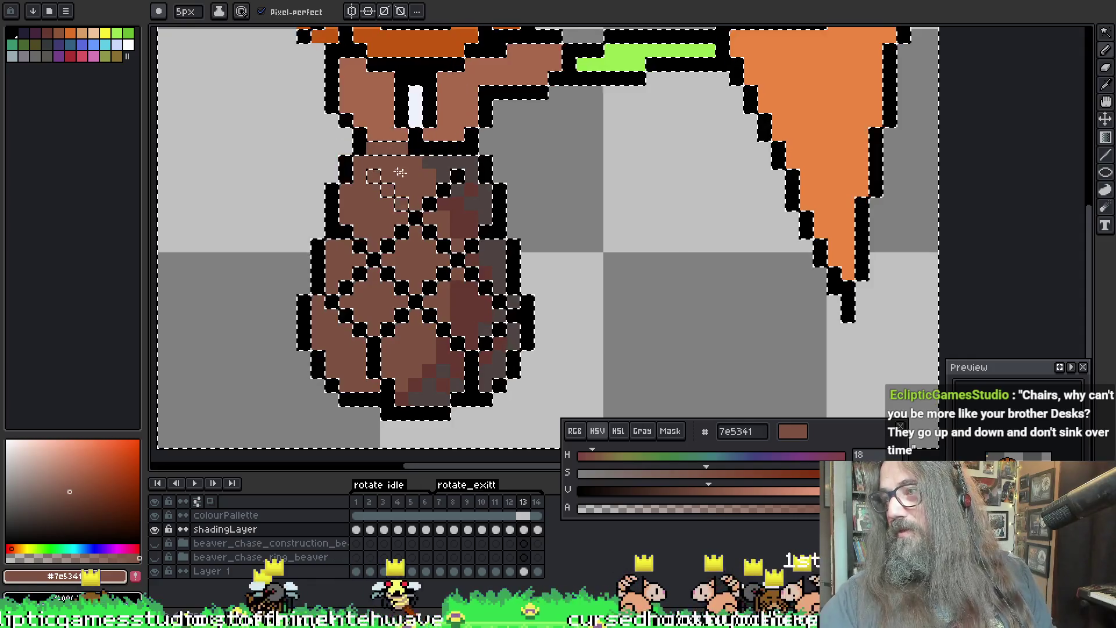
key(ctrl+d)
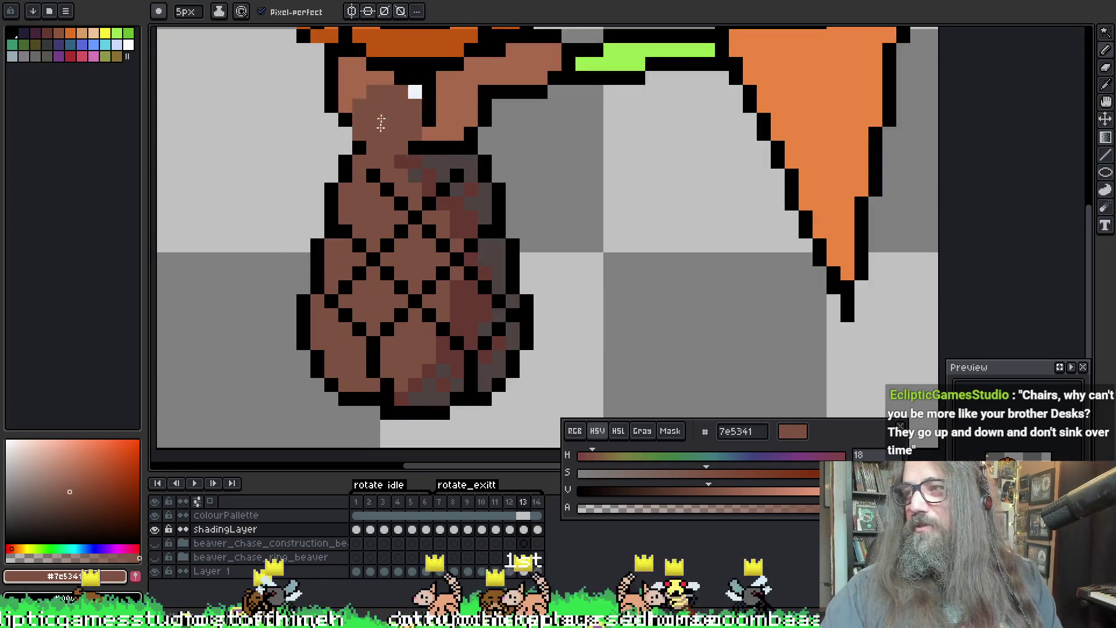
mouse_move(429, 195)
mouse_down()
mouse_move(474, 142)
mouse_move(406, 150)
mouse_up()
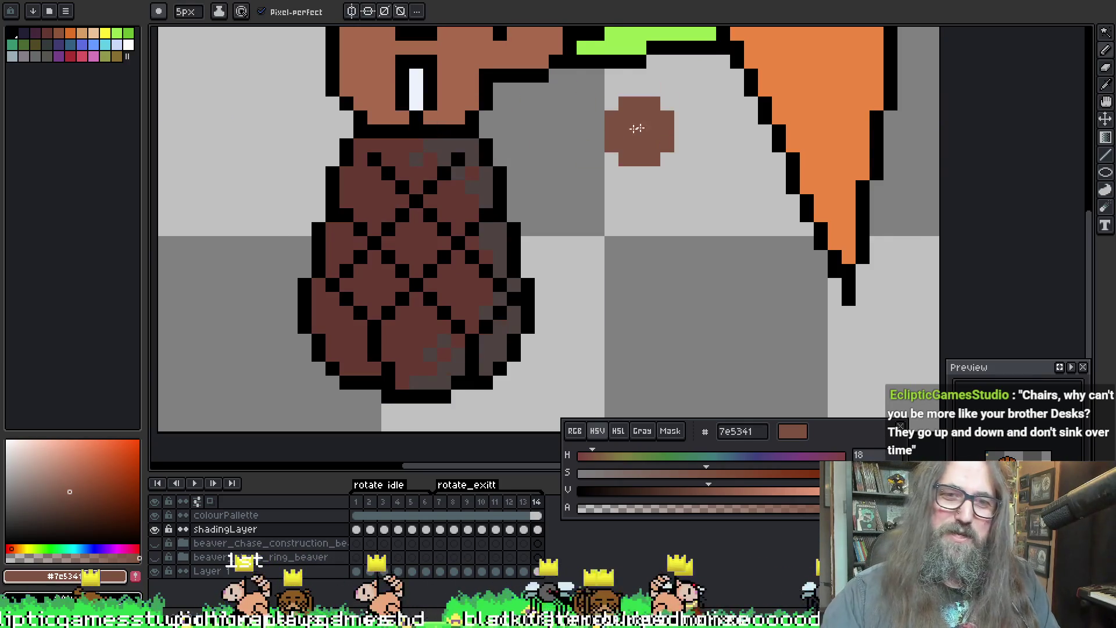
Step: On frame 14, reselect around the outline and lighten the upper body with brown patches
key(Right)
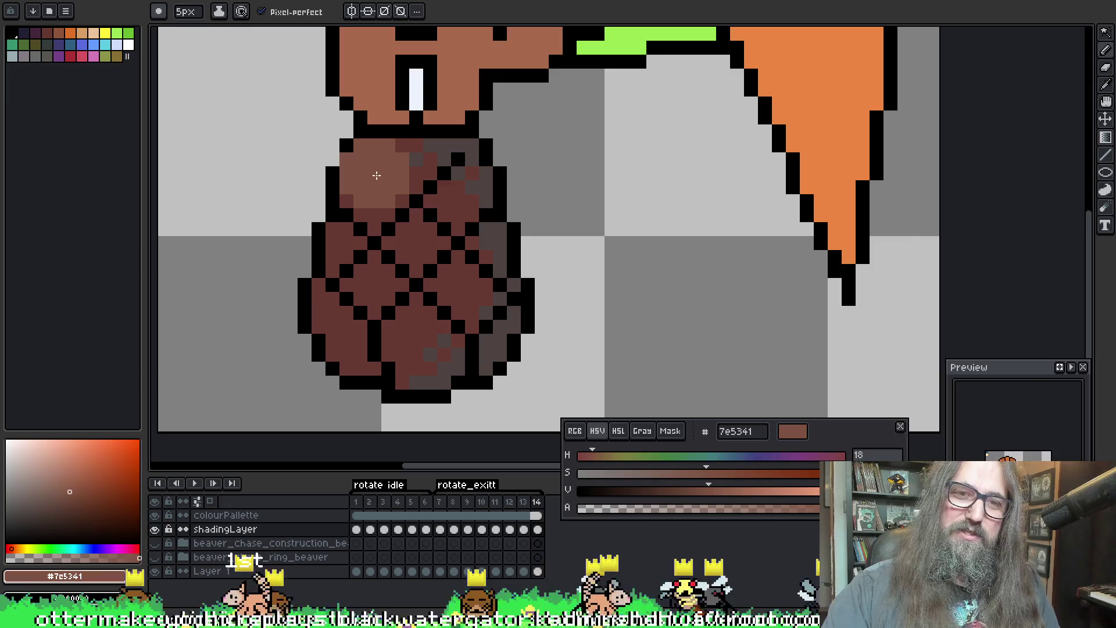
key(ctrl+z)
key(w)
click(330, 229)
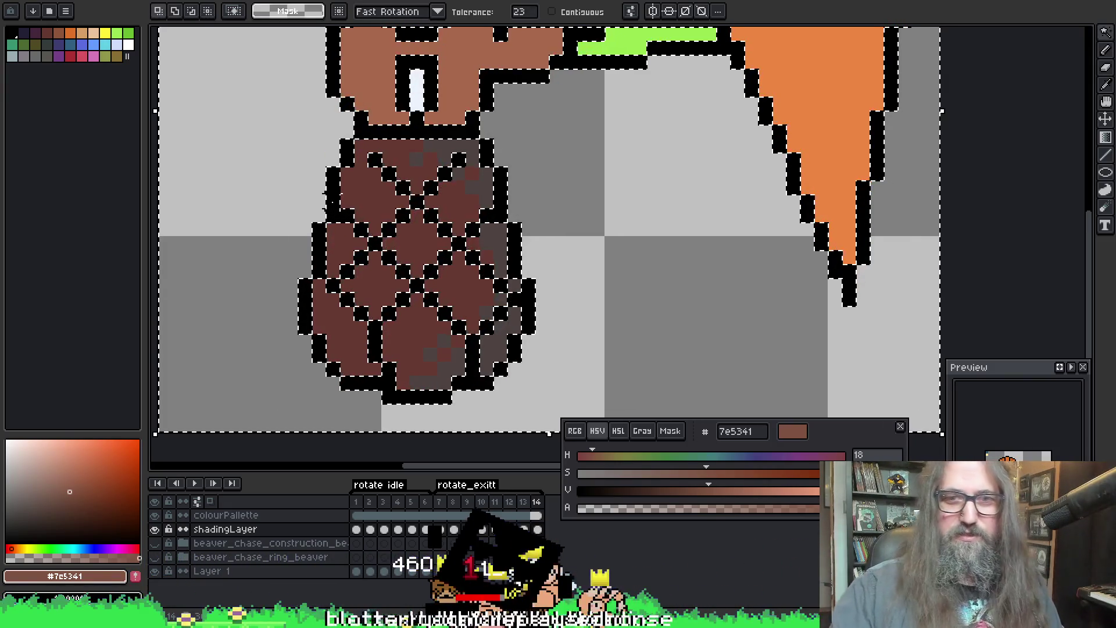
key(b)
mouse_move(396, 156)
mouse_down()
mouse_move(406, 188)
mouse_move(422, 158)
mouse_up()
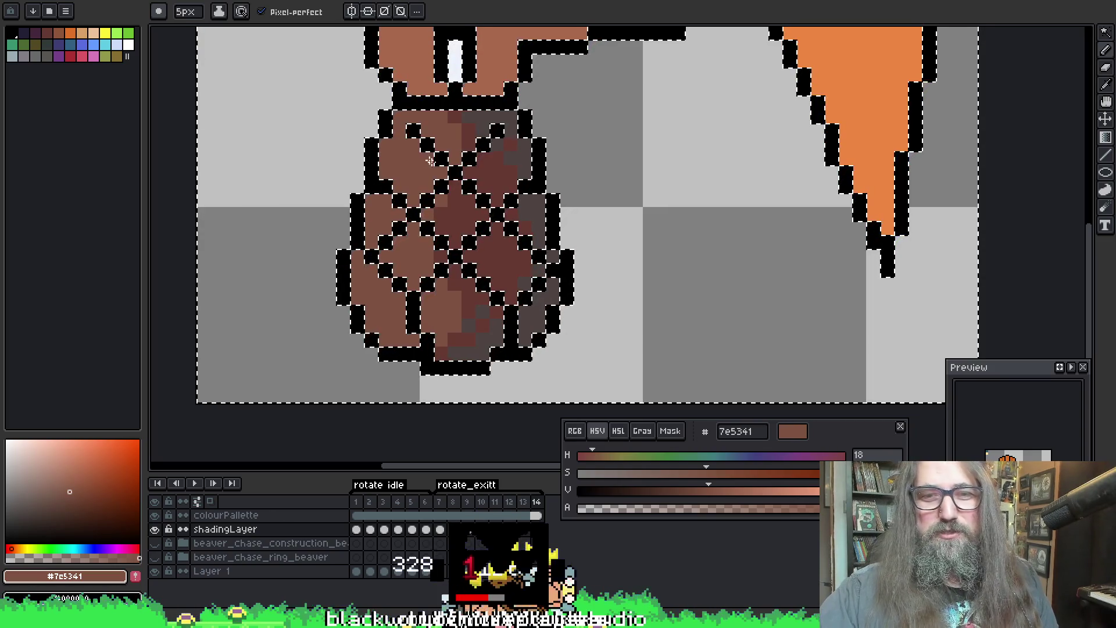
drag(422, 120, 465, 130)
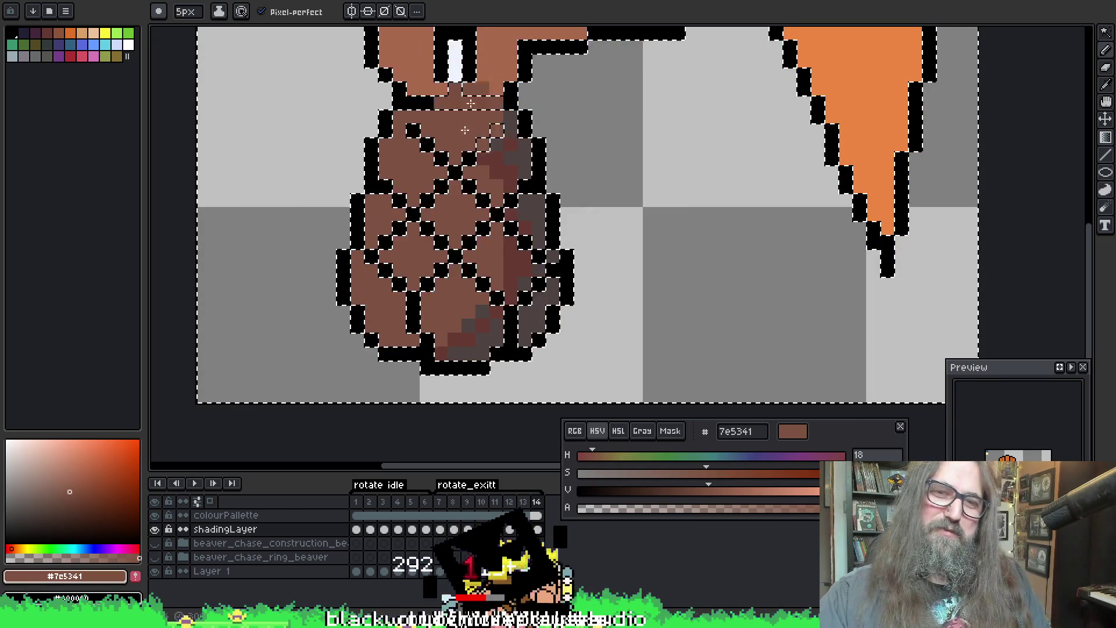
Step: Eyedrop body colours, reposition the view over the beaver and clear the selection
key(i)
key(b)
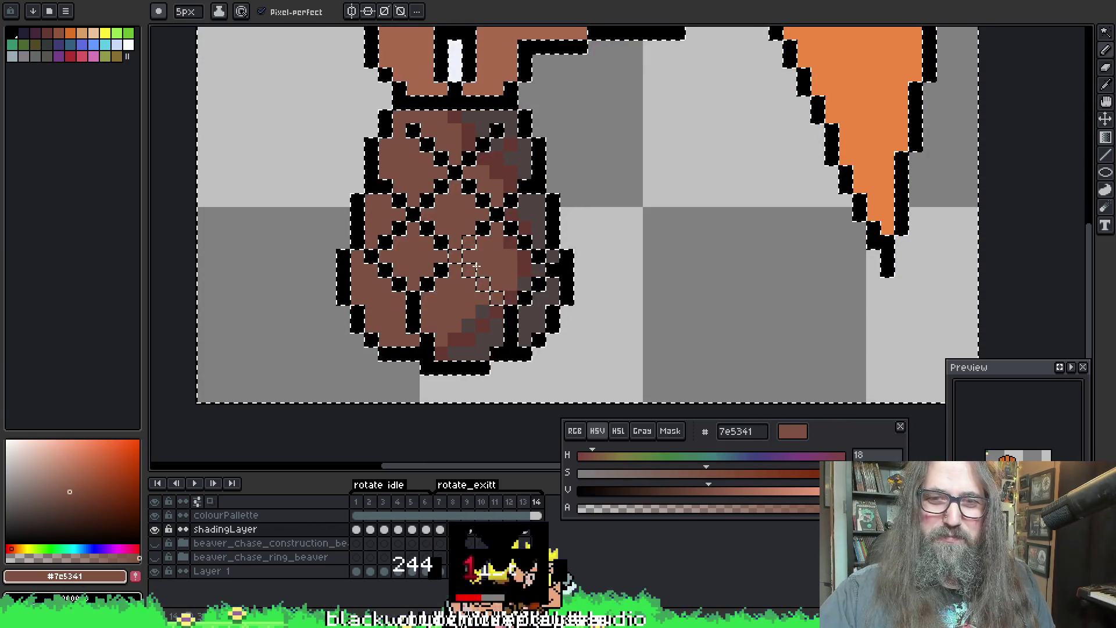
key(i)
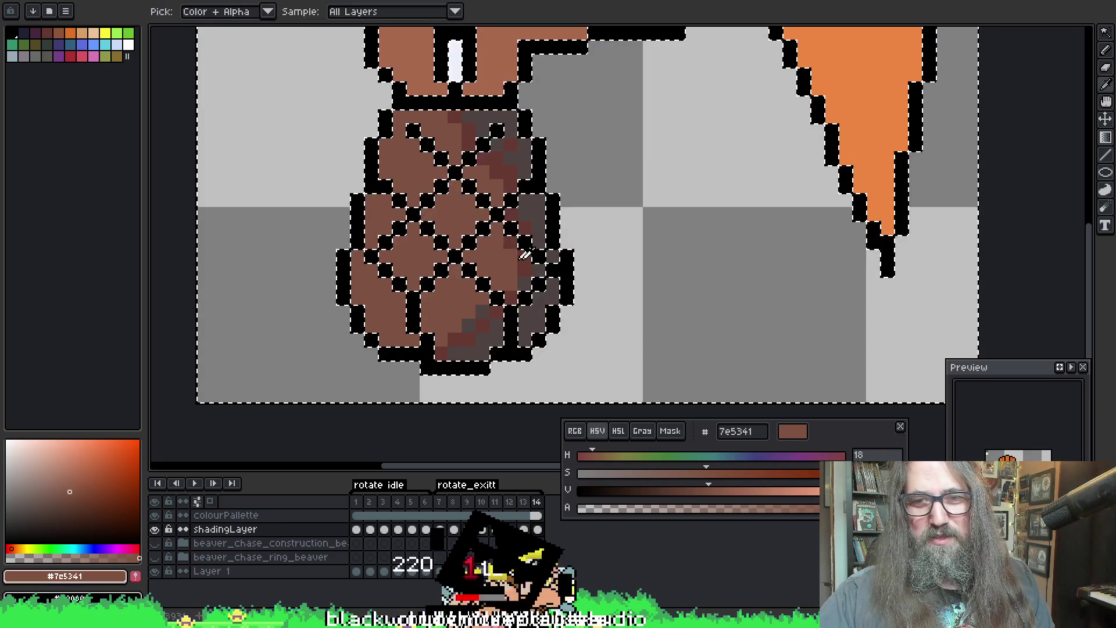
key(b)
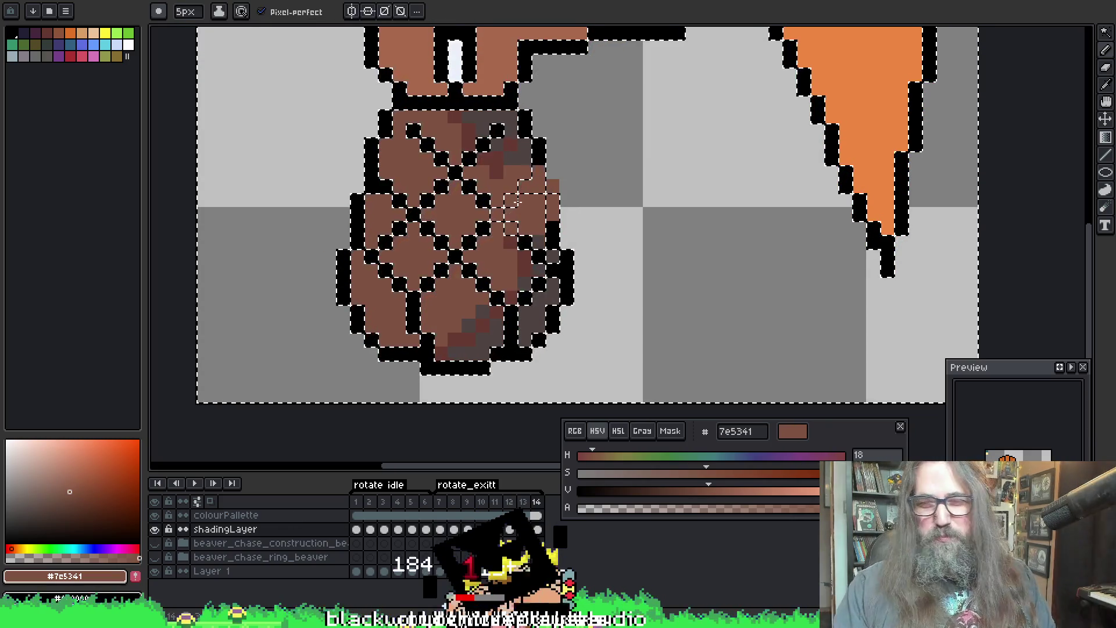
drag(457, 294, 434, 290)
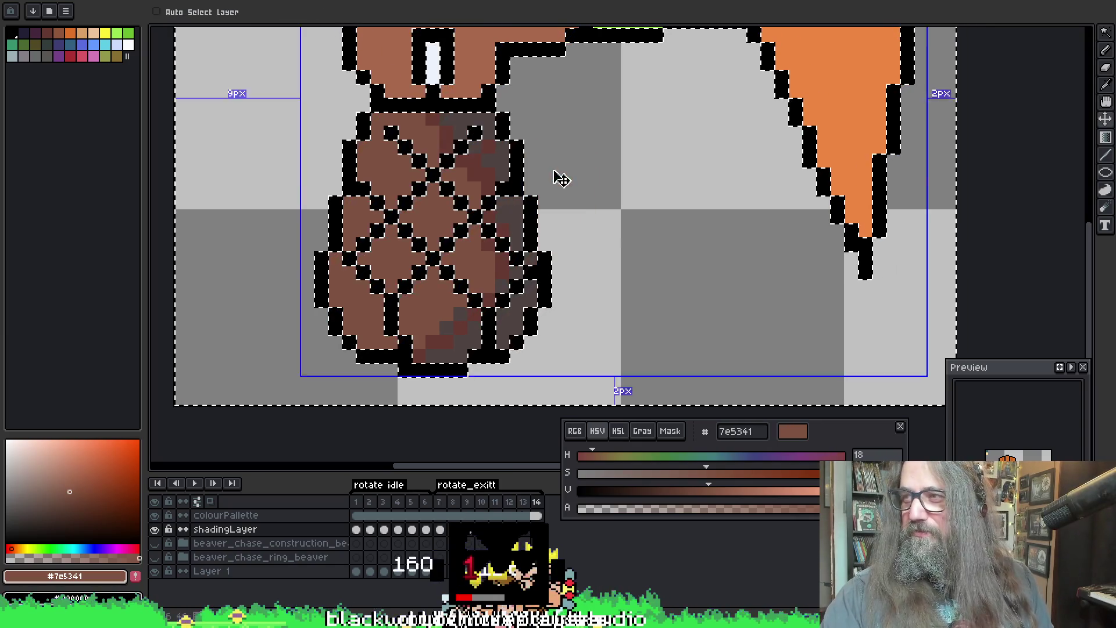
drag(483, 234, 481, 208)
drag(481, 143, 497, 145)
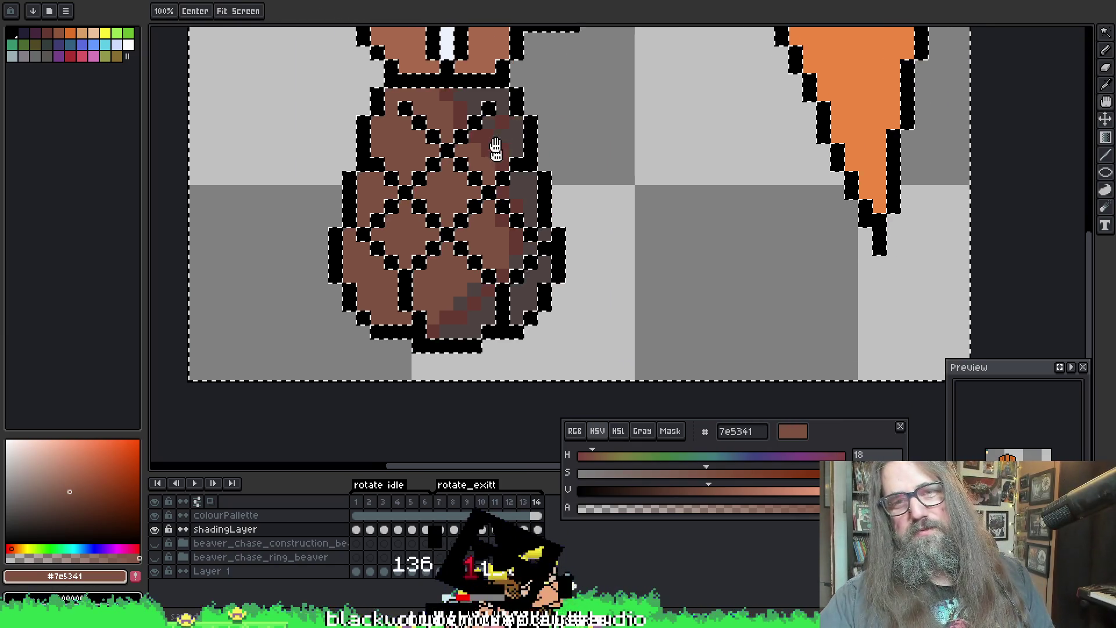
key(ctrl+d)
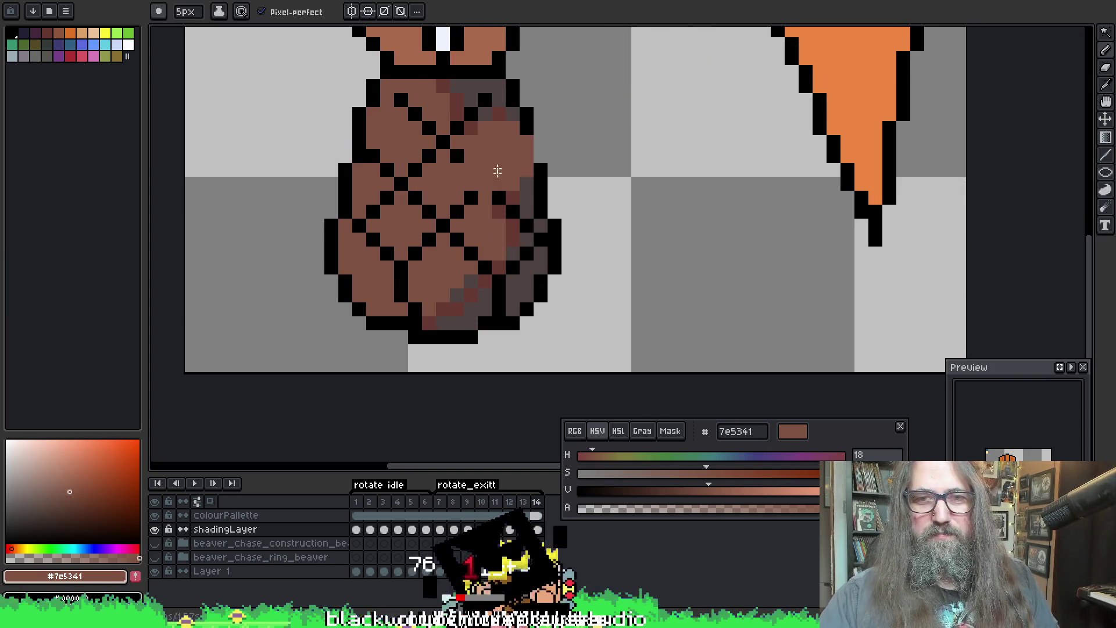
key(w)
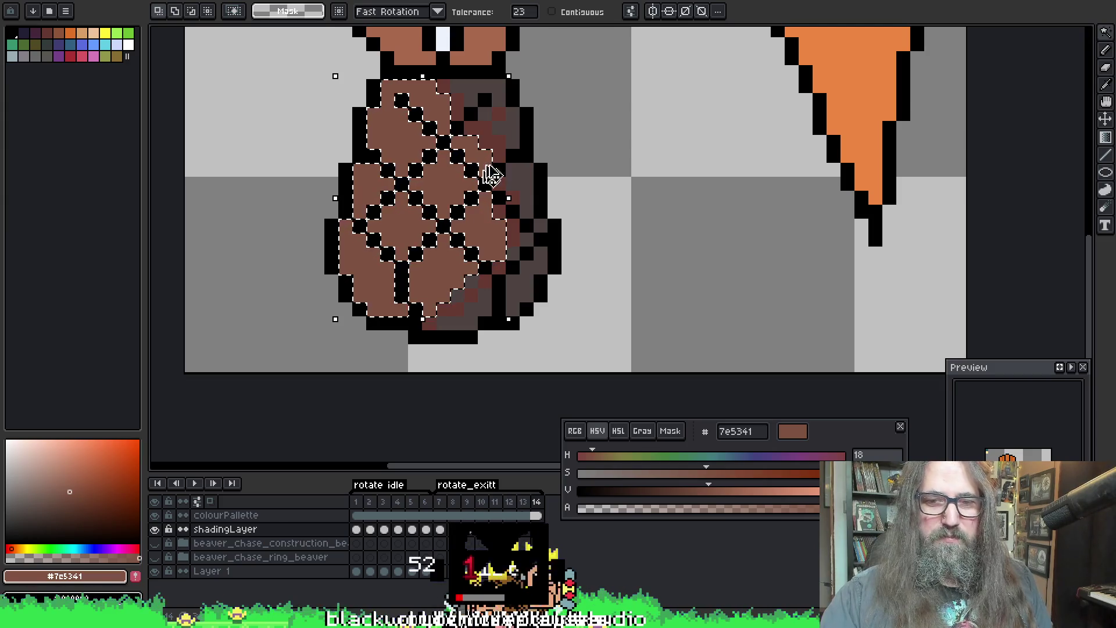
Step: Return to frame 11 and toggle the construction guide layer to check the body
click(523, 515)
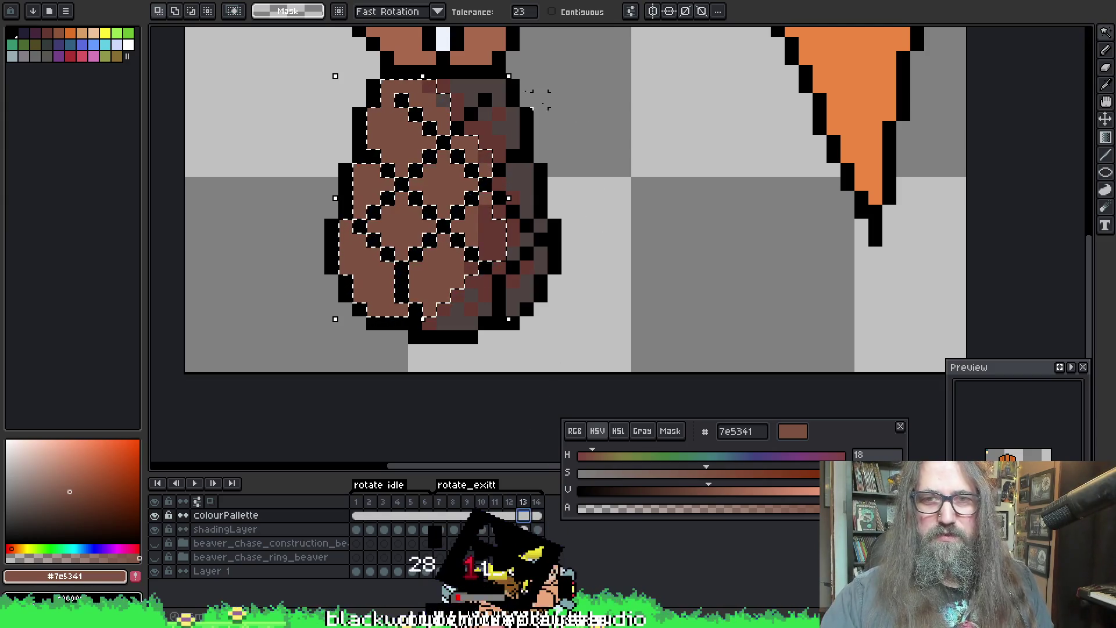
key(ctrl+d)
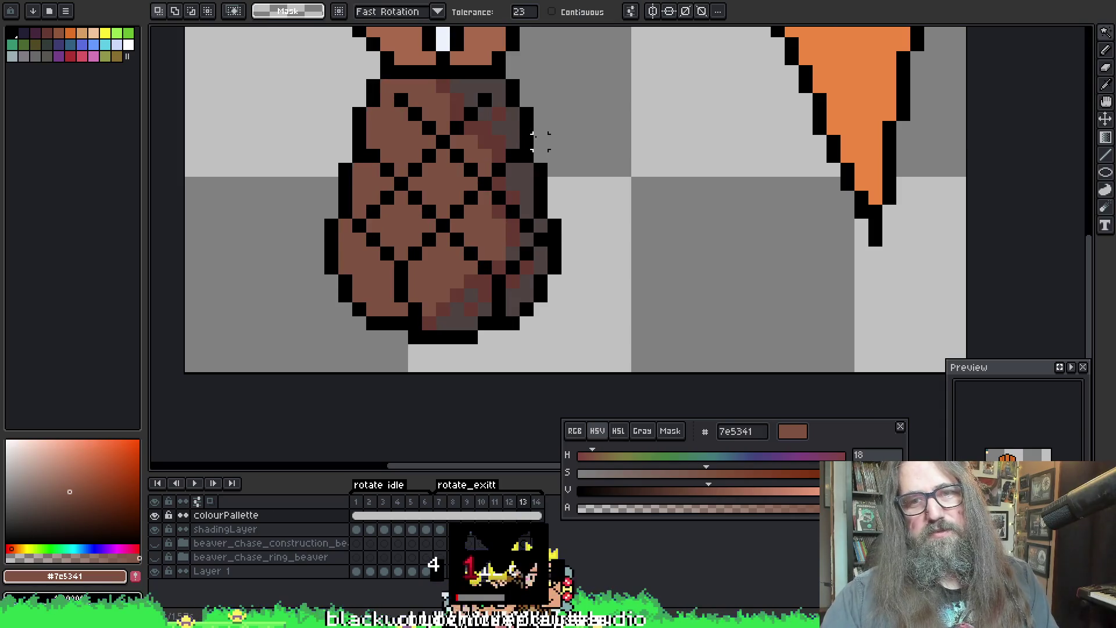
key(Left)
key(Left)
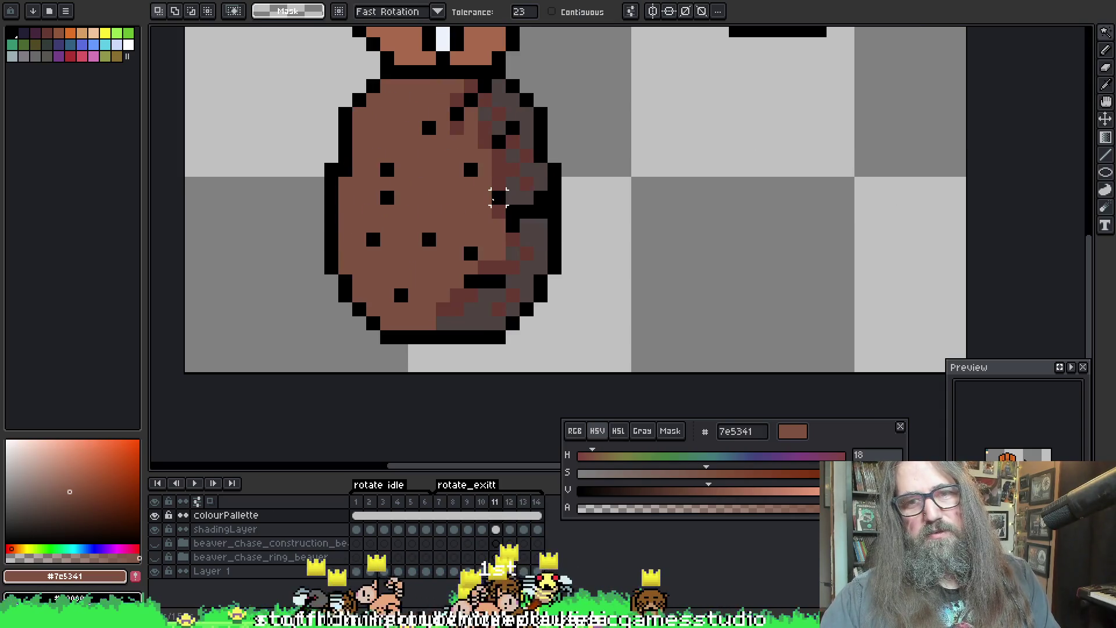
key(Left)
key(Left)
key(Right)
key(Right)
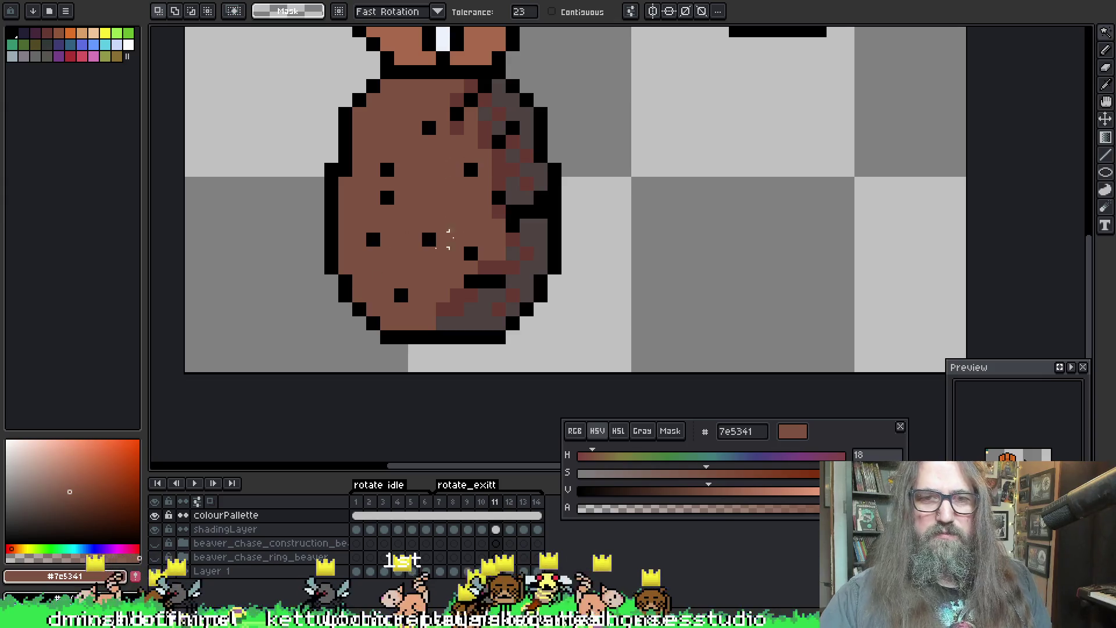
drag(498, 162, 528, 185)
scroll(541, 88, down, 1)
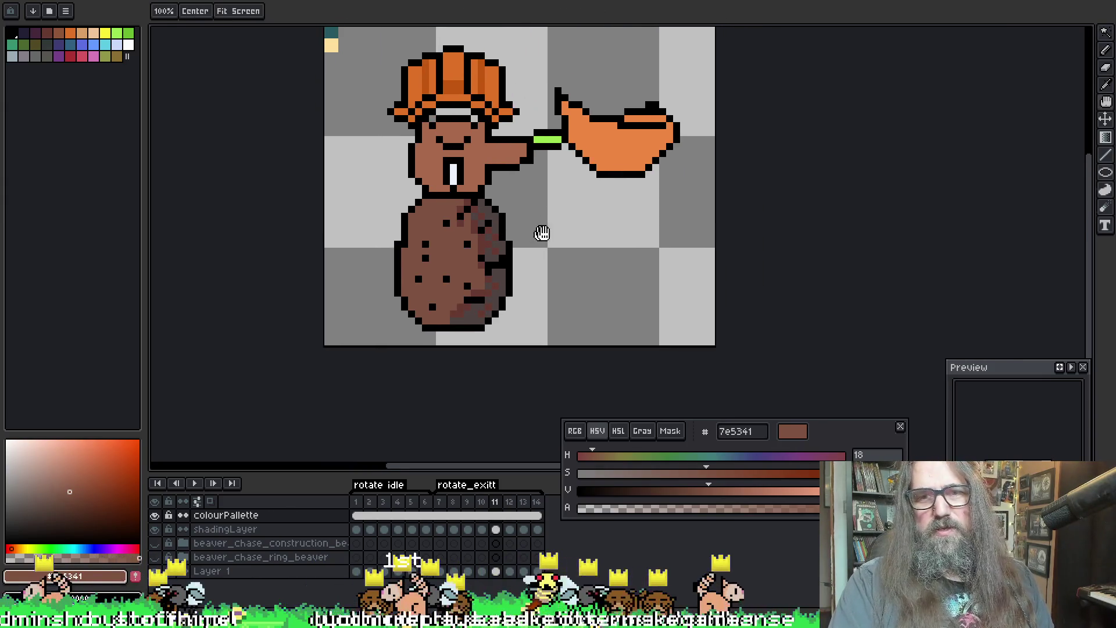
click(154, 542)
click(154, 514)
click(155, 543)
click(154, 515)
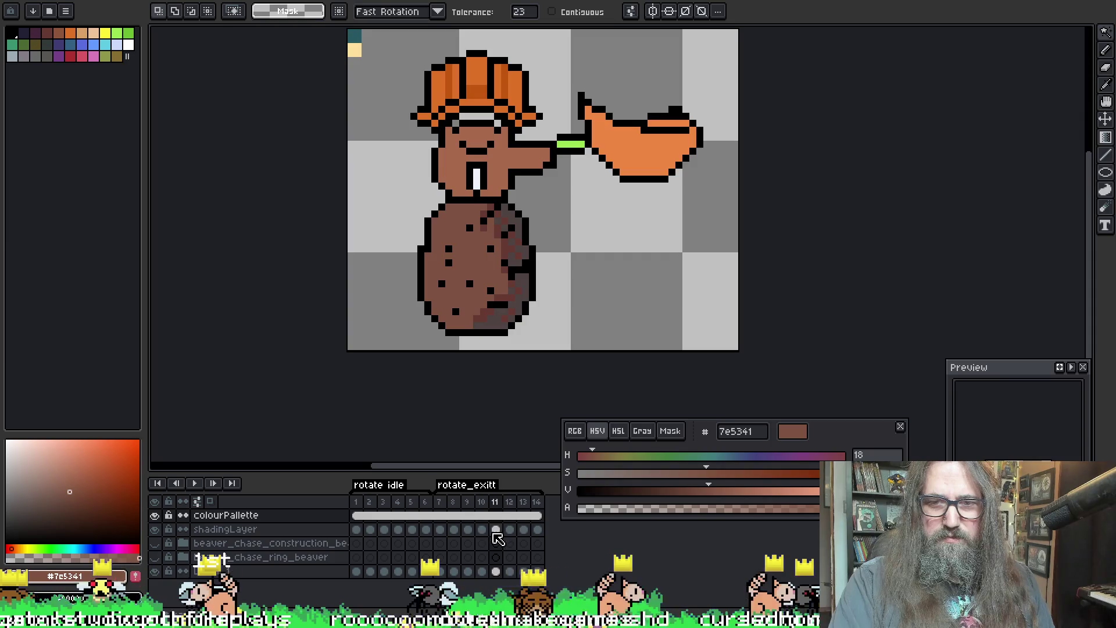
Step: On shadingLayer frame 11, select the body's lattice areas, undoing an accidental delete
click(496, 530)
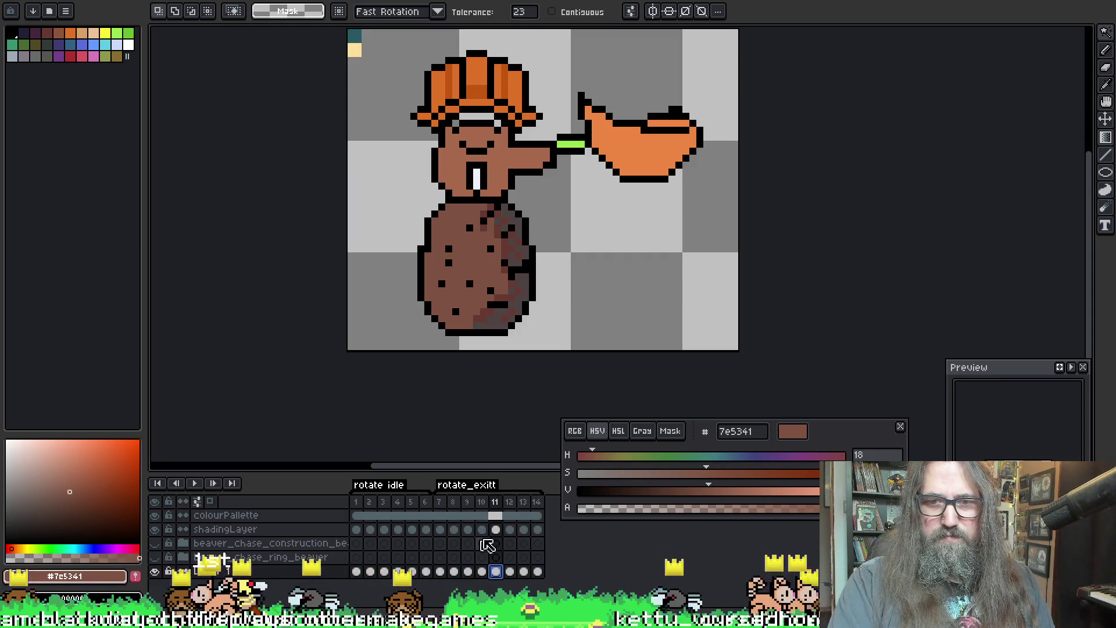
click(506, 272)
scroll(503, 283, up, 1)
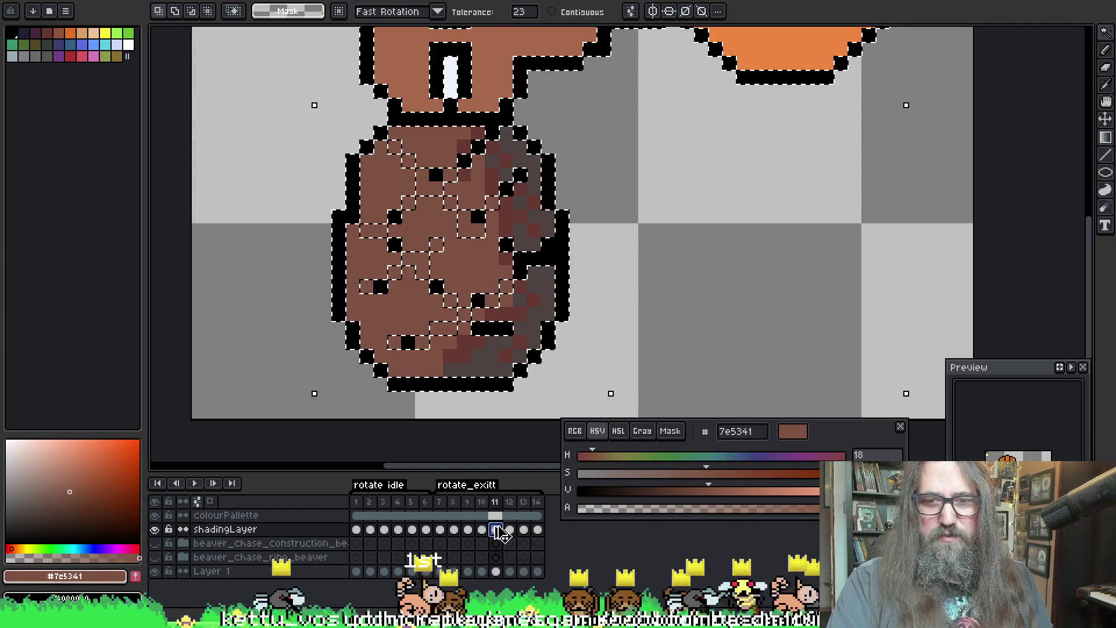
click(499, 526)
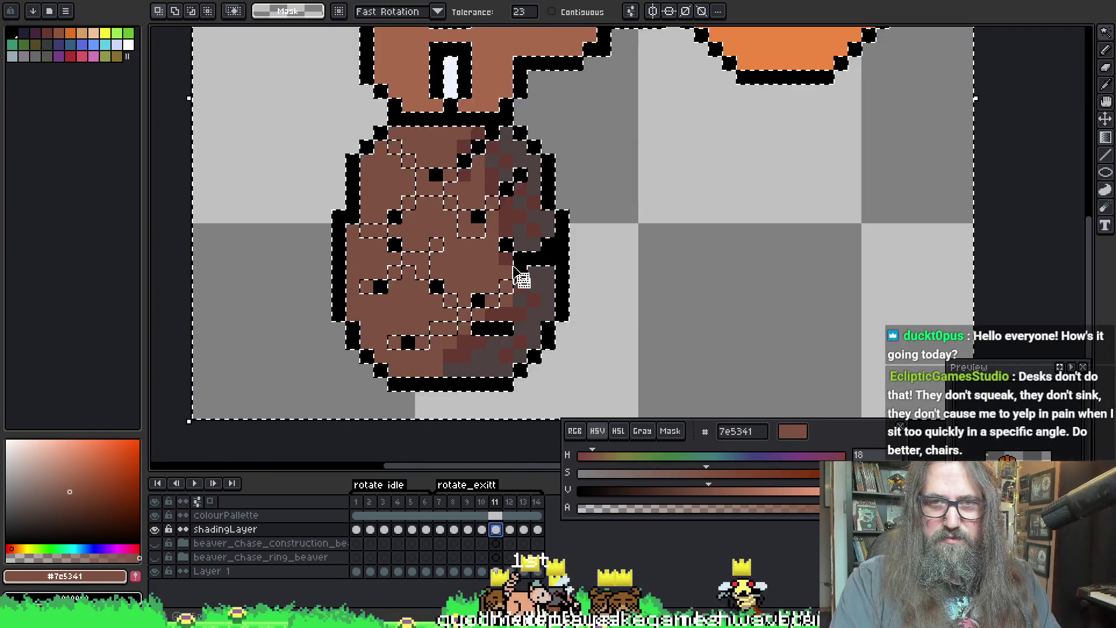
key(Delete)
key(ctrl+z)
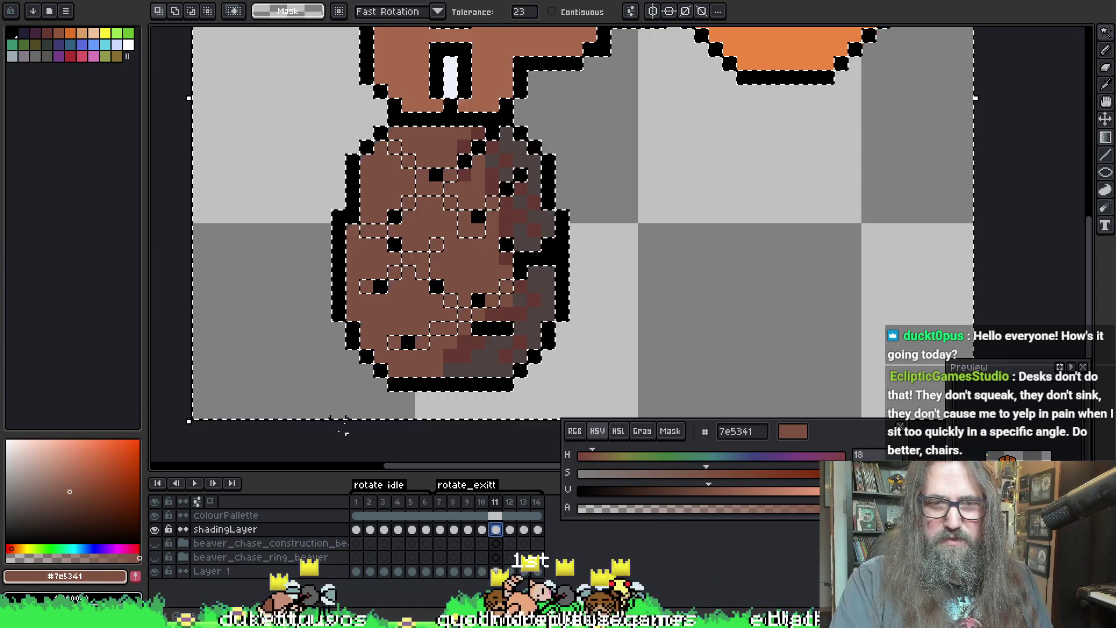
drag(438, 192, 441, 191)
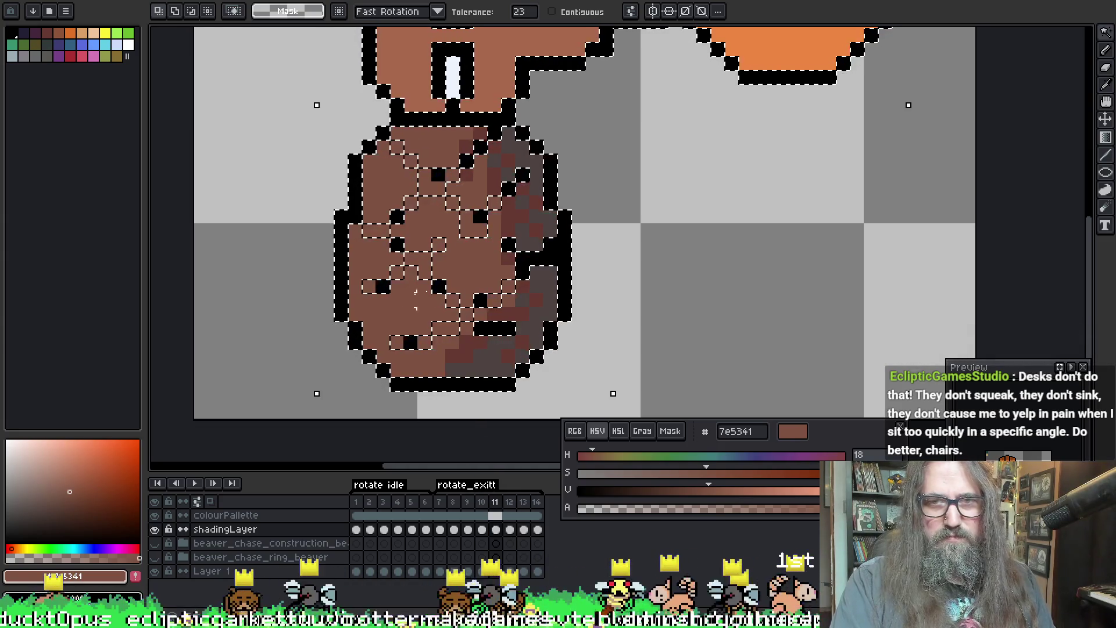
Step: Pick black as the paint colour with the paint bucket ready for the net fill
alt+click(399, 361)
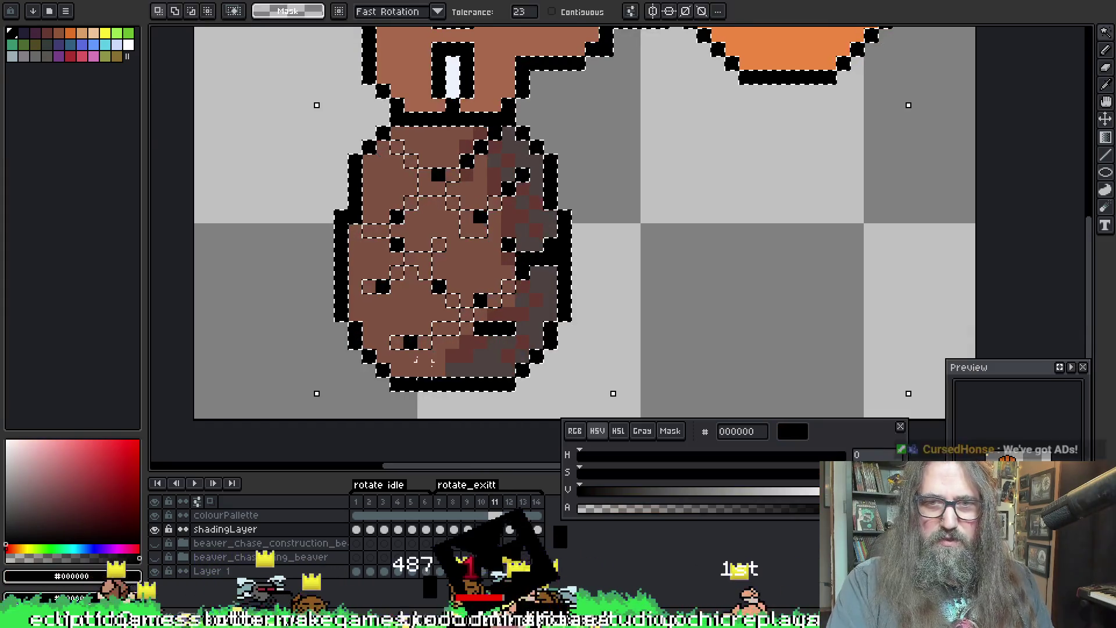
key(g)
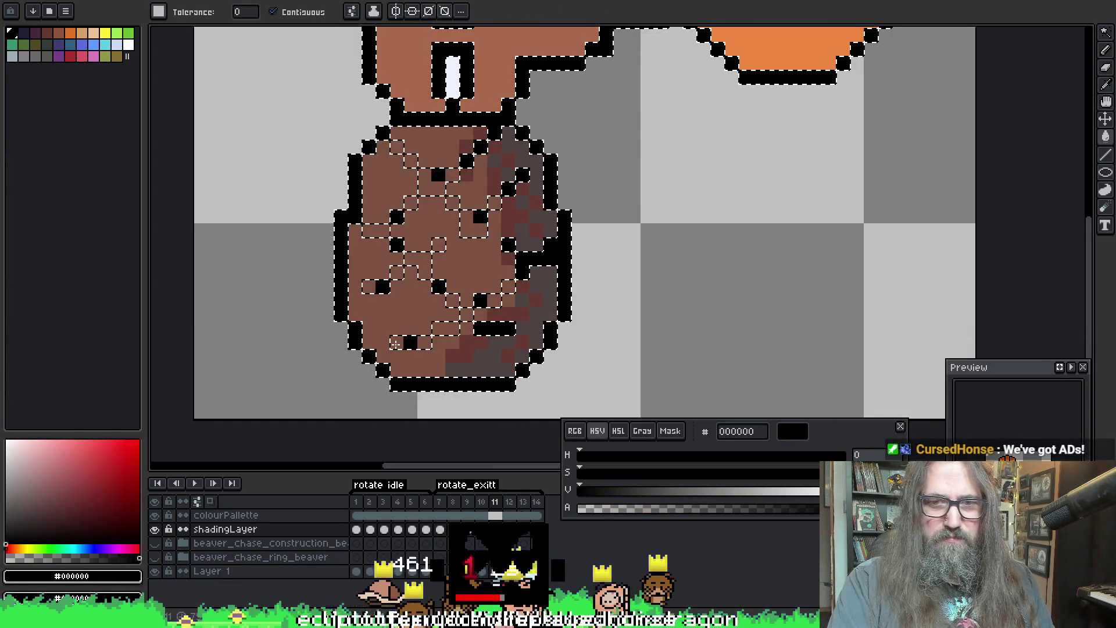
key(ctrl+i)
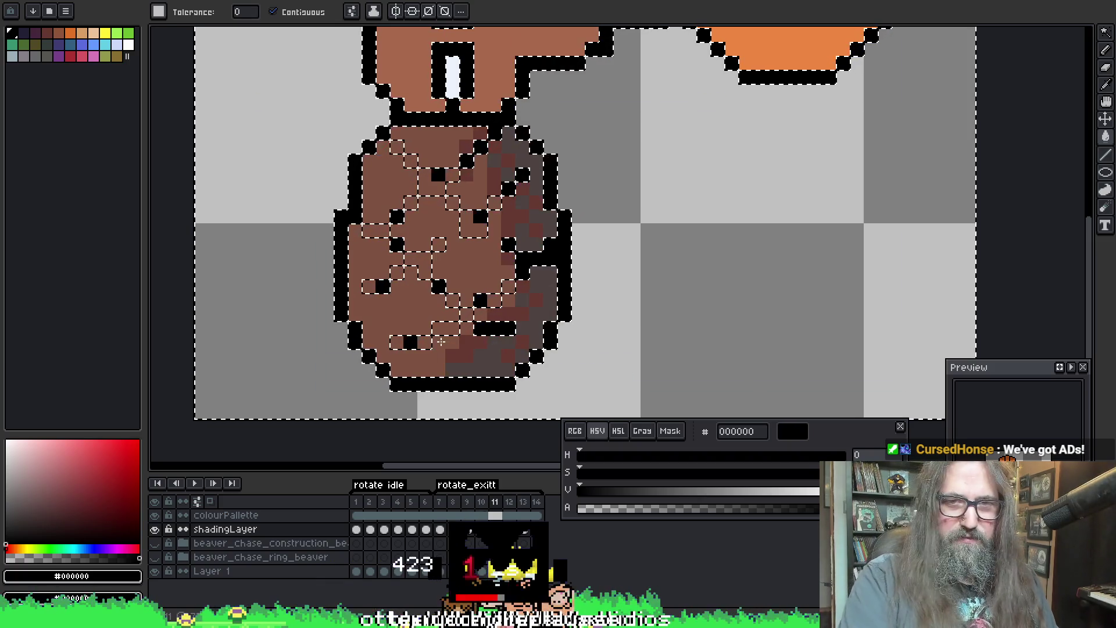
key(m)
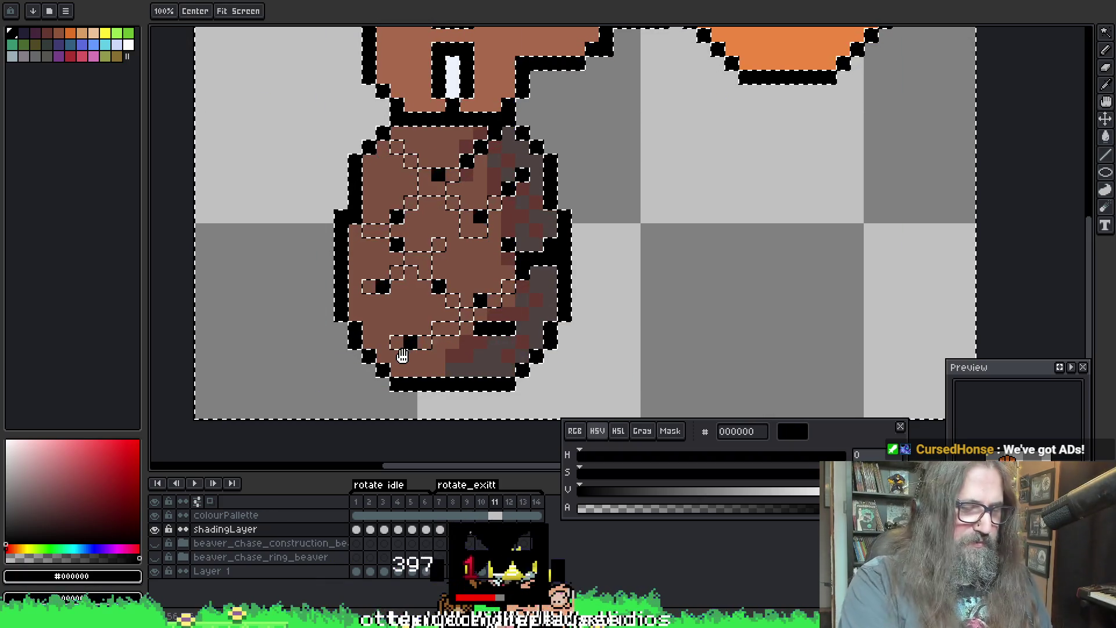
Step: Fill the lattice selection with black net lines on frame 11 and deselect
key(i)
key(w)
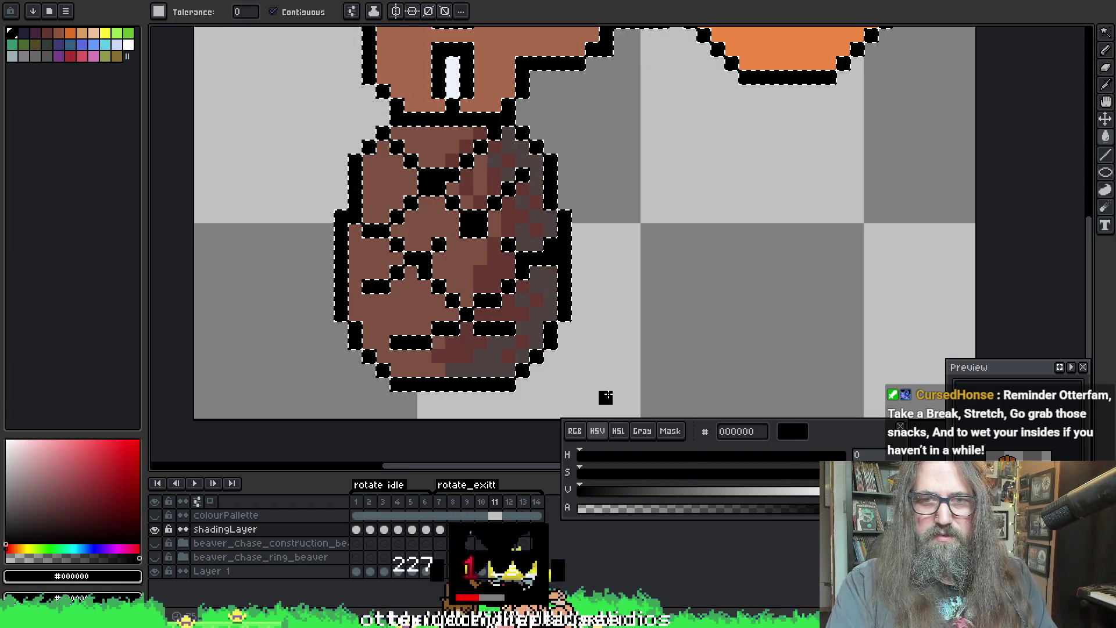
key(ctrl+d)
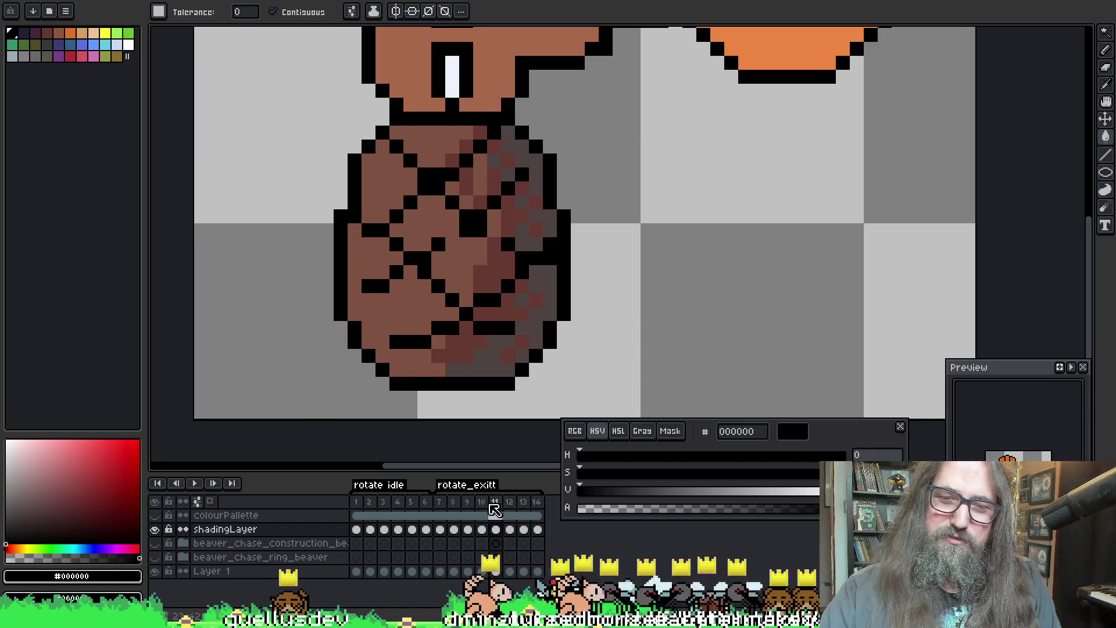
Step: Flip through the frames and play the rotate animation to check the net
key(Left)
key(Left)
key(Right)
key(Right)
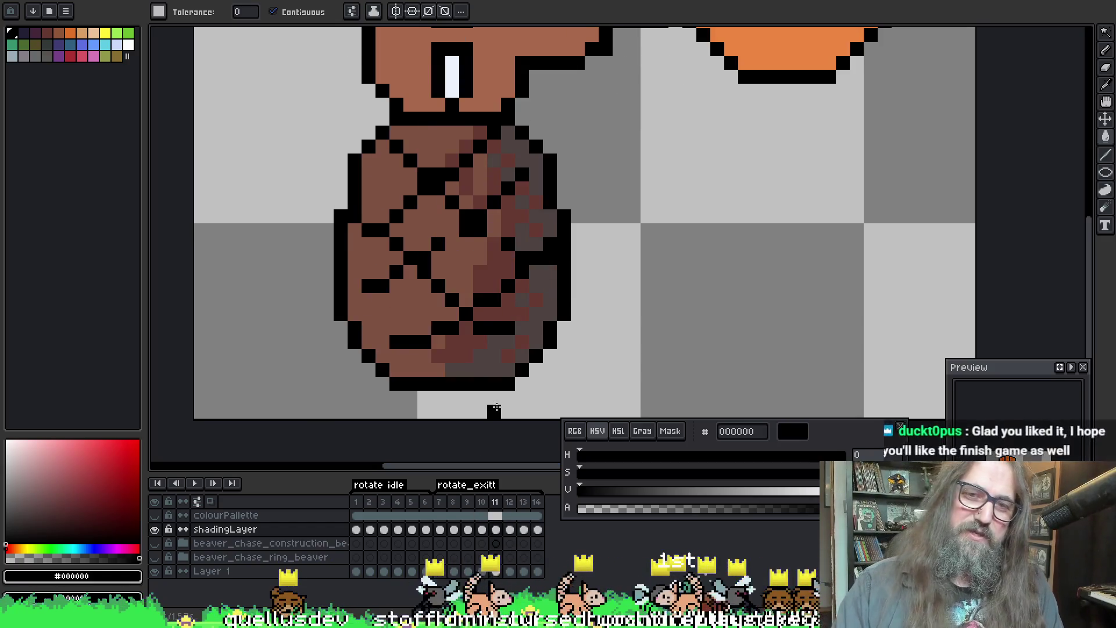
key(Left)
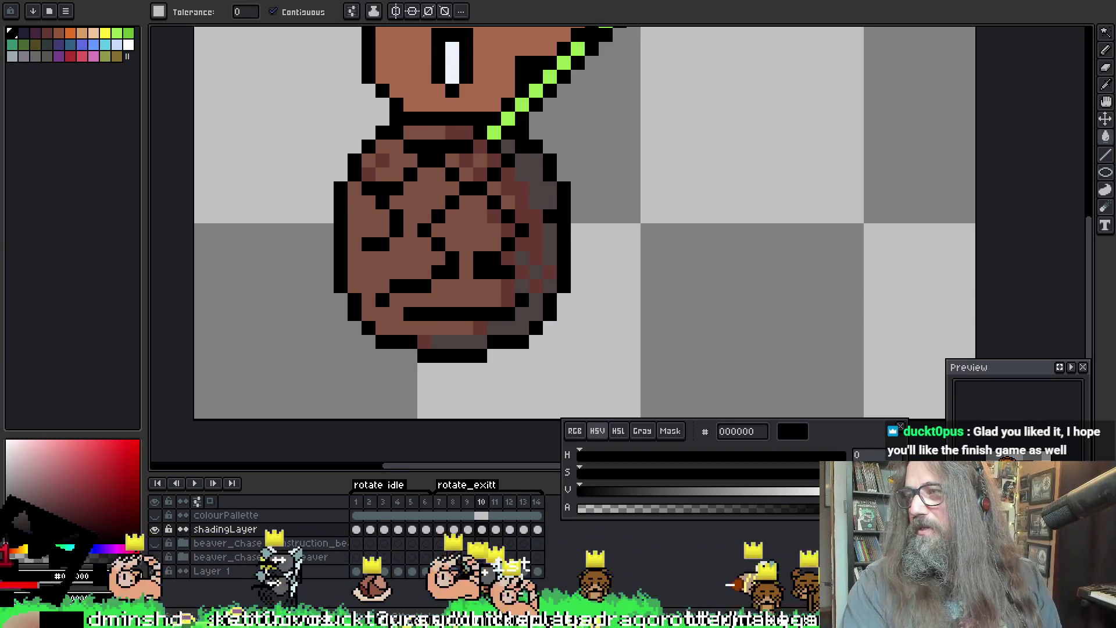
mouse_move(658, 198)
mouse_down()
mouse_move(673, 251)
mouse_move(678, 232)
mouse_up()
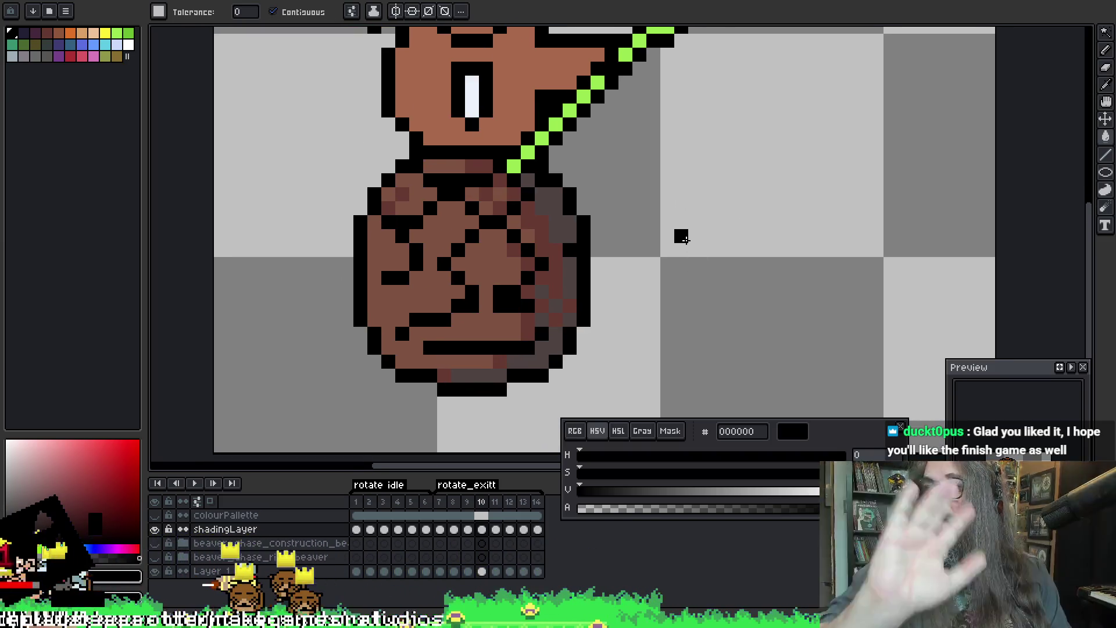
scroll(576, 218, down, 1)
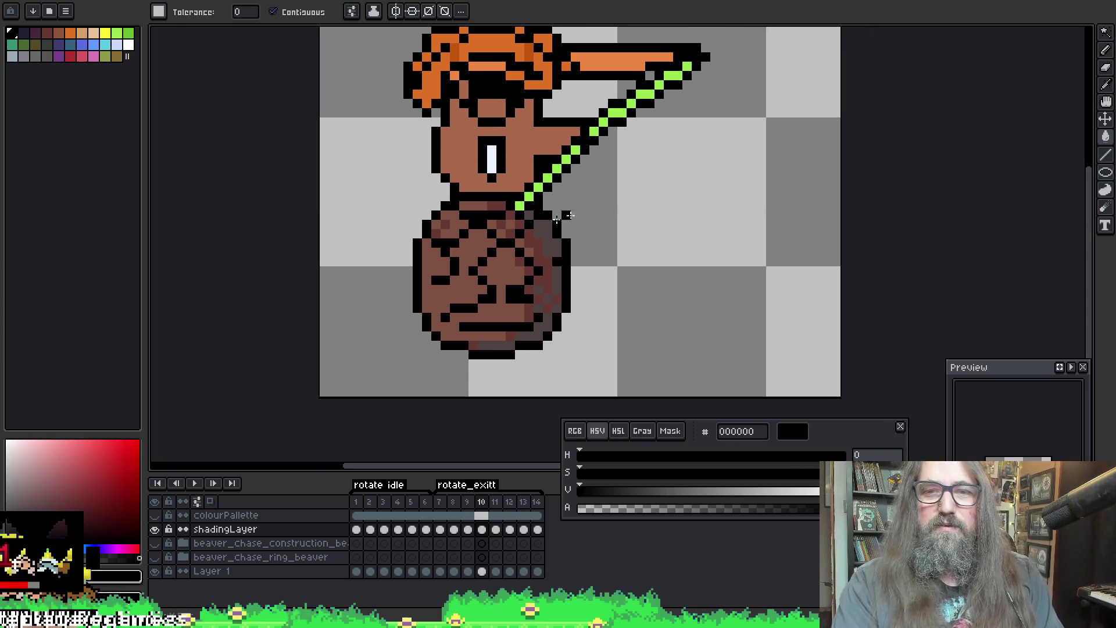
key(Return)
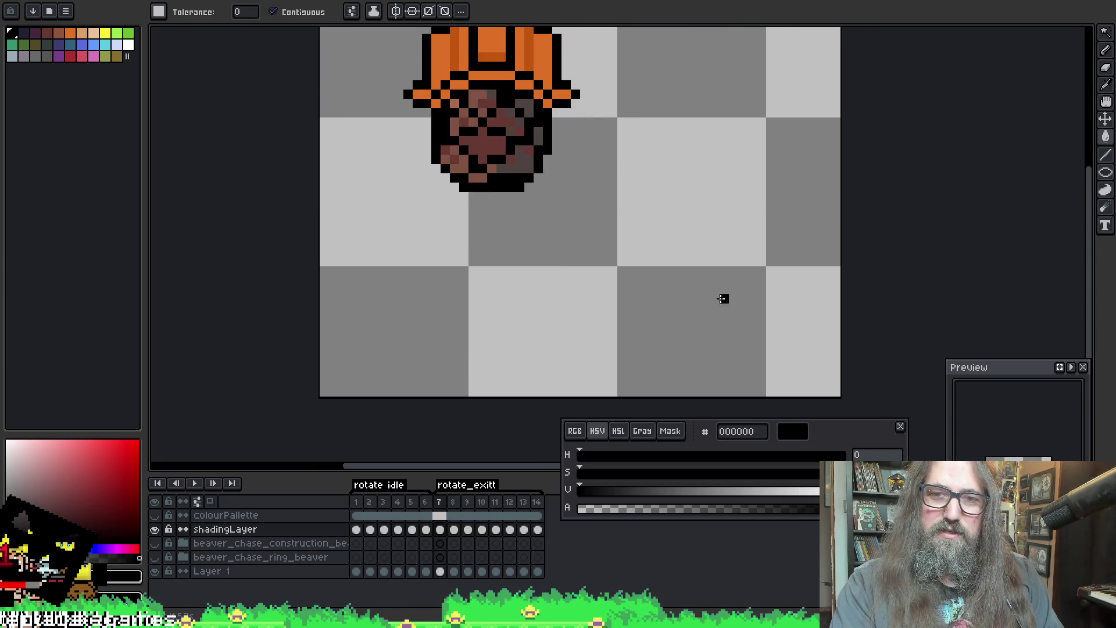
key(Return)
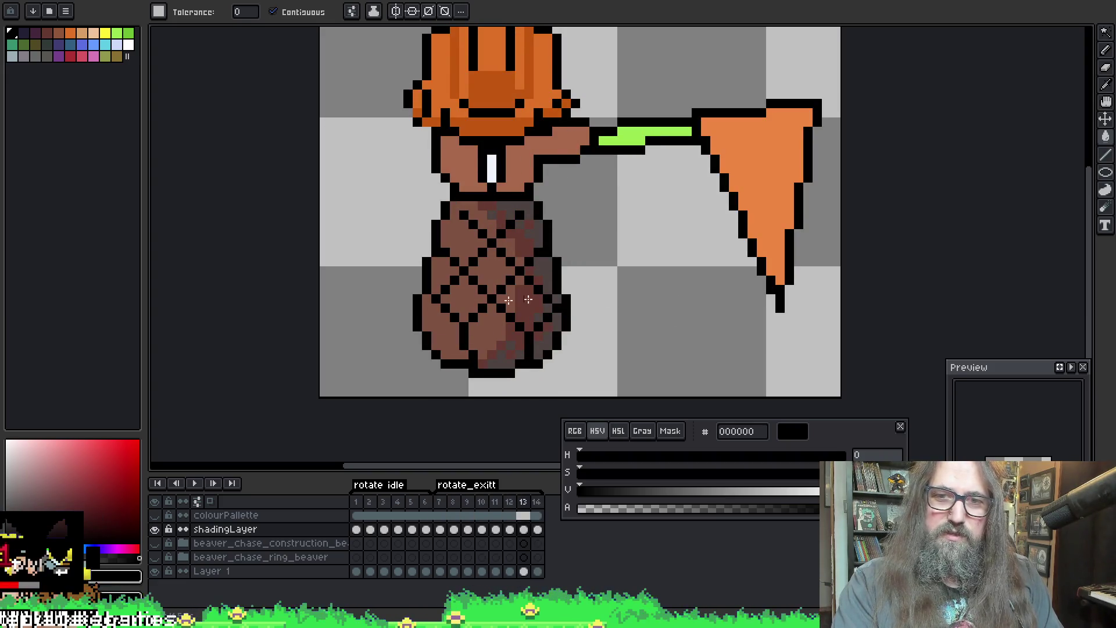
Step: Magic-wand the net areas of the body on frame 14
key(w)
click(518, 301)
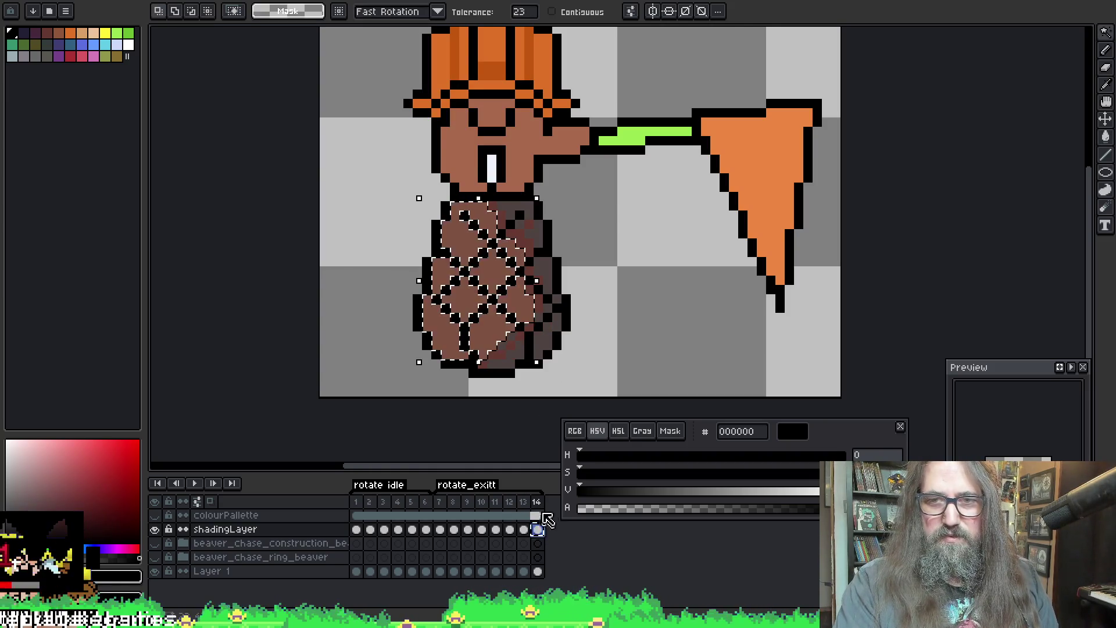
Step: Step between the frame 12 and 13 shading cels and play the animation
click(523, 530)
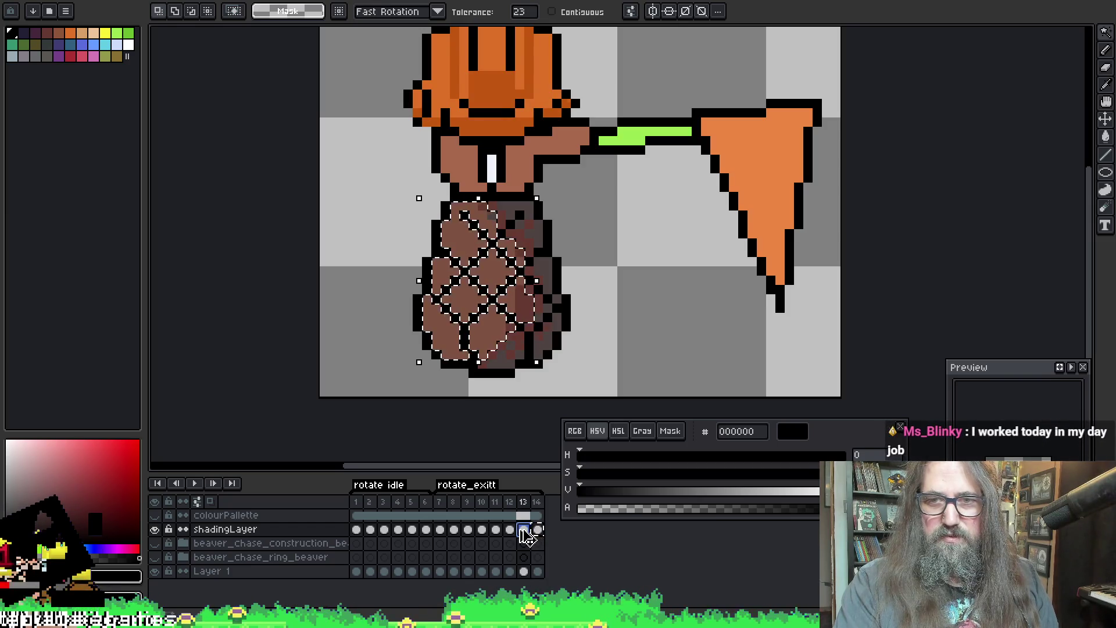
click(526, 531)
click(512, 530)
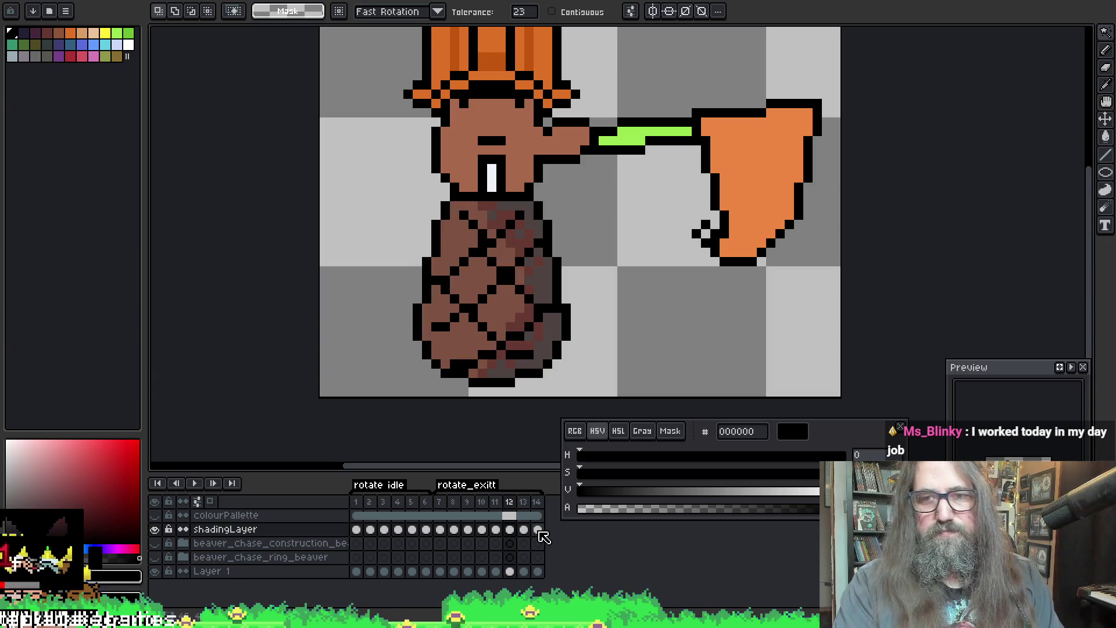
key(Right)
key(Return)
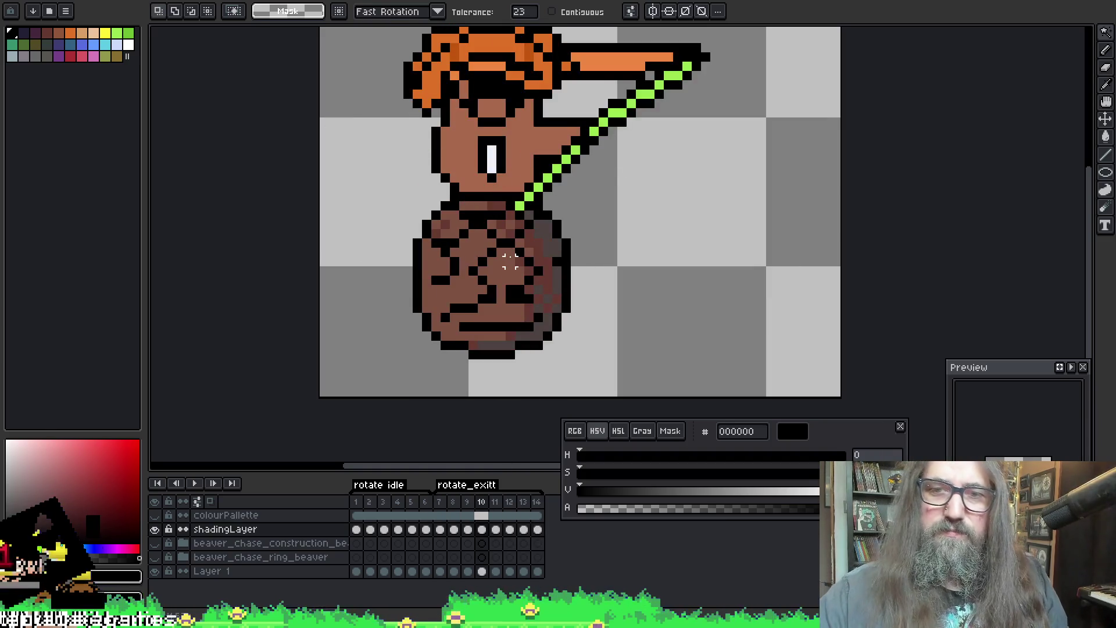
Step: Sample brown 7e5341, add darker pixels along the neck, then replay the rotate animation
key(i)
click(491, 229)
key(b)
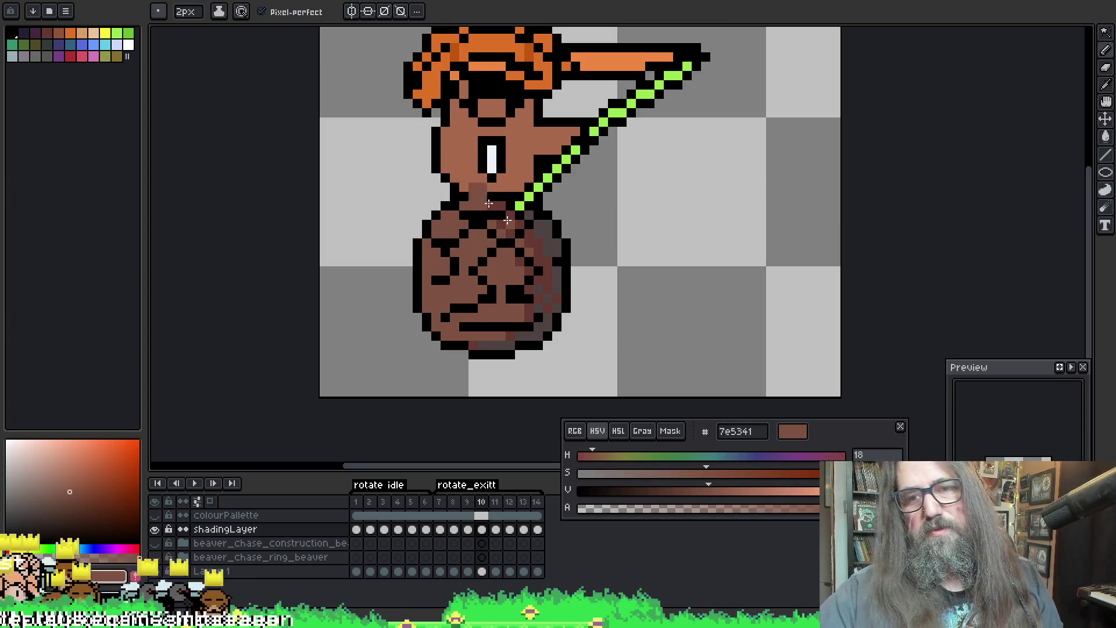
drag(461, 204, 517, 204)
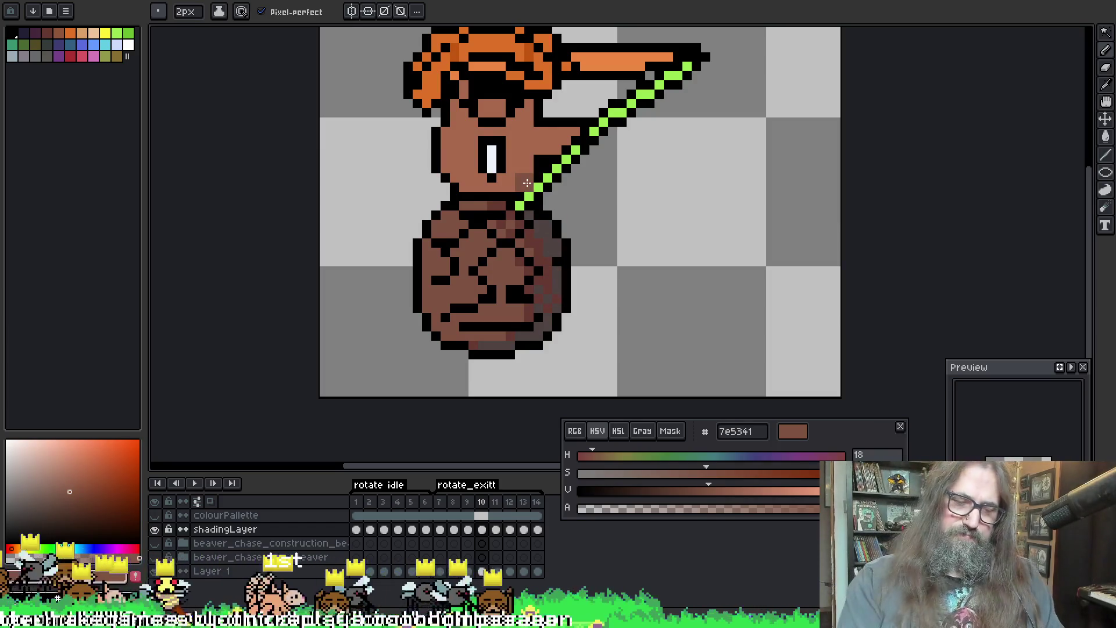
scroll(527, 183, down, 1)
scroll(515, 258, down, 1)
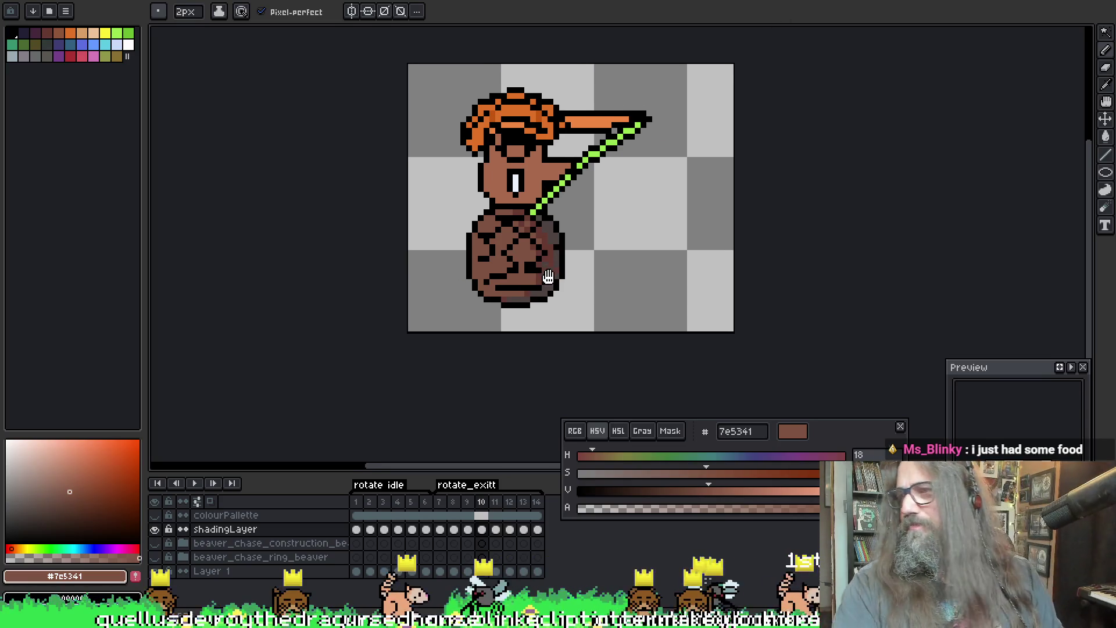
drag(539, 269, 567, 289)
key(Return)
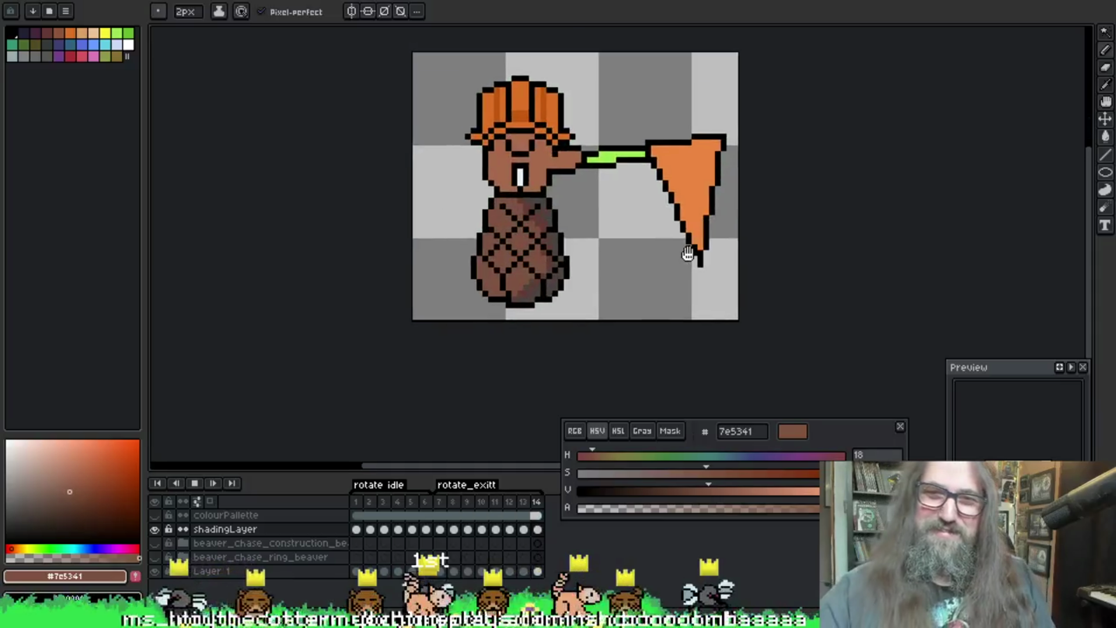
scroll(689, 253, down, 2)
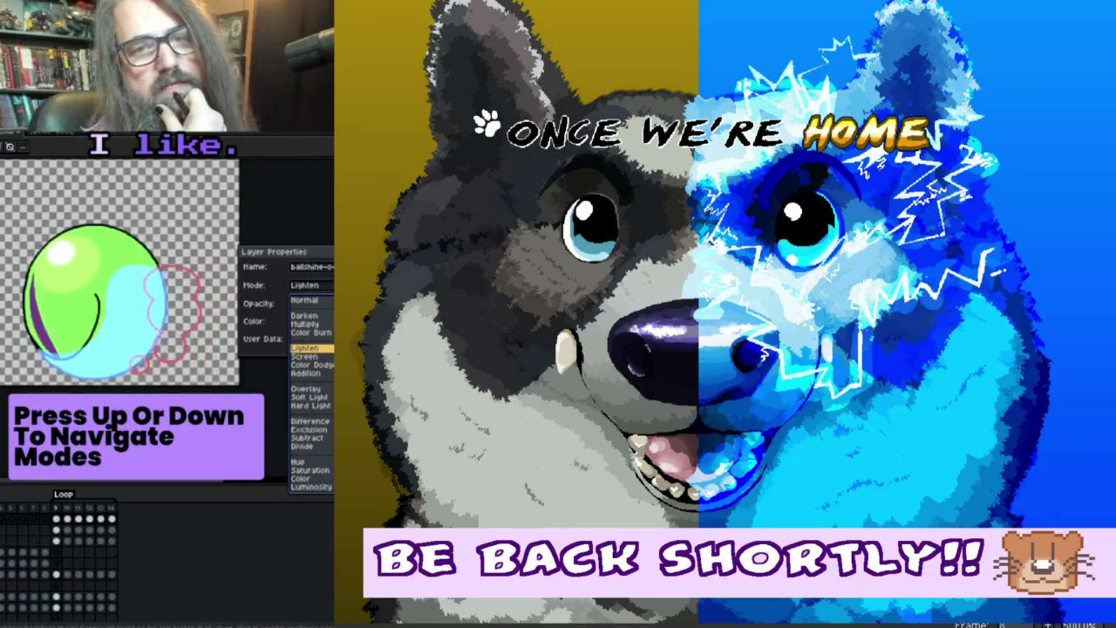
key(Down)
key(Down)
key(Down)
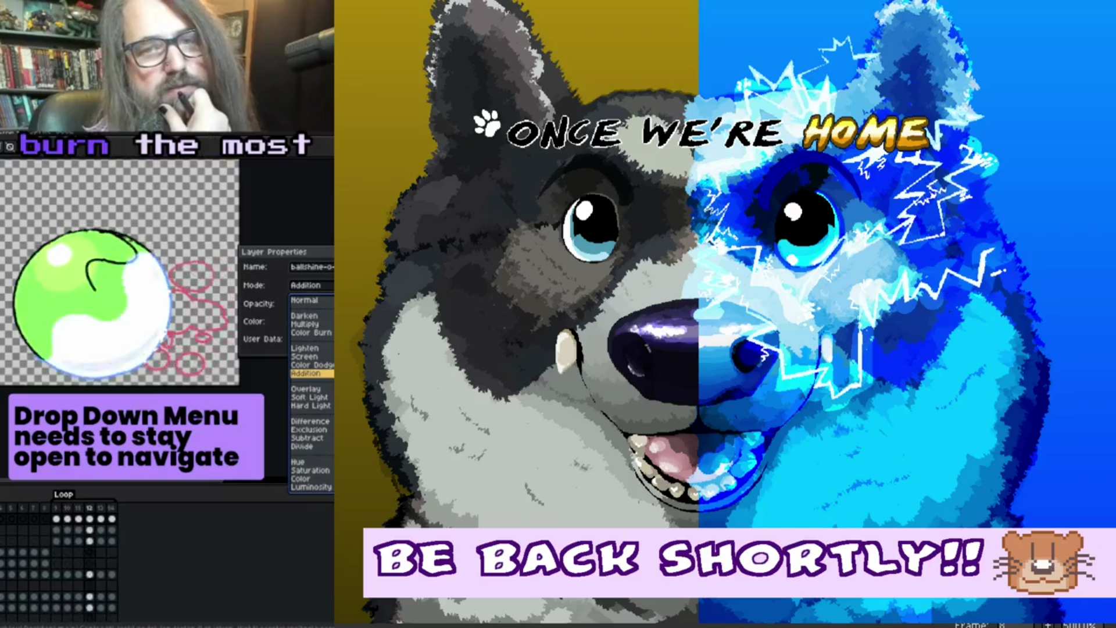
key(Down)
key(Down)
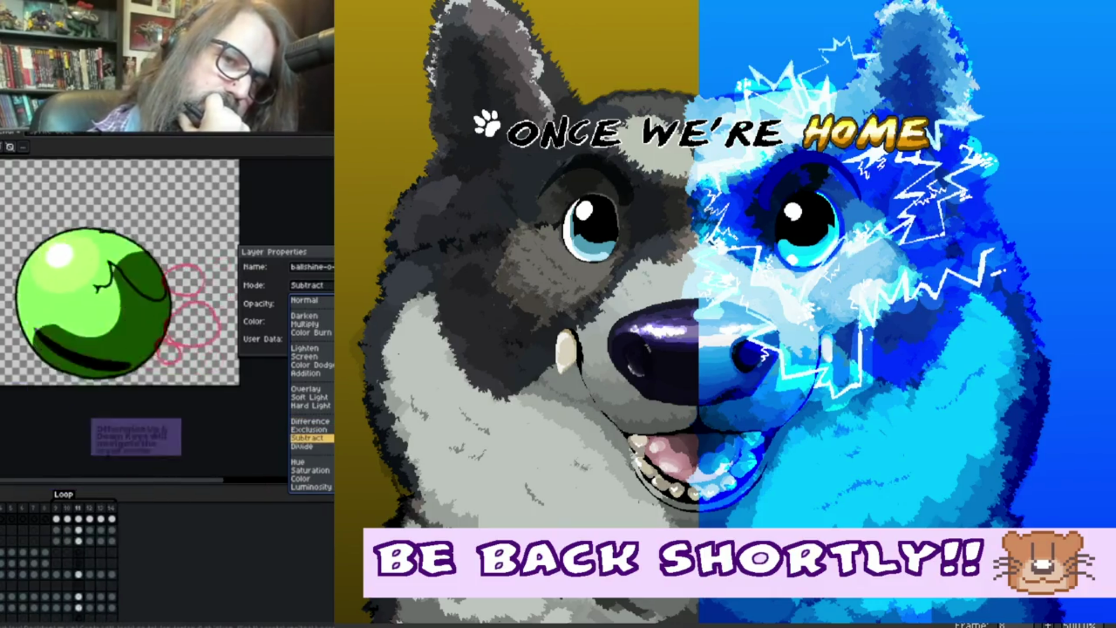
key(Down)
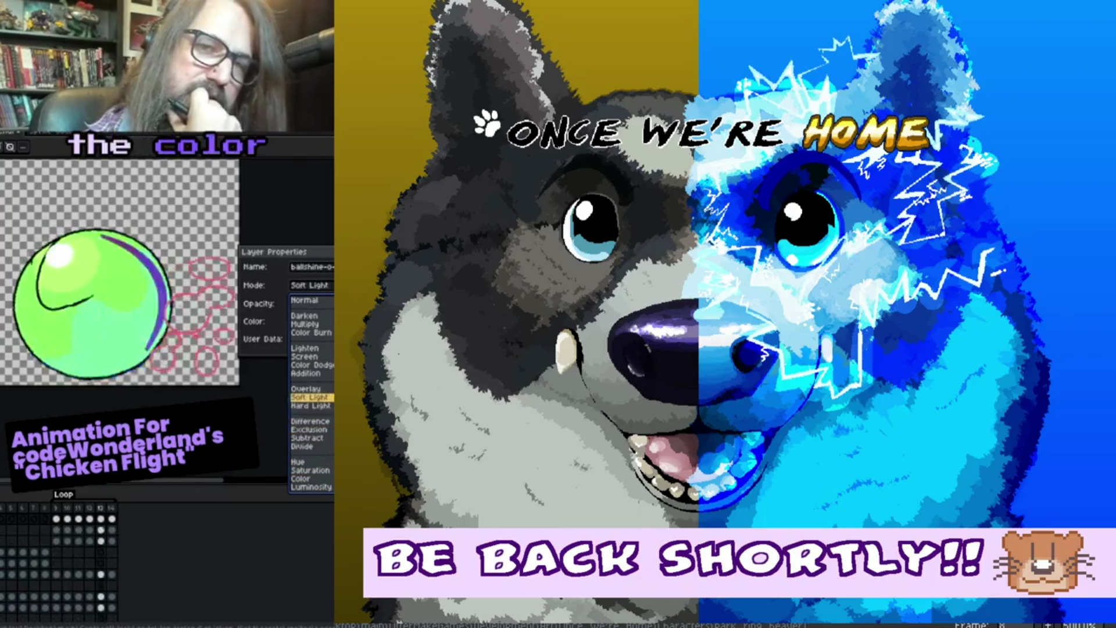
key(Up)
key(Up)
key(Up)
key(Up)
key(Up)
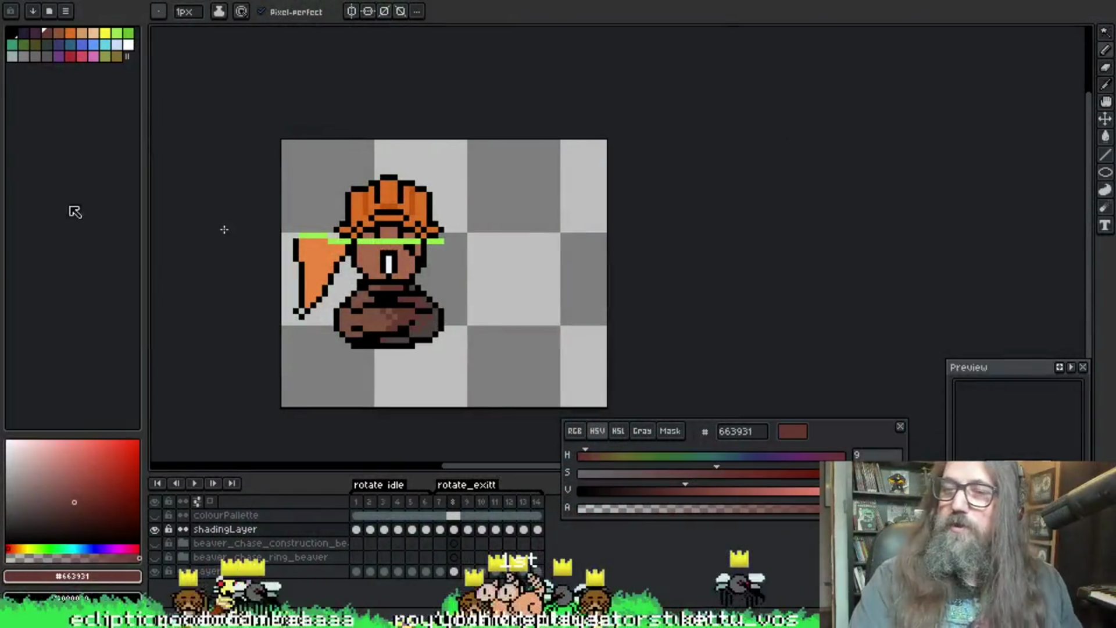
Step: Reposition the view over the sprite and save the beaver file
drag(504, 238, 484, 191)
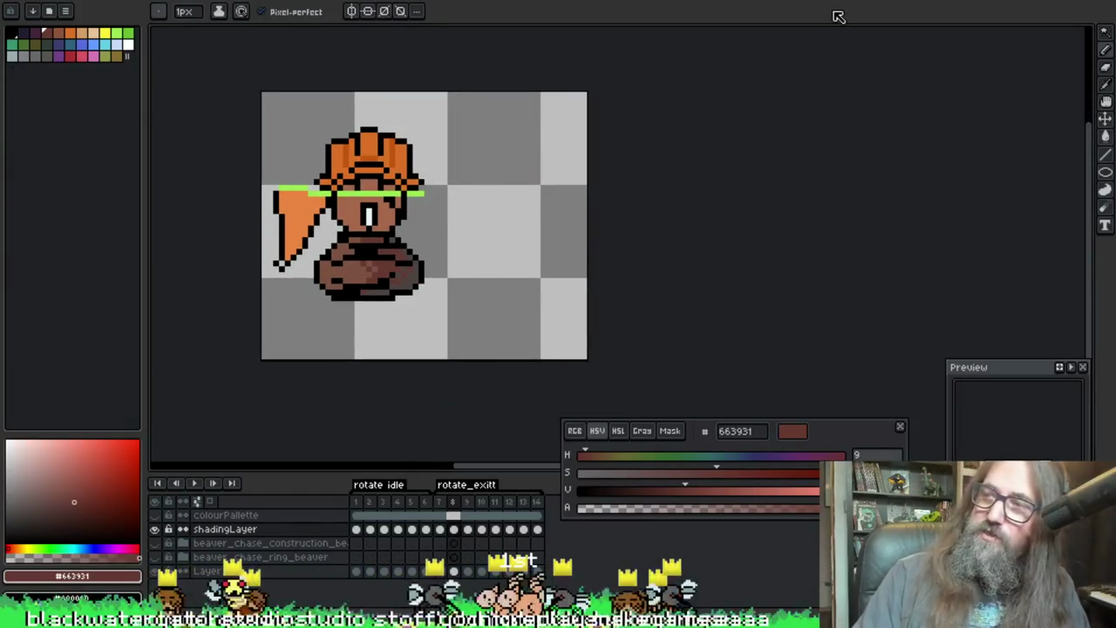
drag(342, 221, 397, 181)
key(ctrl+s)
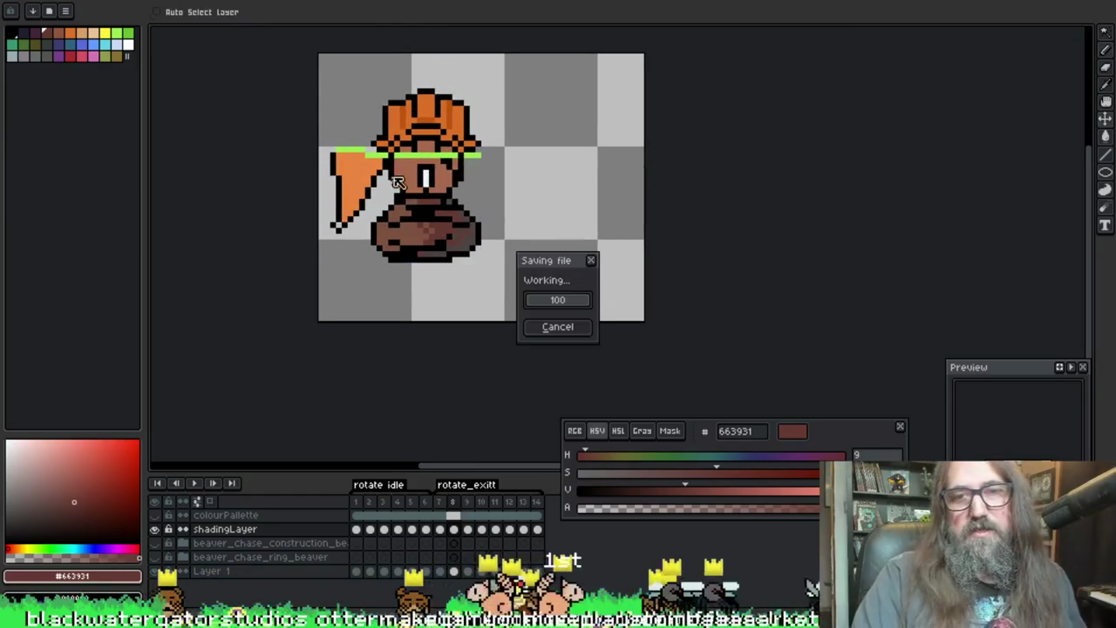
scroll(397, 182, up, 1)
drag(410, 247, 413, 308)
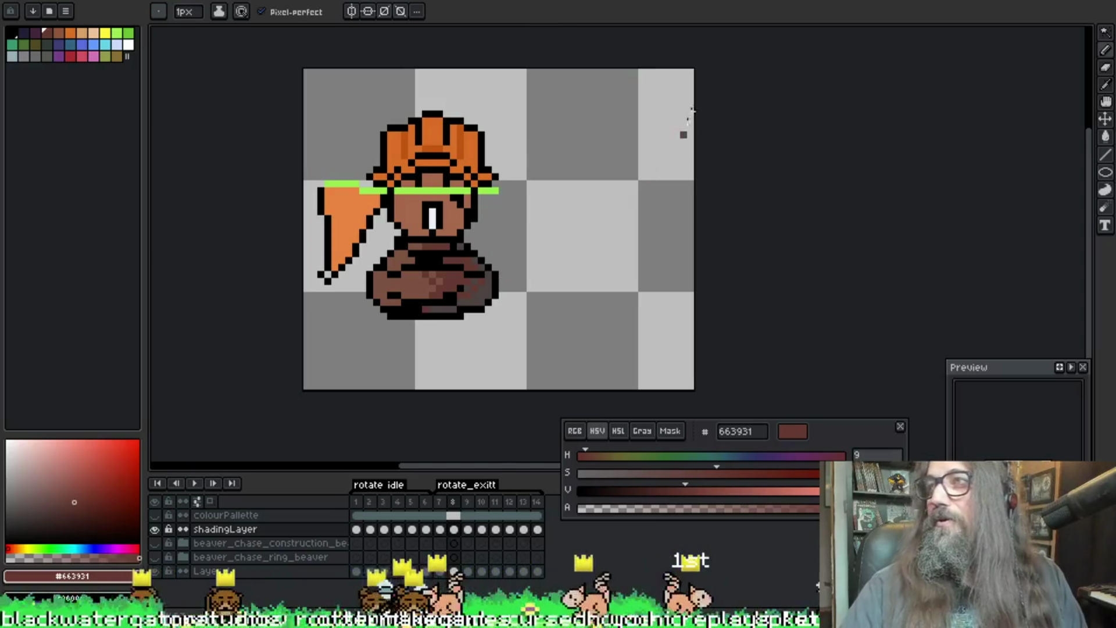
Step: Flip between frames 8 and 9, then step on through frames 10 and 11 to compare shading
key(Right)
key(Left)
key(Right)
key(Right)
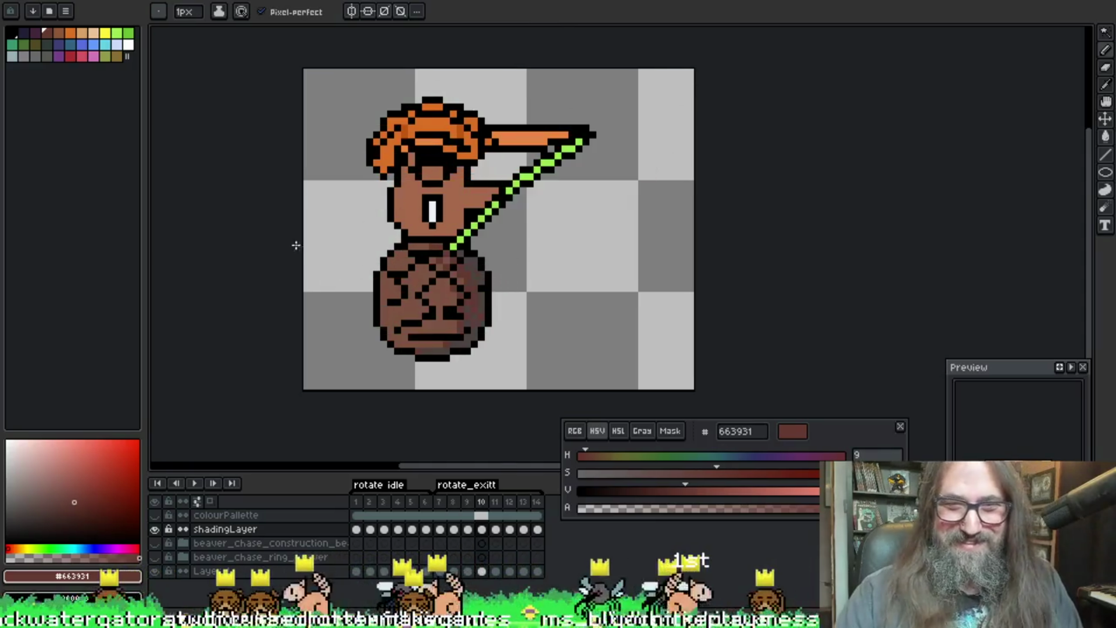
key(Left)
key(Right)
key(i)
key(b)
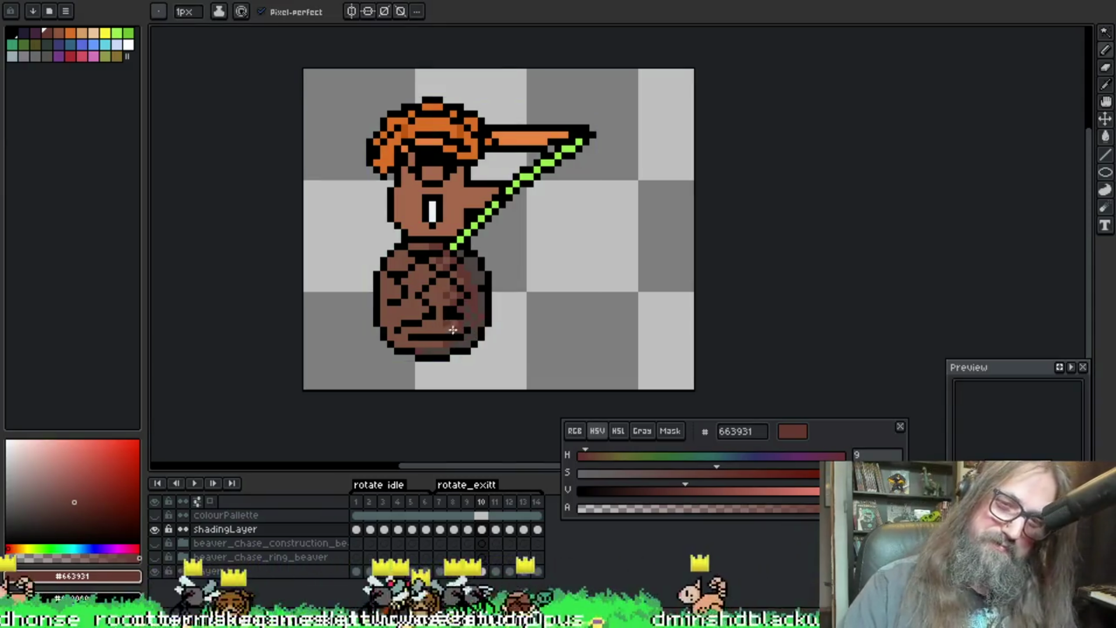
key(Left)
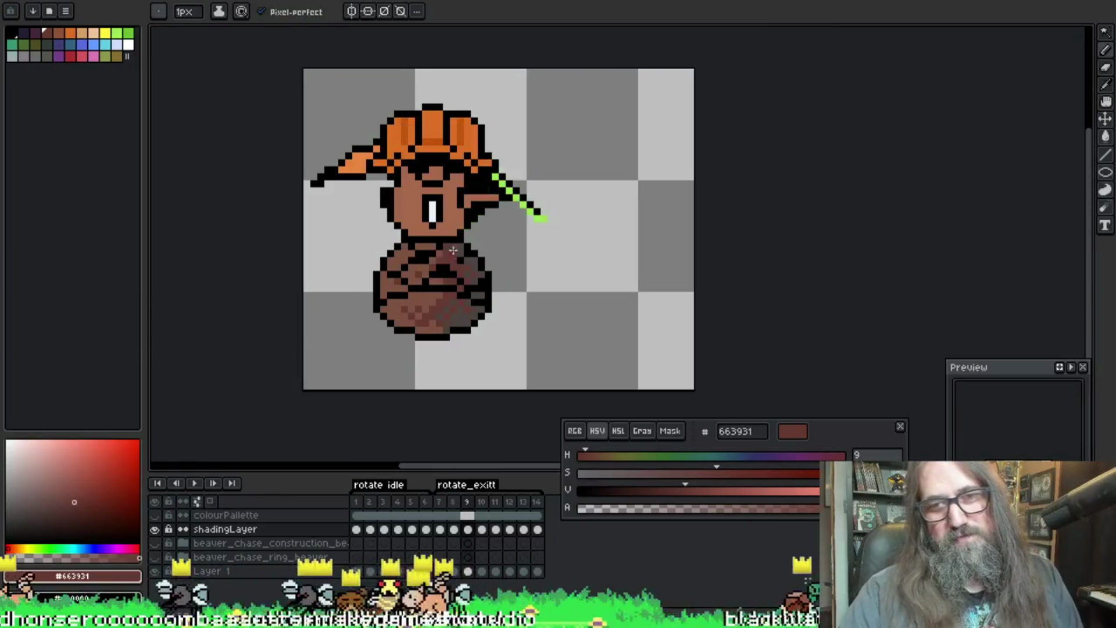
key(Right)
key(Right)
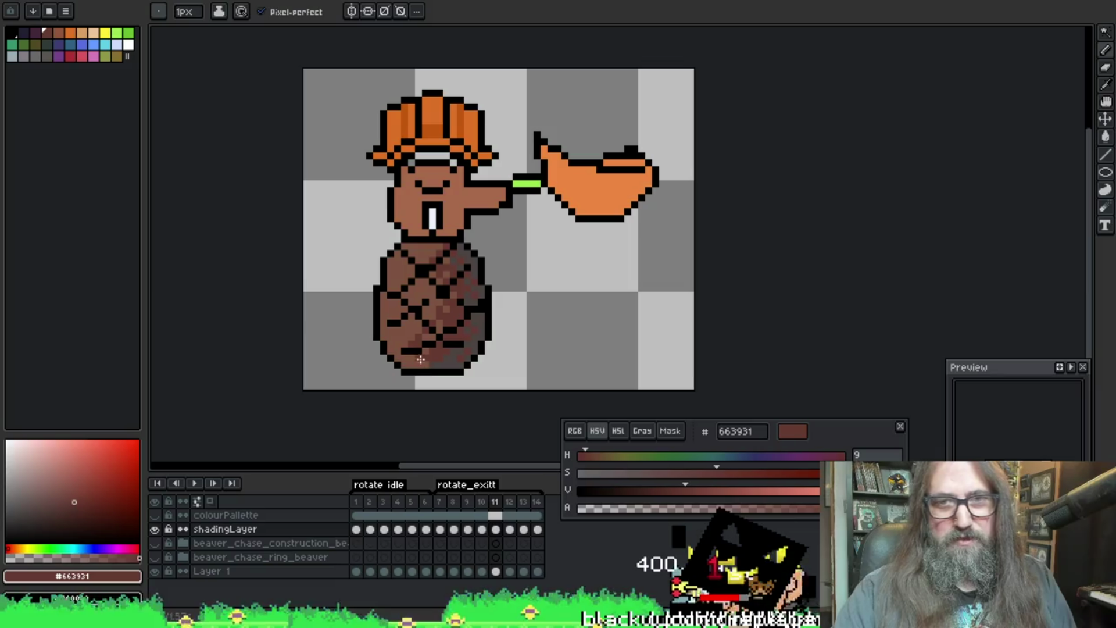
Step: On frame 12, select the net, dither with the two sampled body browns, then advance to frame 13
key(Right)
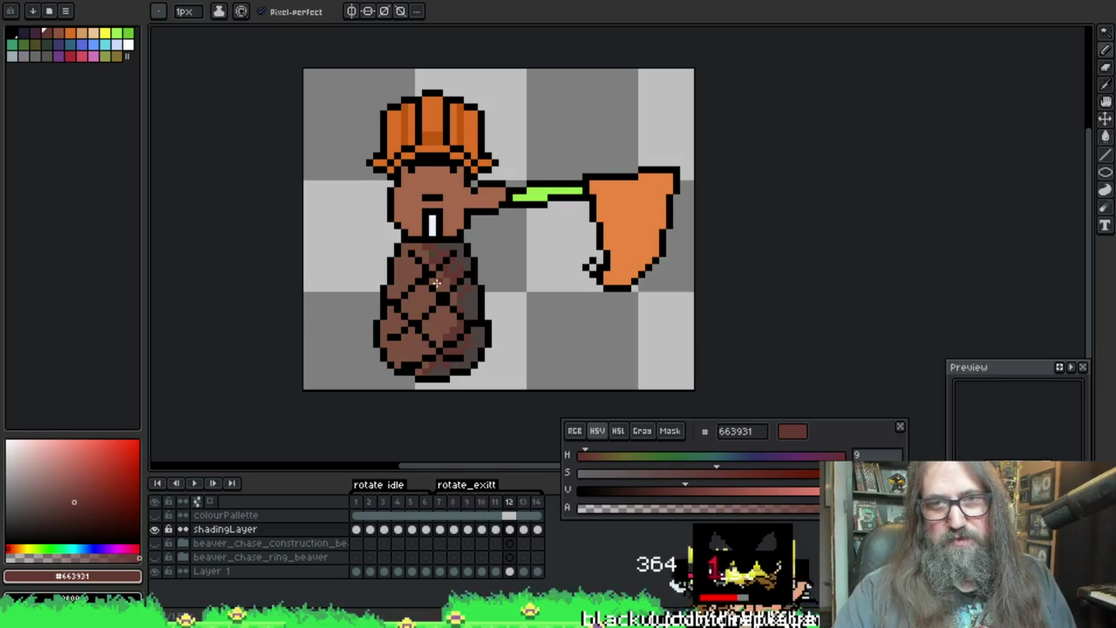
key(v)
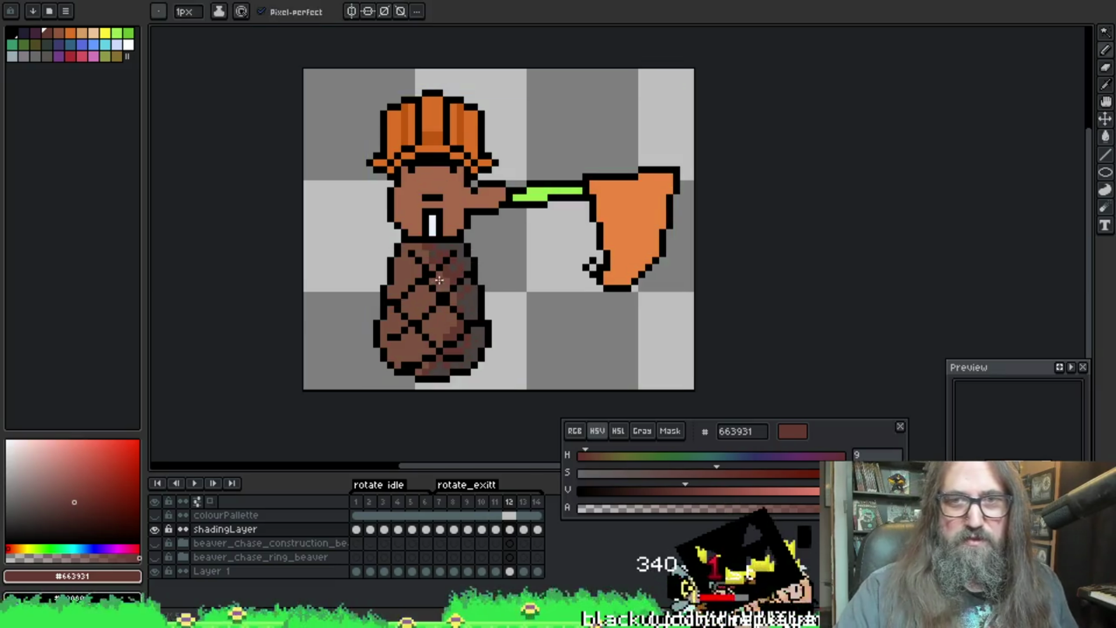
key(w)
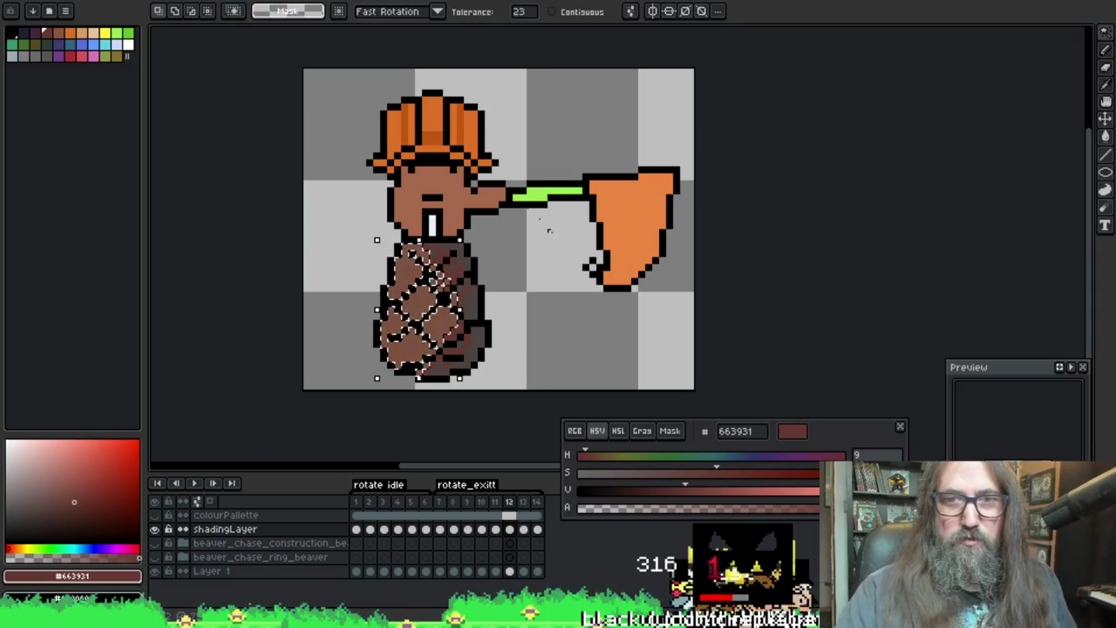
key(b)
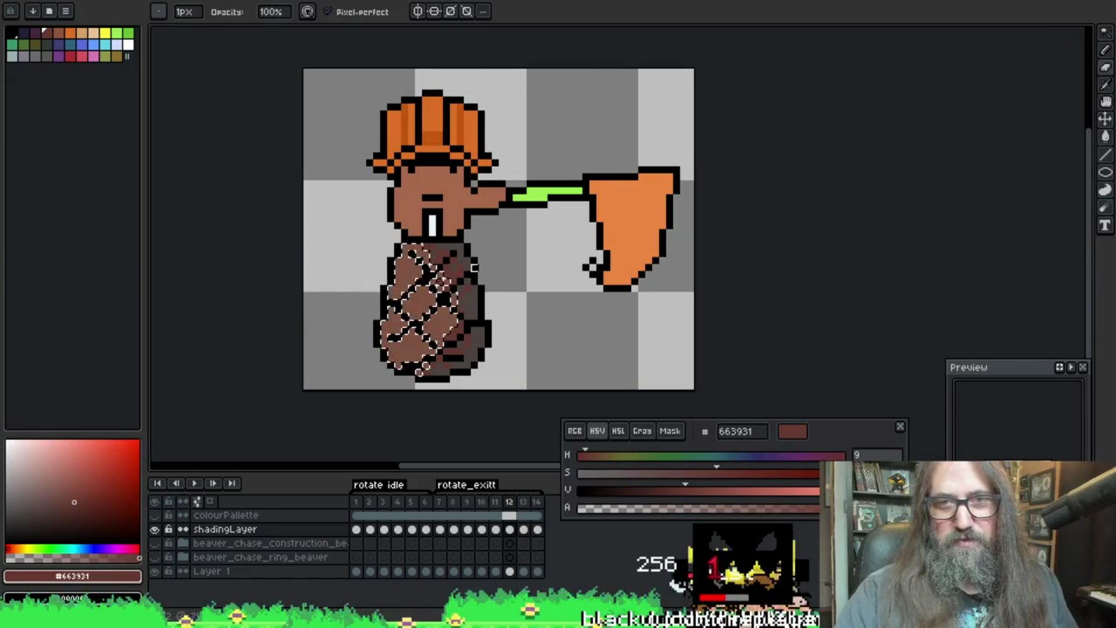
alt+click(432, 225)
alt+click(463, 326)
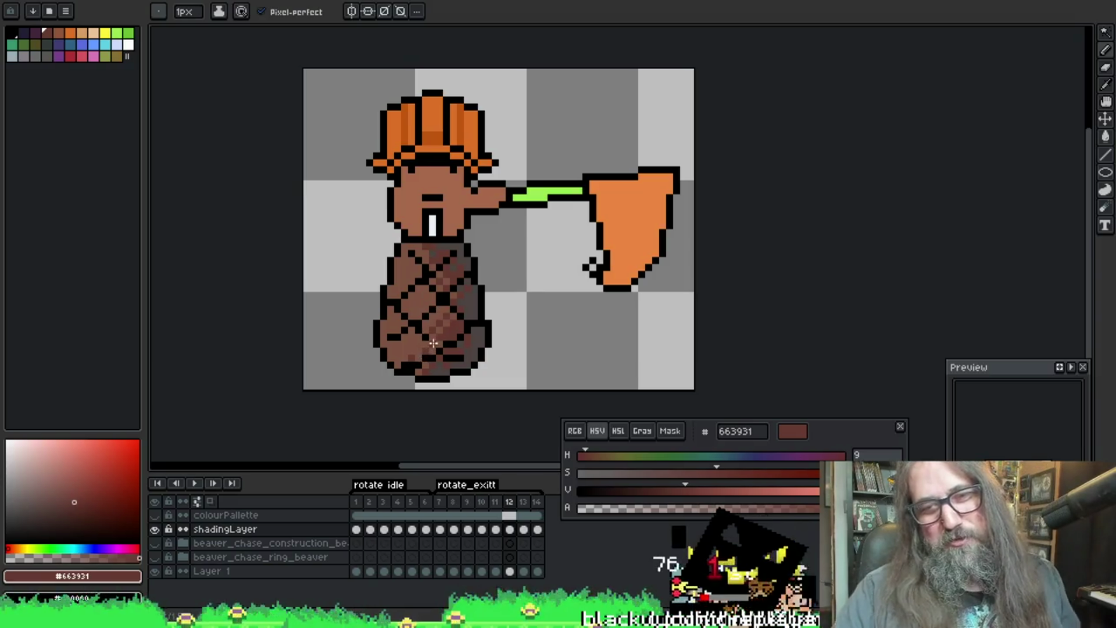
key(ctrl)
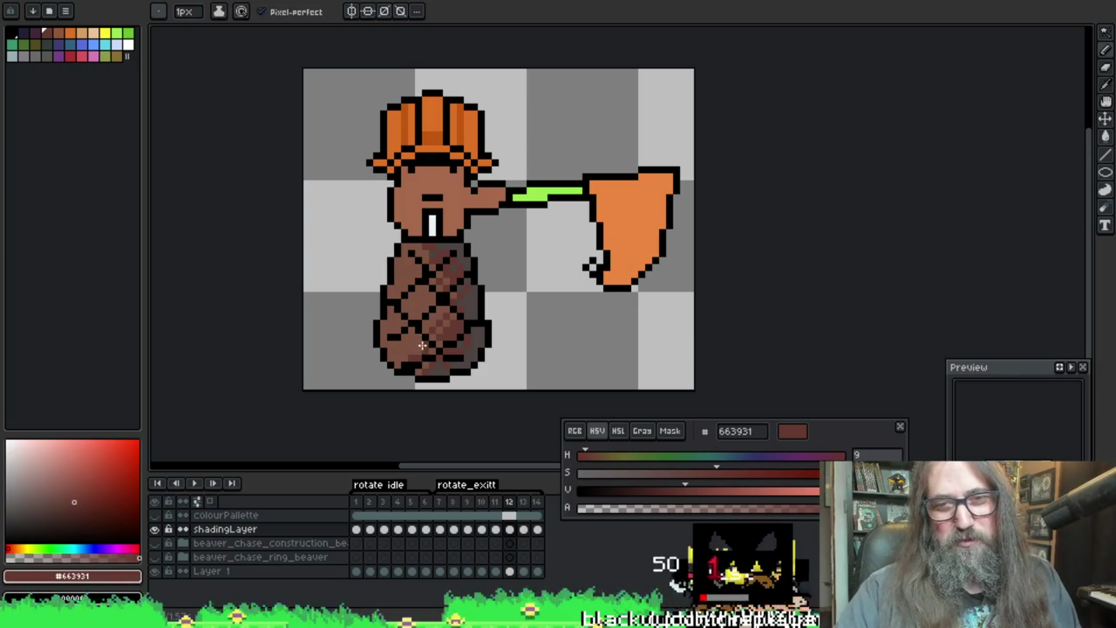
key(Right)
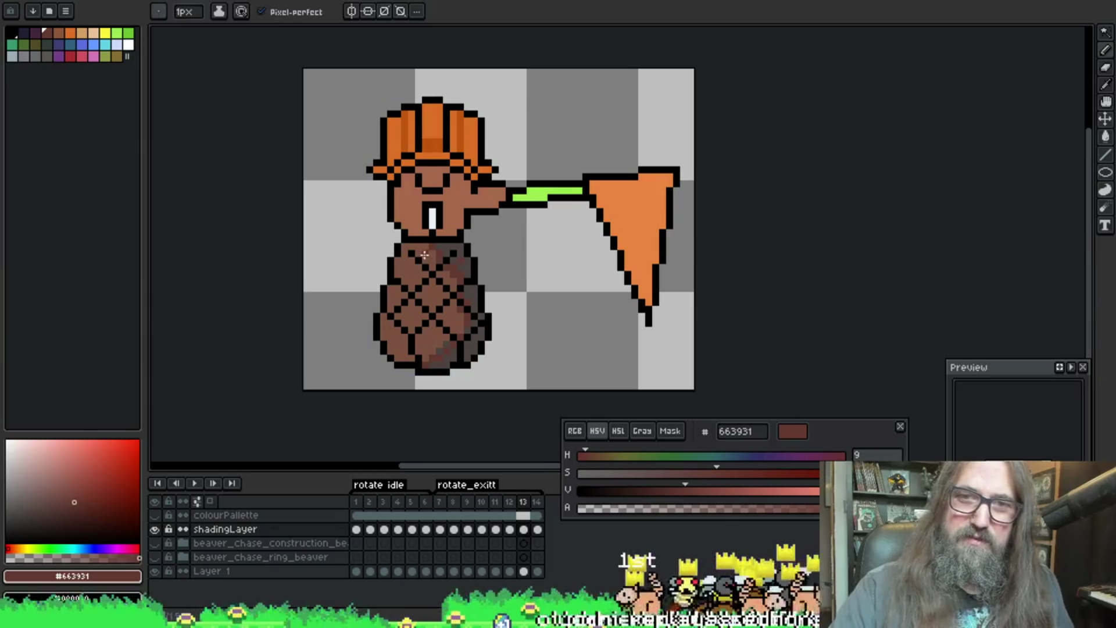
Step: Dither the shaded lower half of the body on frame 13 with dark brown #663931
key(ctrl)
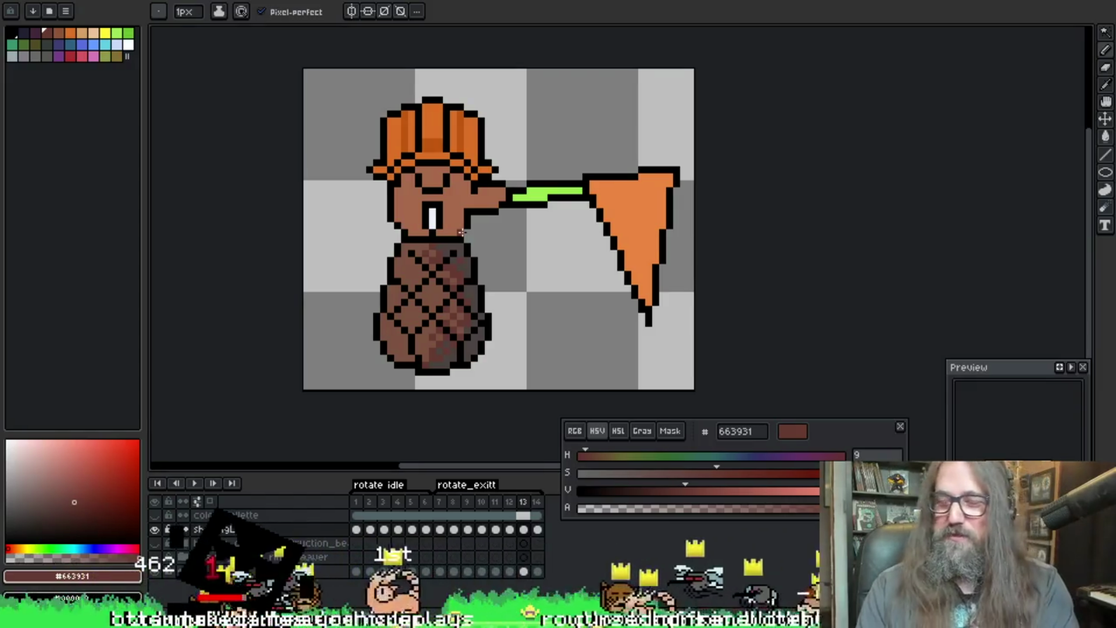
key(space)
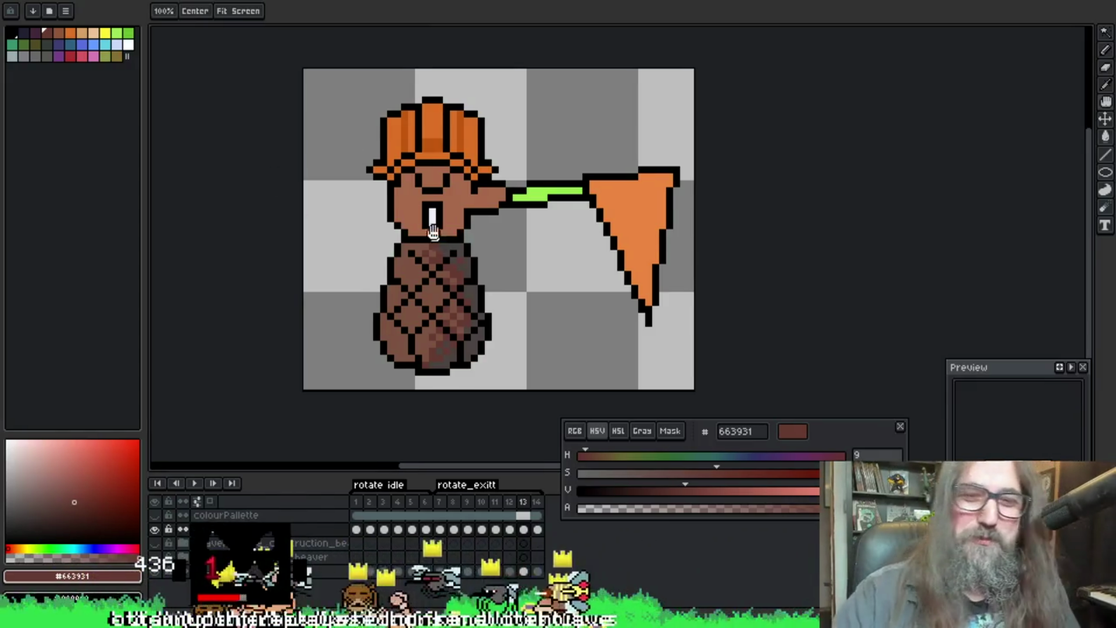
Step: Sample the darker and lighter body browns while working lighter pixels into frame 13's dither
drag(433, 230, 428, 202)
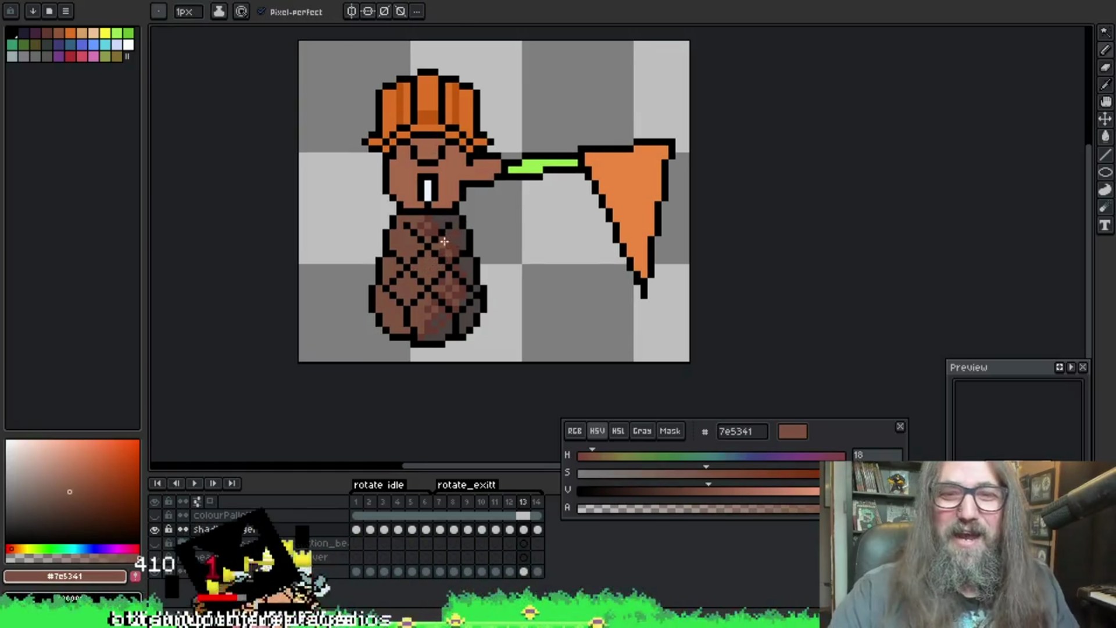
alt+click(439, 245)
alt+click(443, 251)
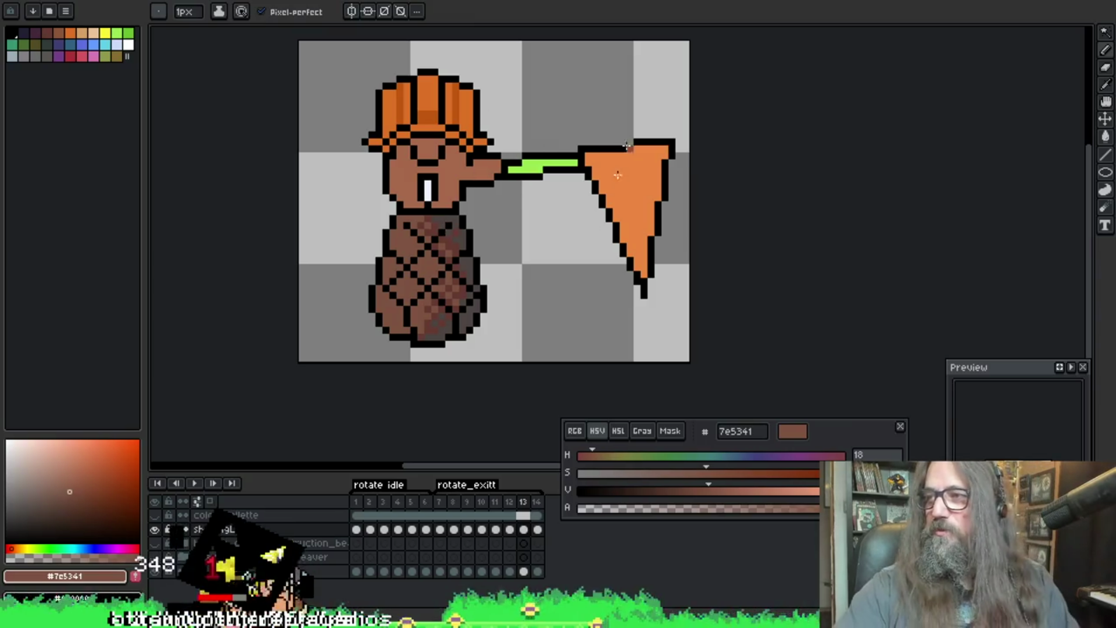
drag(434, 265, 428, 235)
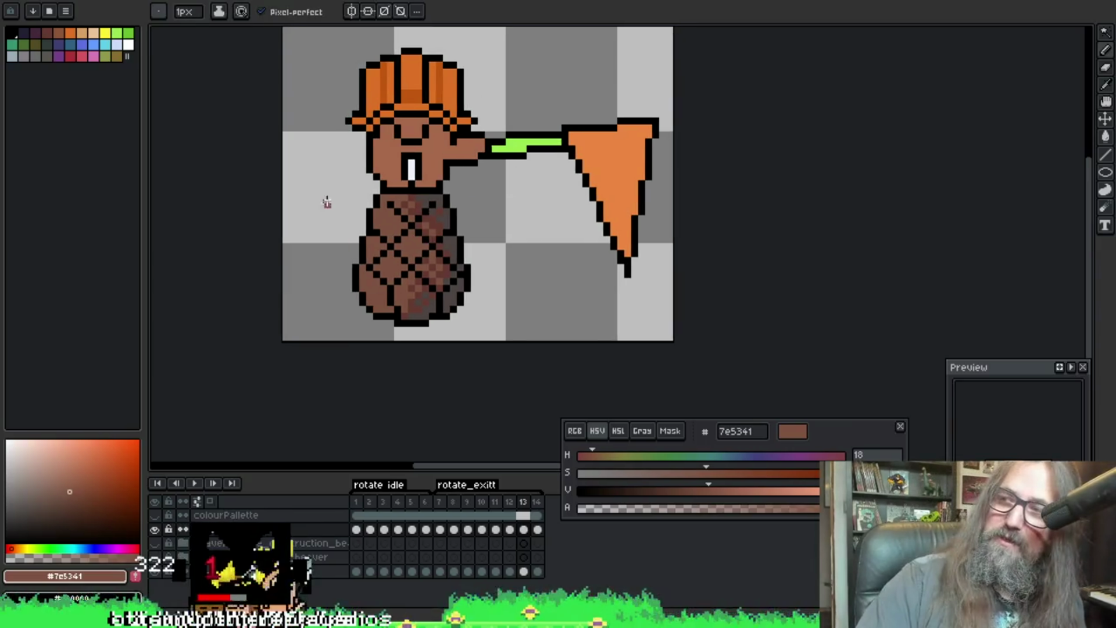
drag(413, 289, 401, 258)
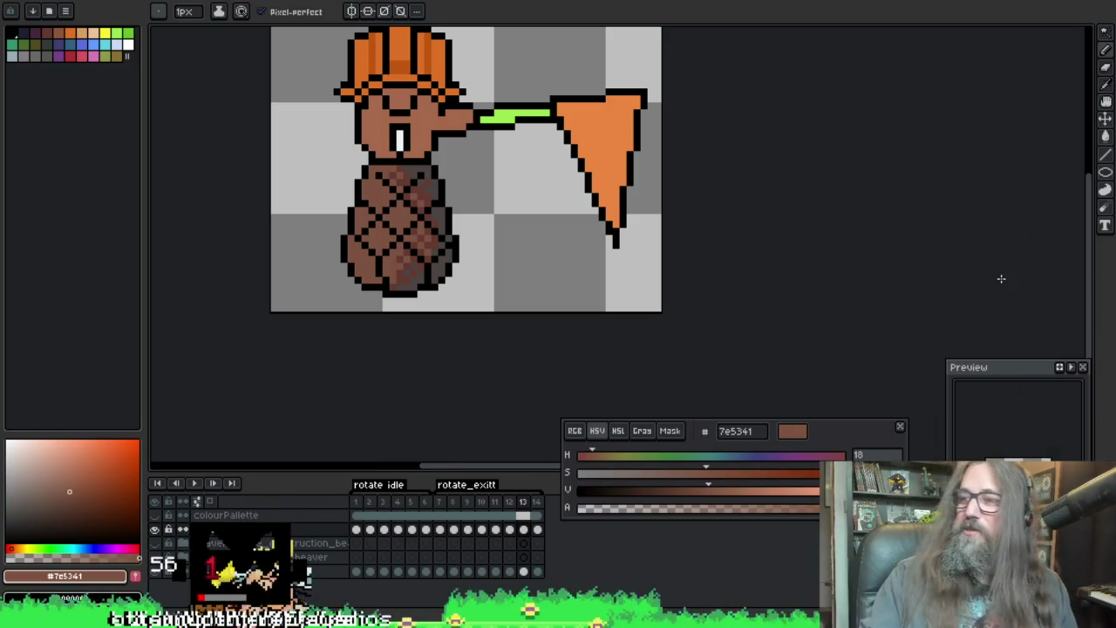
scroll(534, 204, right, 1)
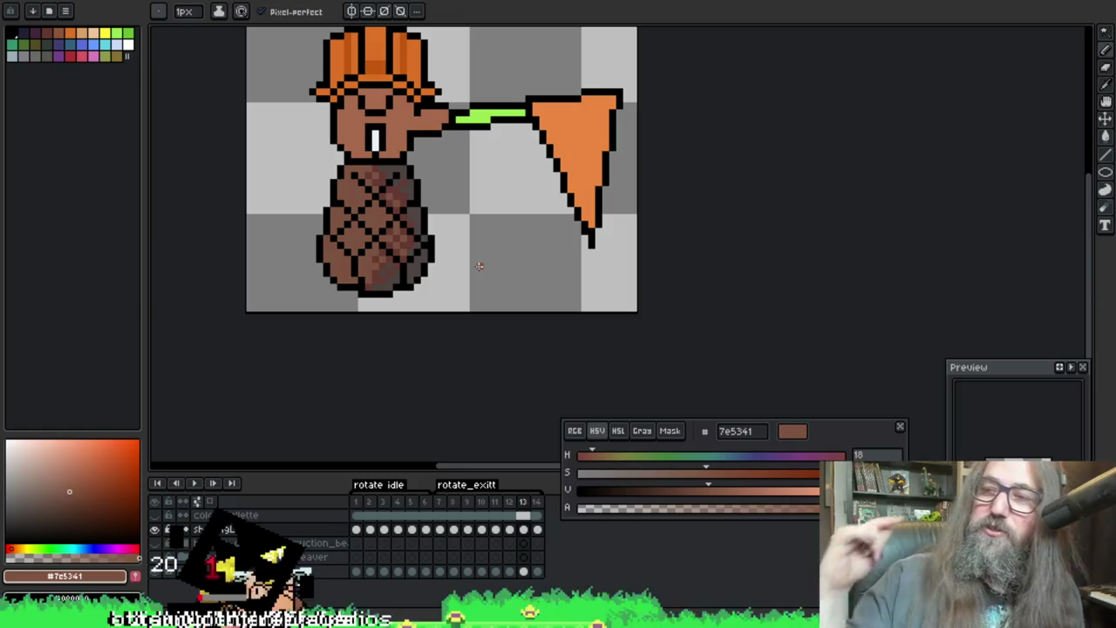
key(i)
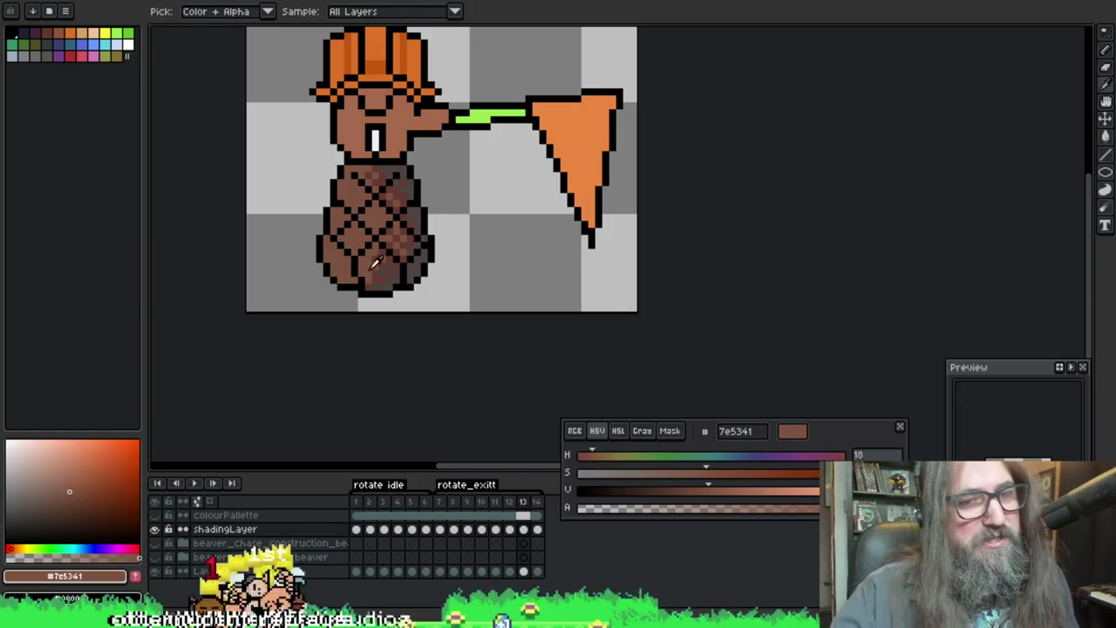
alt+click(373, 263)
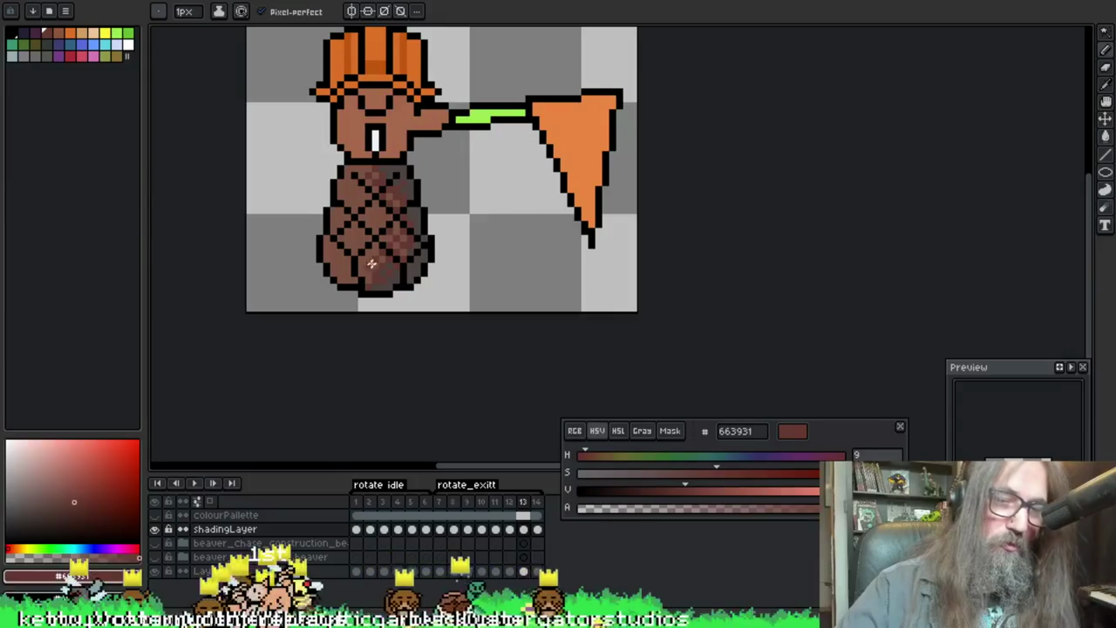
alt+click(408, 242)
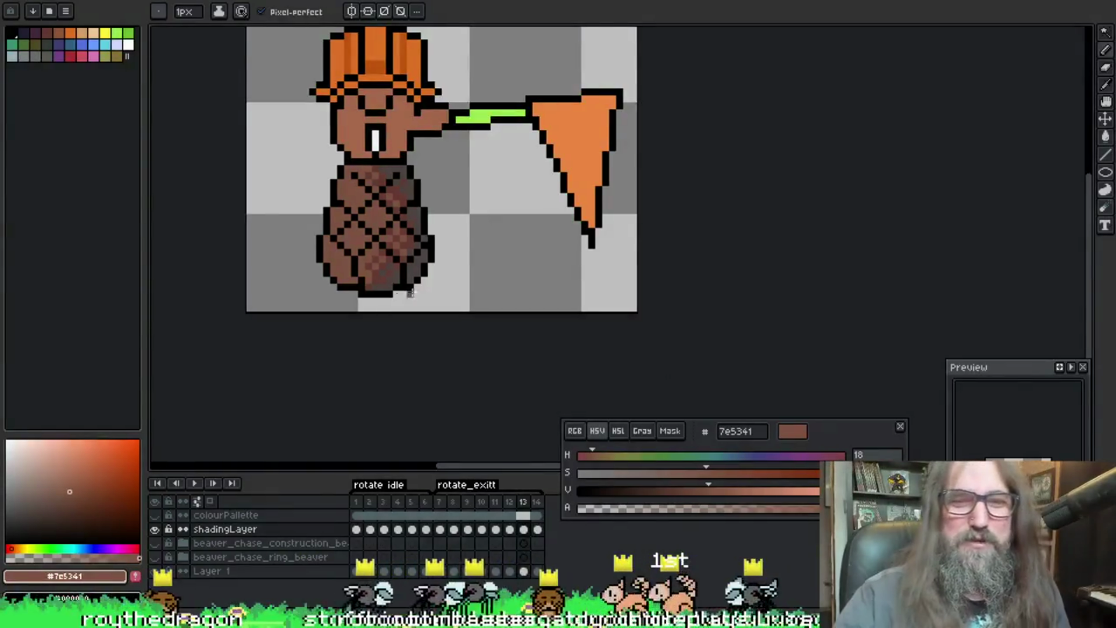
Step: Toggle colour picking and pencil, then magic-wand the light brown diamonds on frame 14
key(alt)
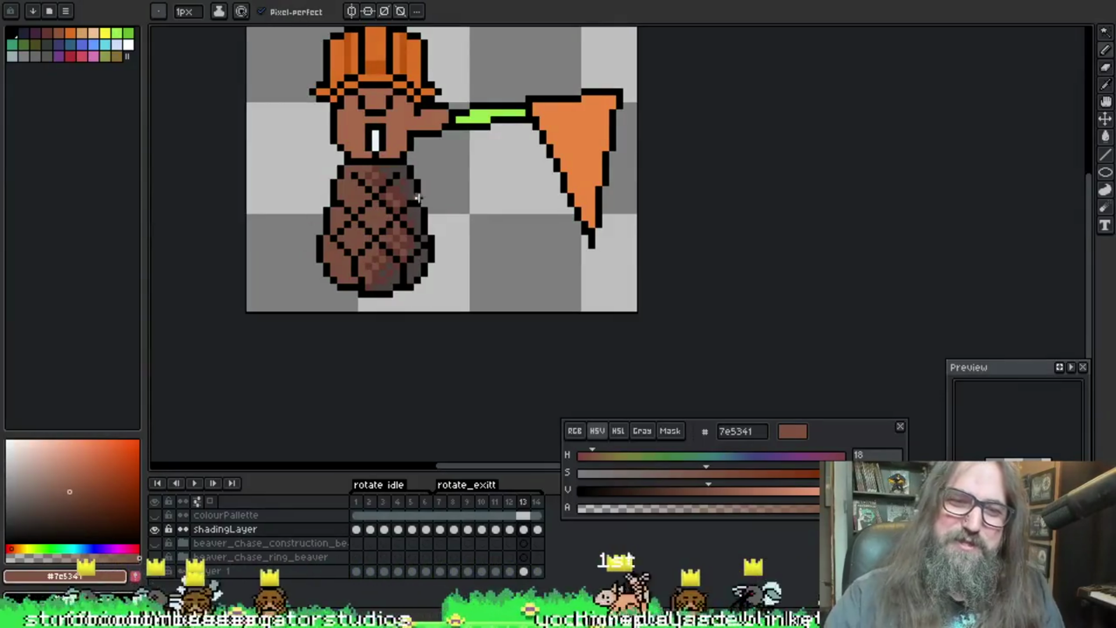
key(alt)
key(alt)
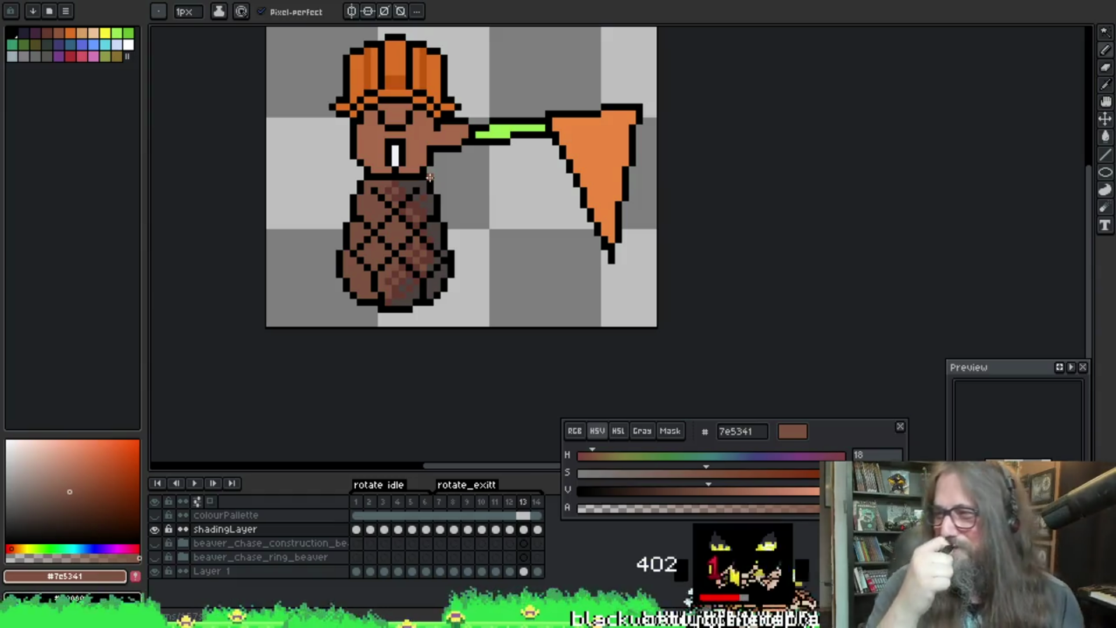
key(i)
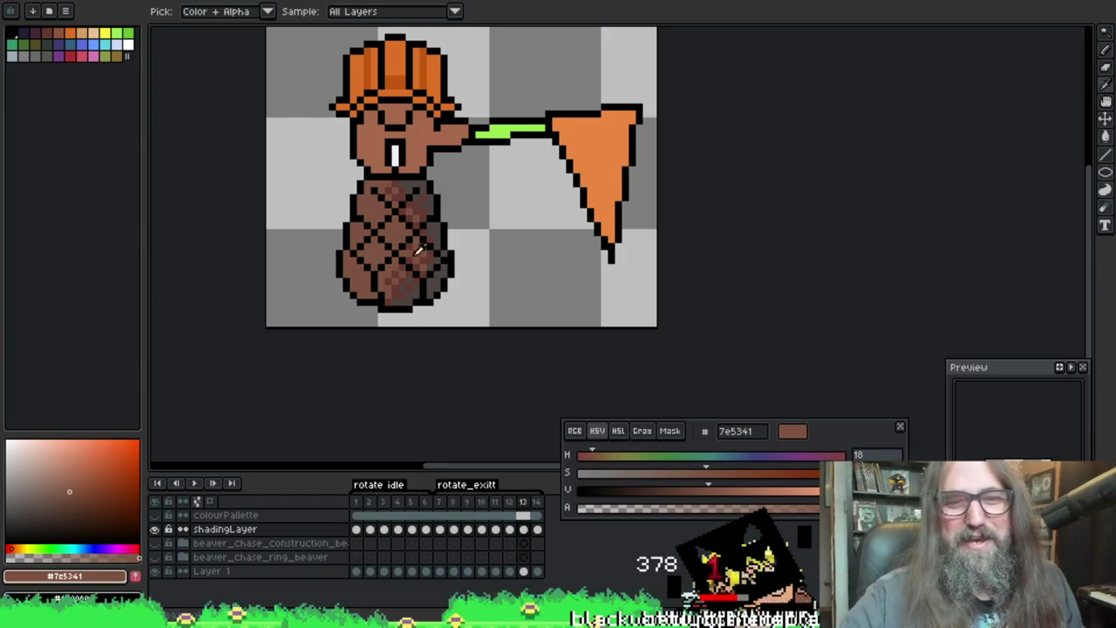
key(b)
key(i)
key(b)
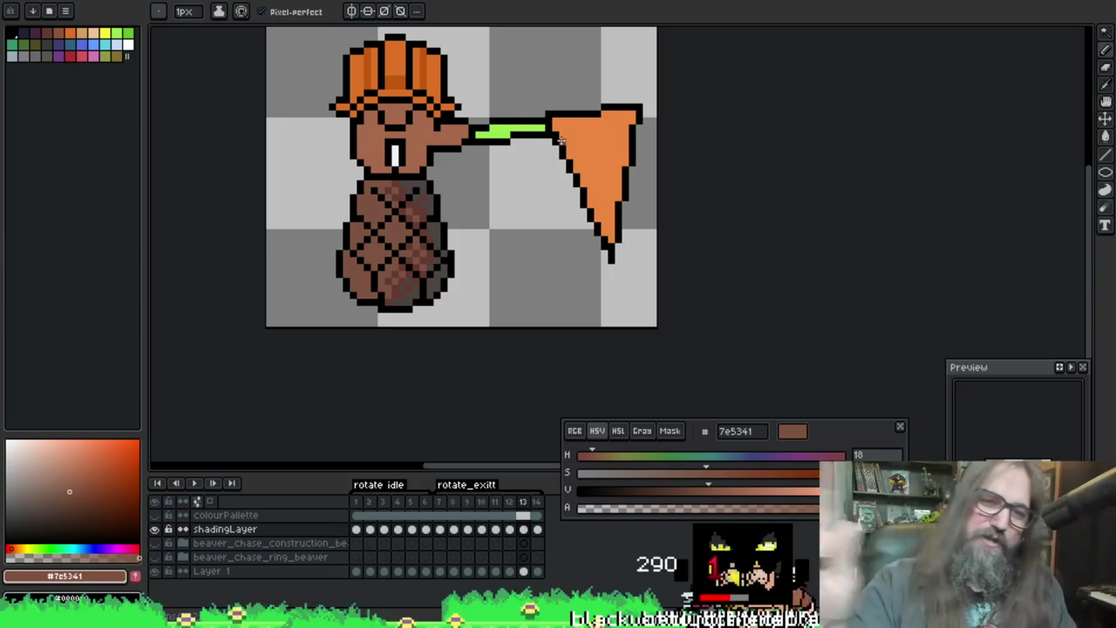
key(v)
key(m)
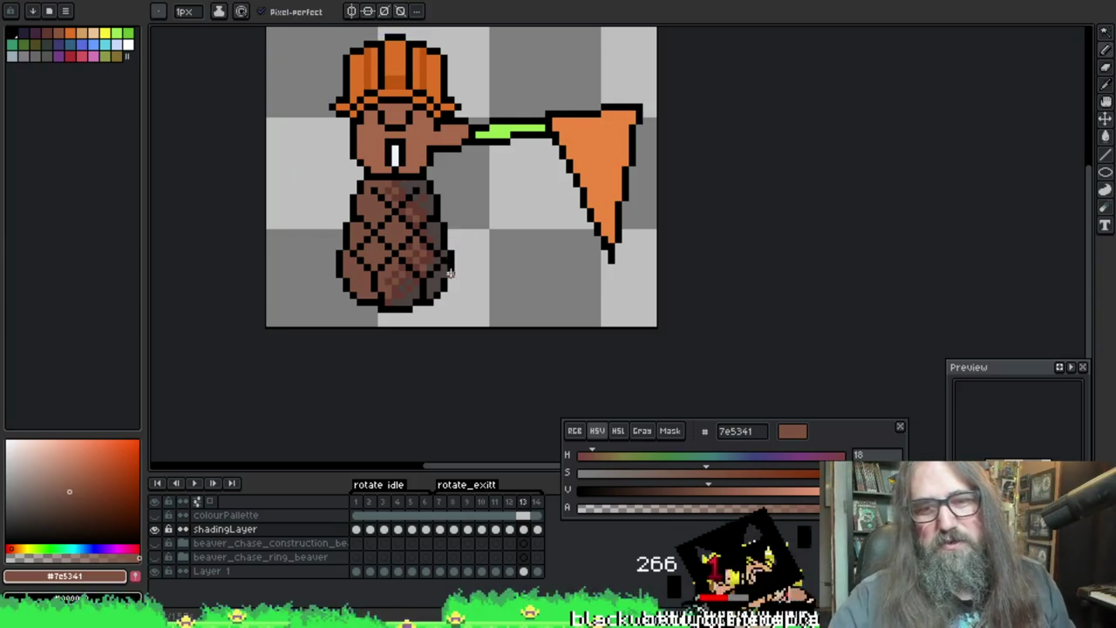
key(w)
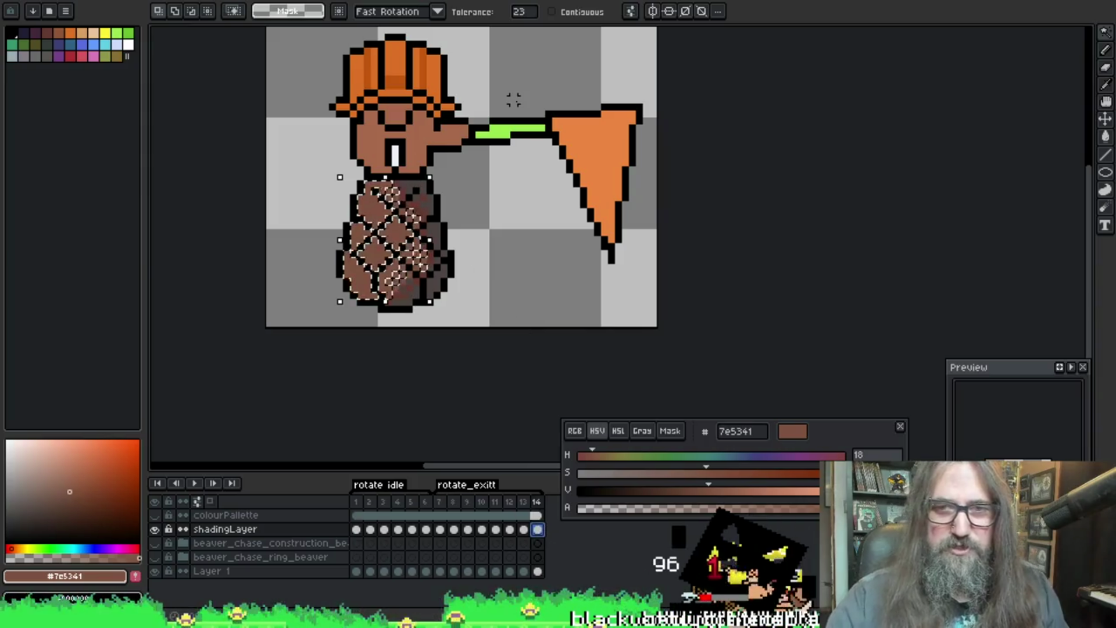
scroll(336, 71, up, 2)
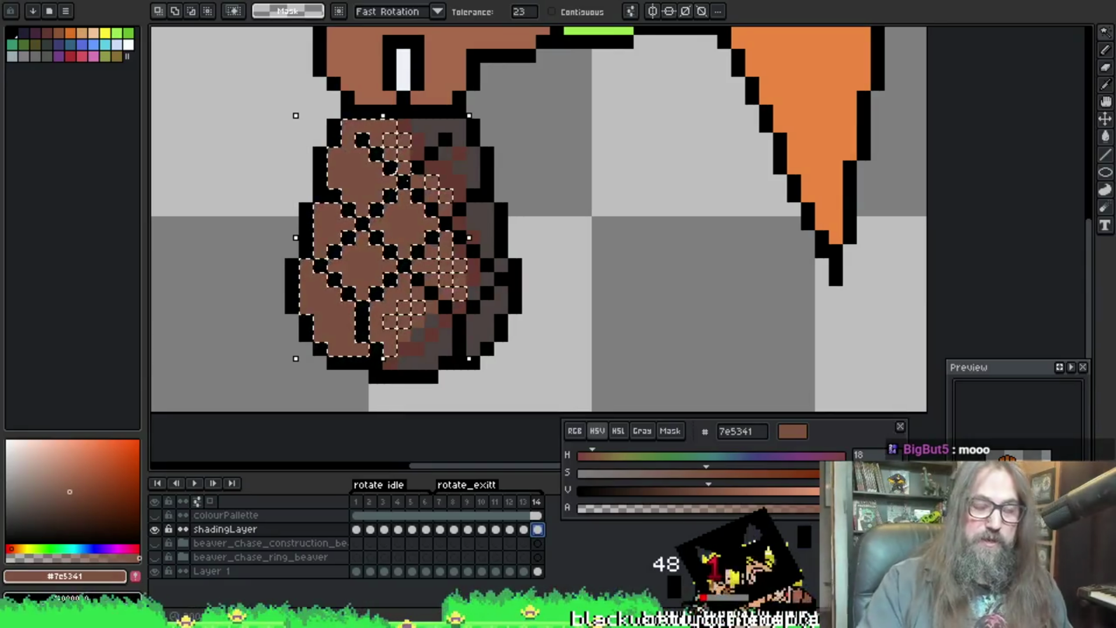
Step: Pick the darker brown 663931 from the body as the pencil colour
key(b)
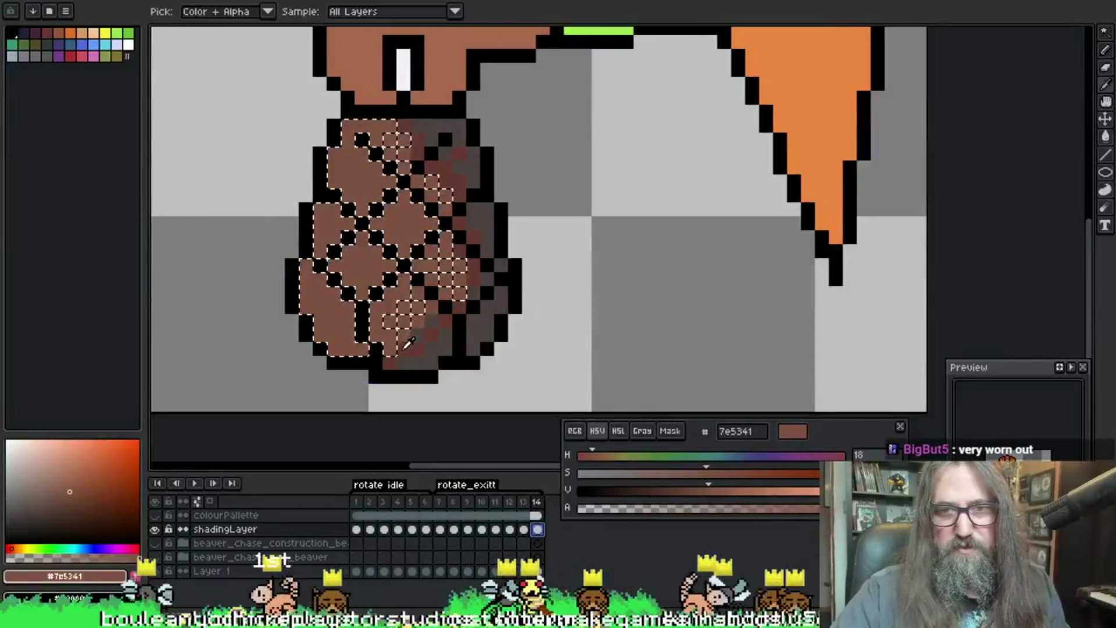
alt+click(394, 319)
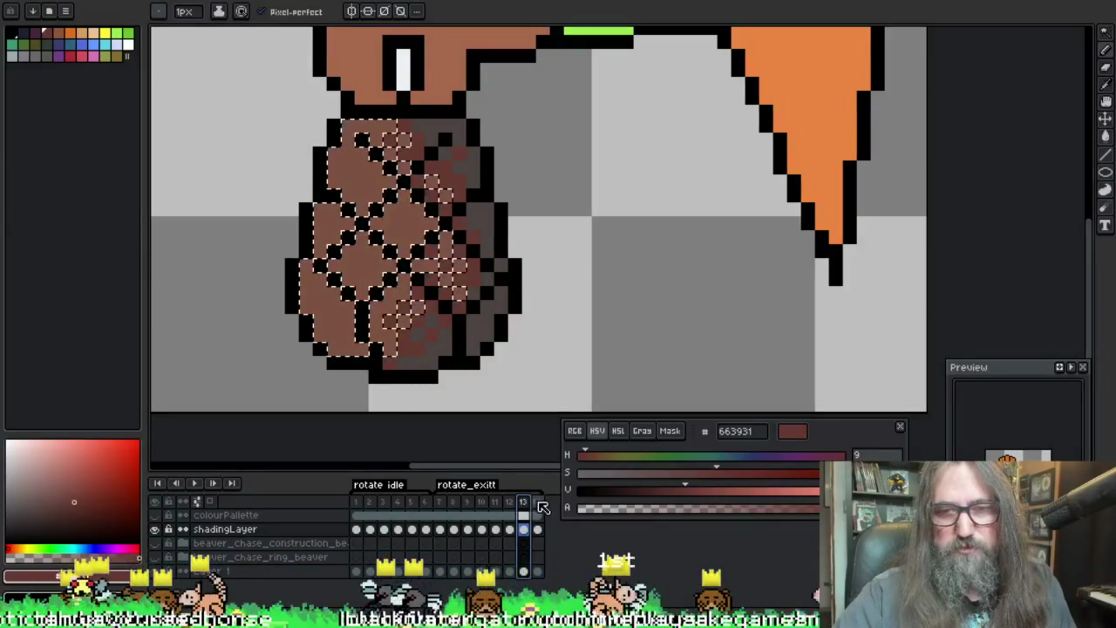
Step: Flip between frames 13 and 14 to compare the beaver's body shading
key(v)
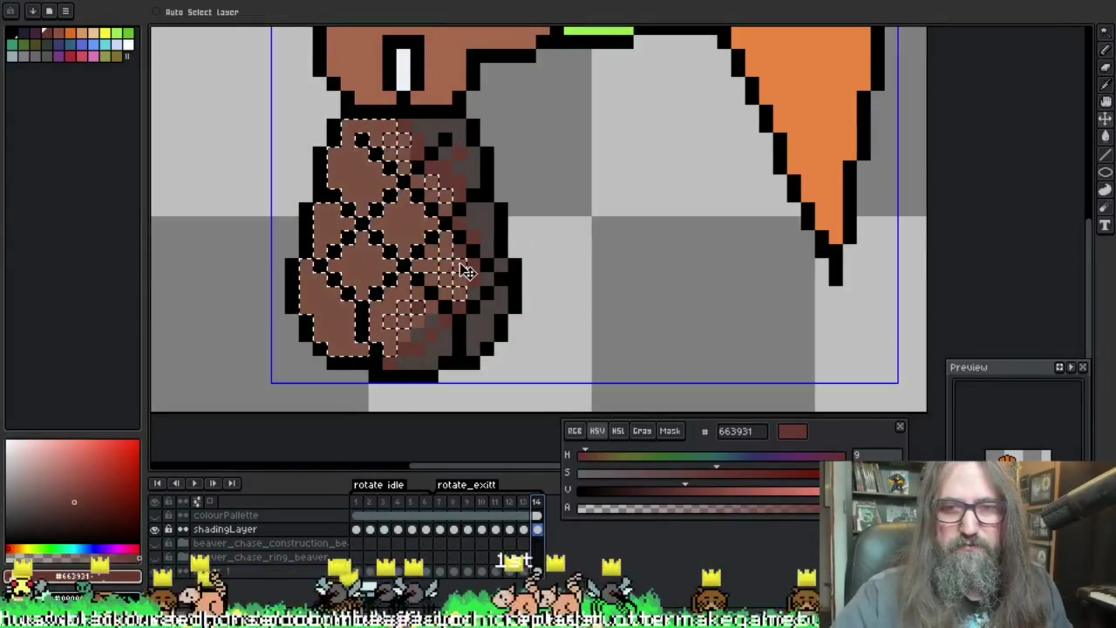
key(ctrl)
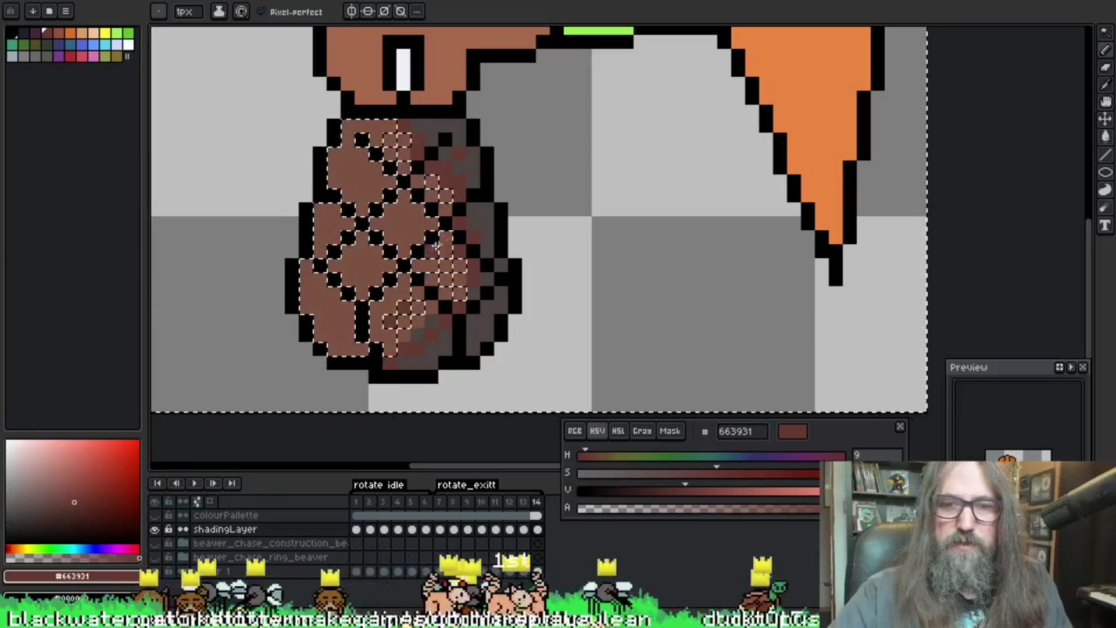
click(523, 502)
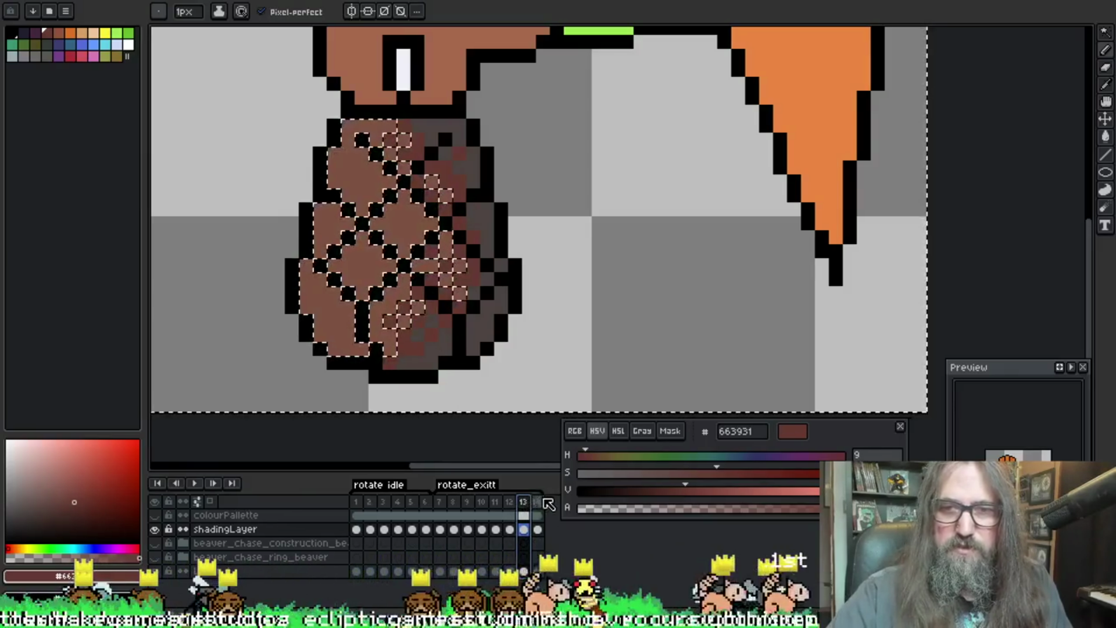
click(543, 504)
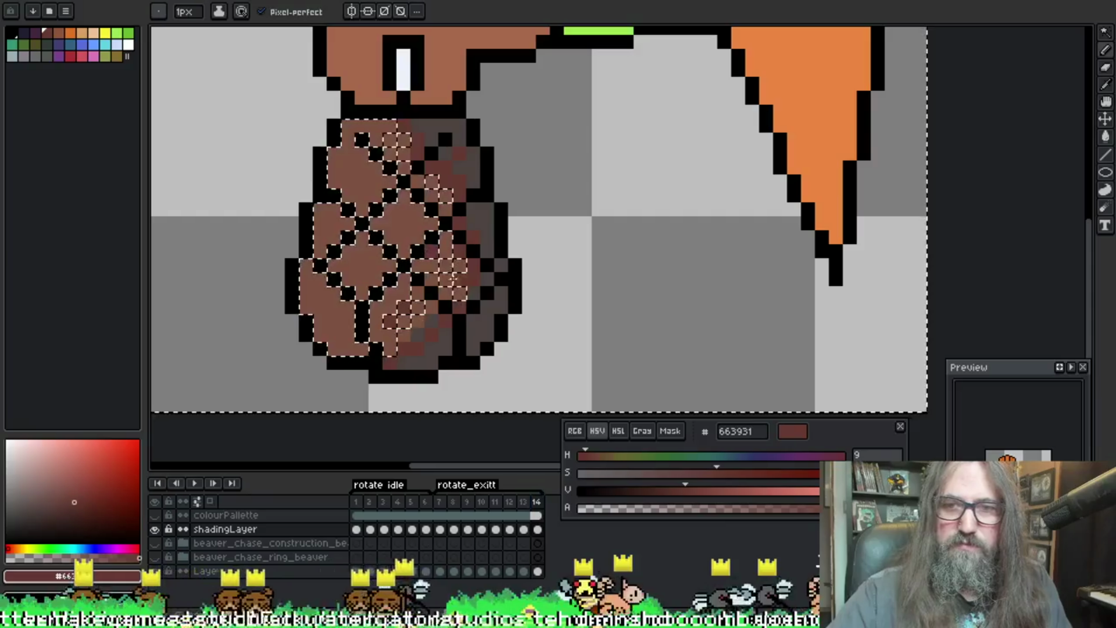
click(523, 503)
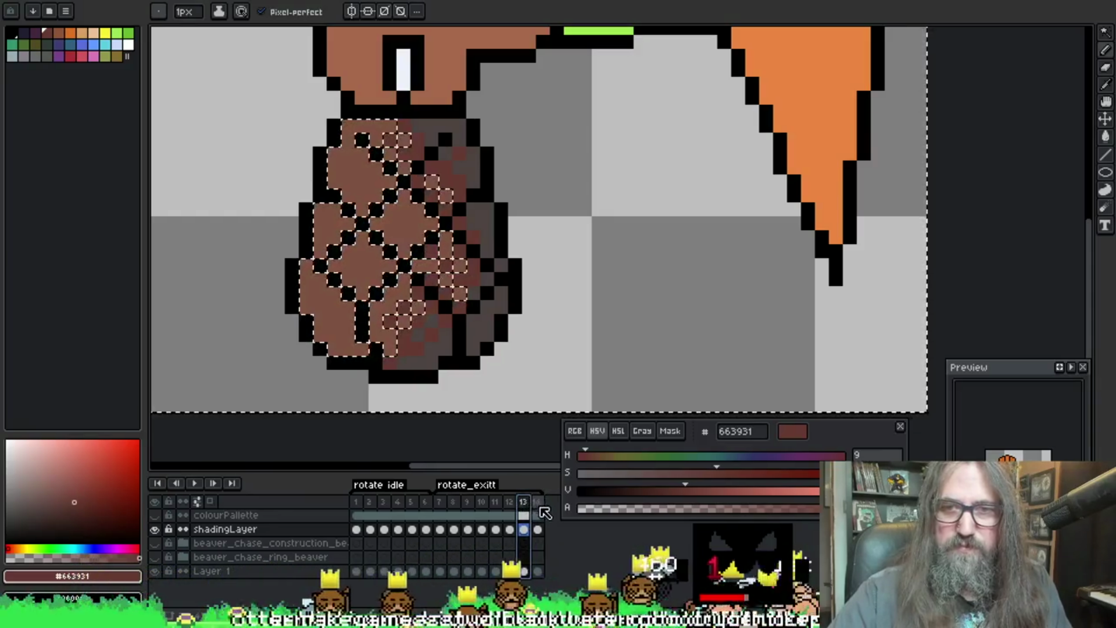
click(539, 503)
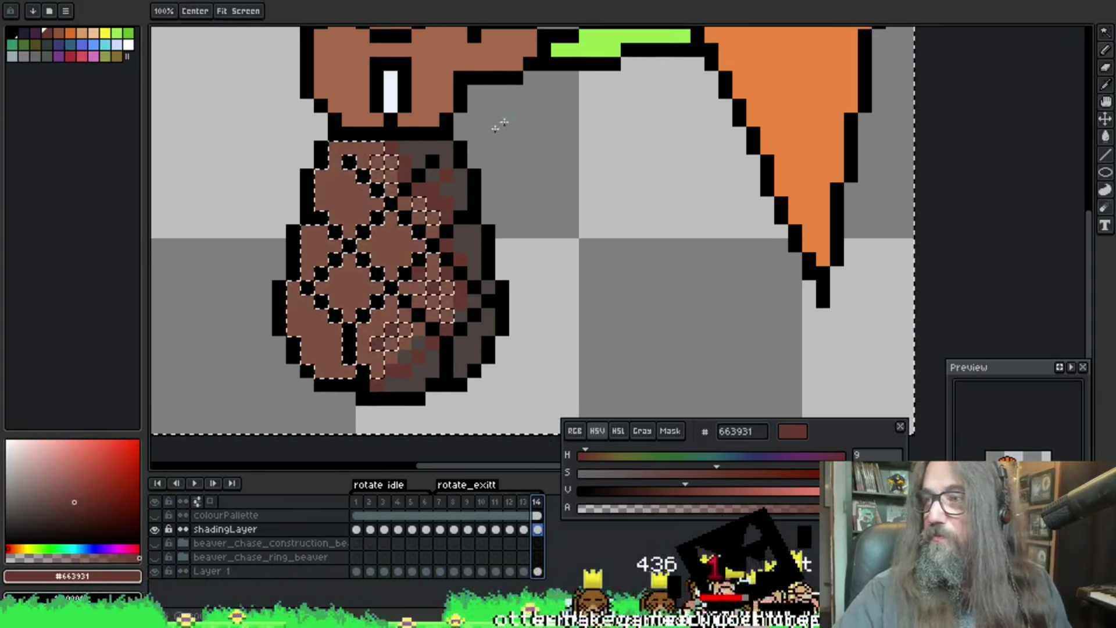
Step: Save the sprite with Ctrl+S and settle on frame 13 with the pencil ready
key(ctrl+s)
key(b)
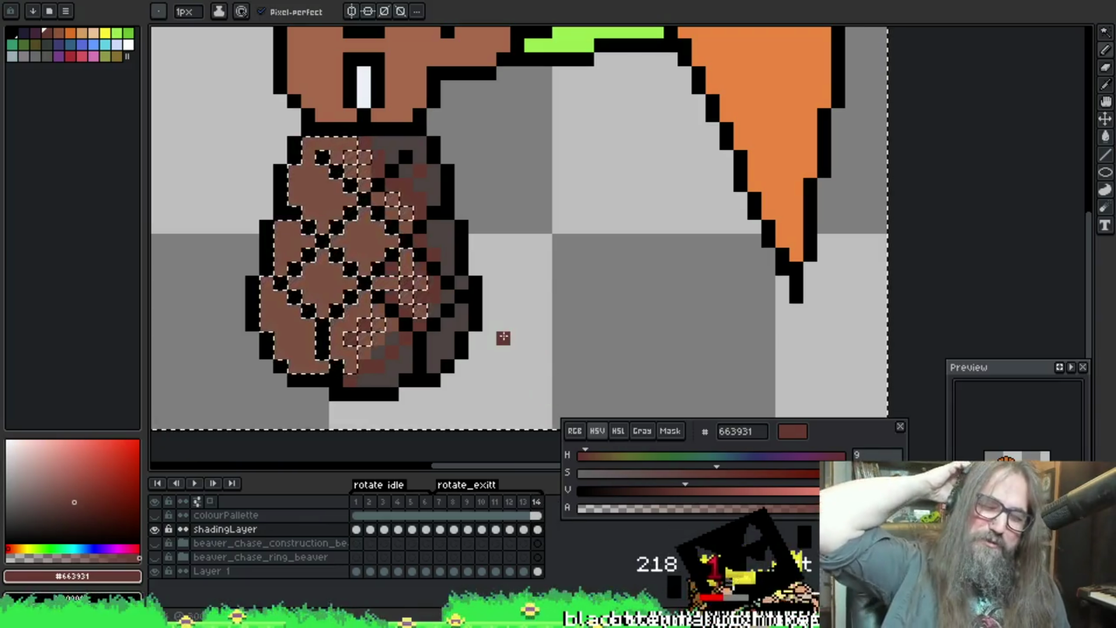
scroll(286, 248, up, 1)
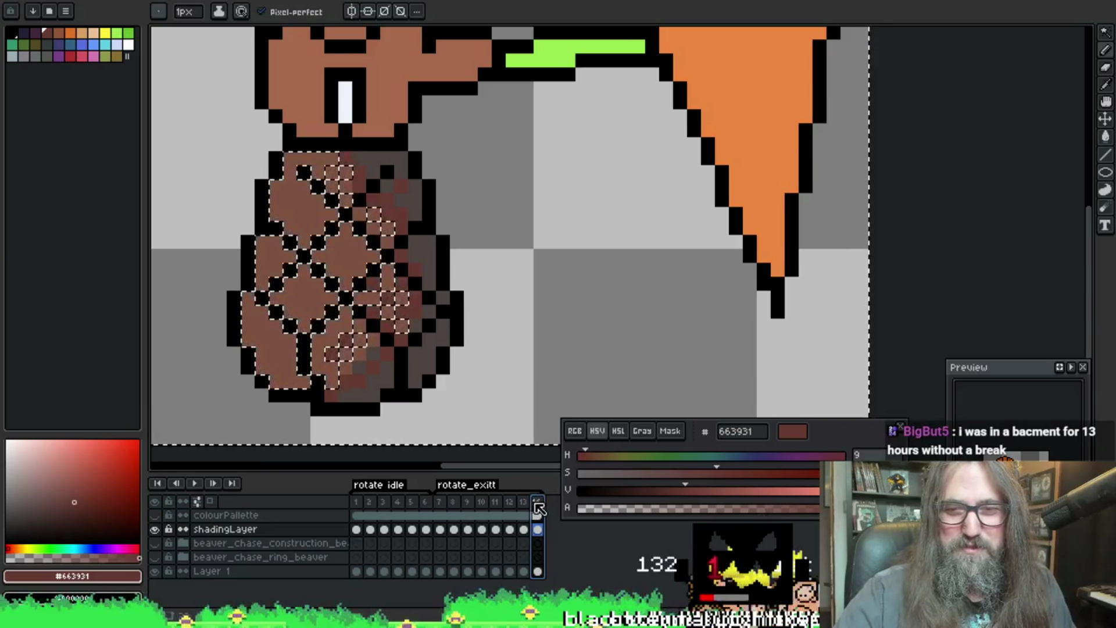
click(524, 502)
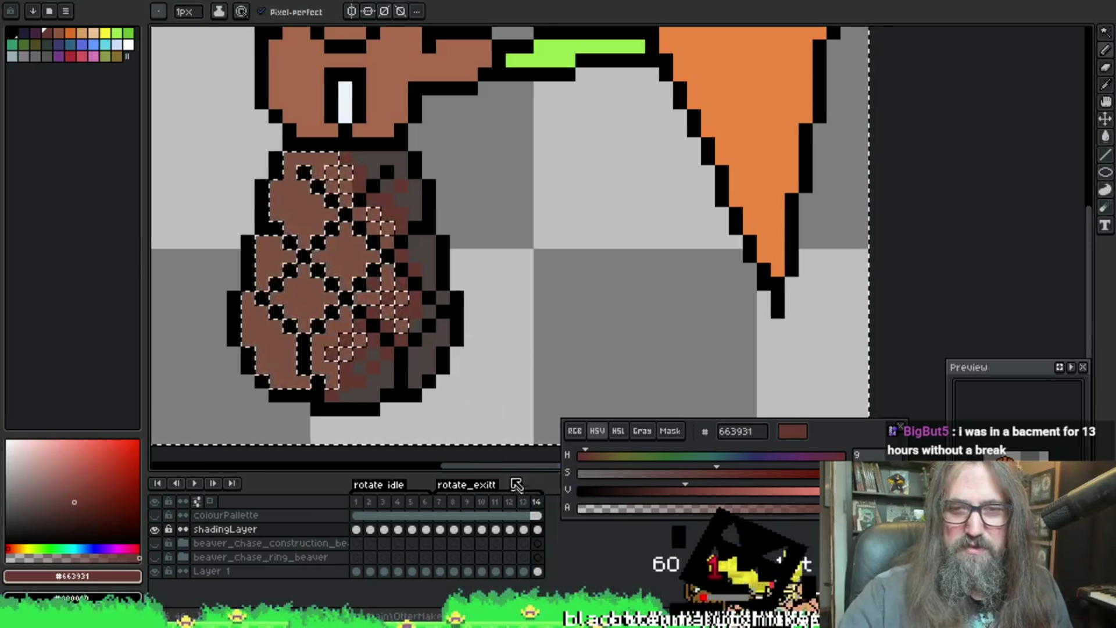
Step: Dismiss frame 13's properties unchanged and review frames 12 and 14
double_click(527, 501)
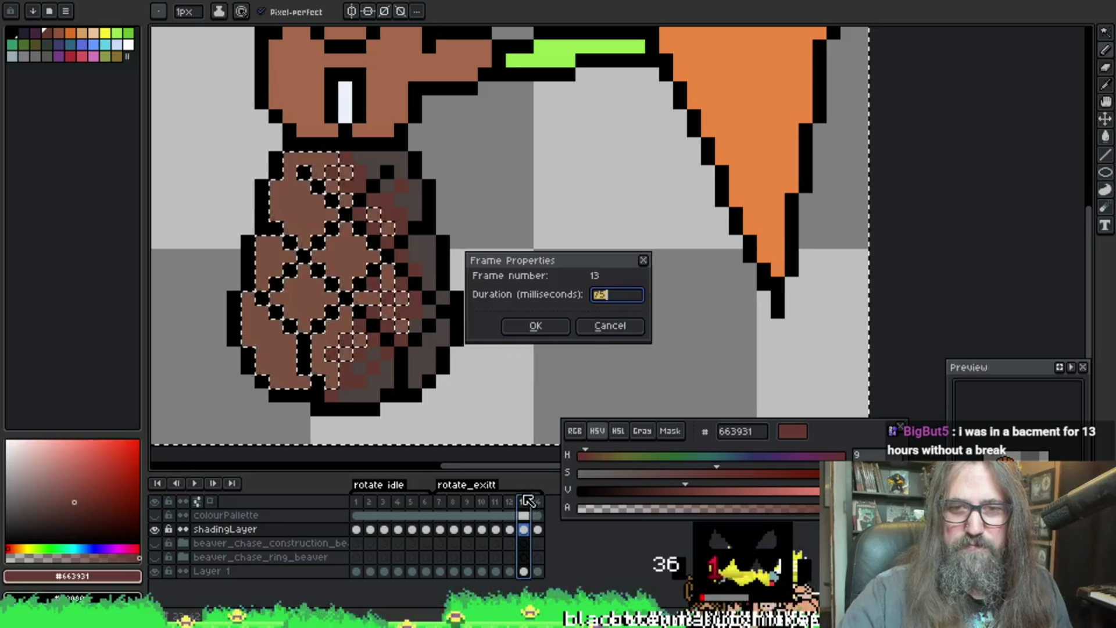
click(596, 321)
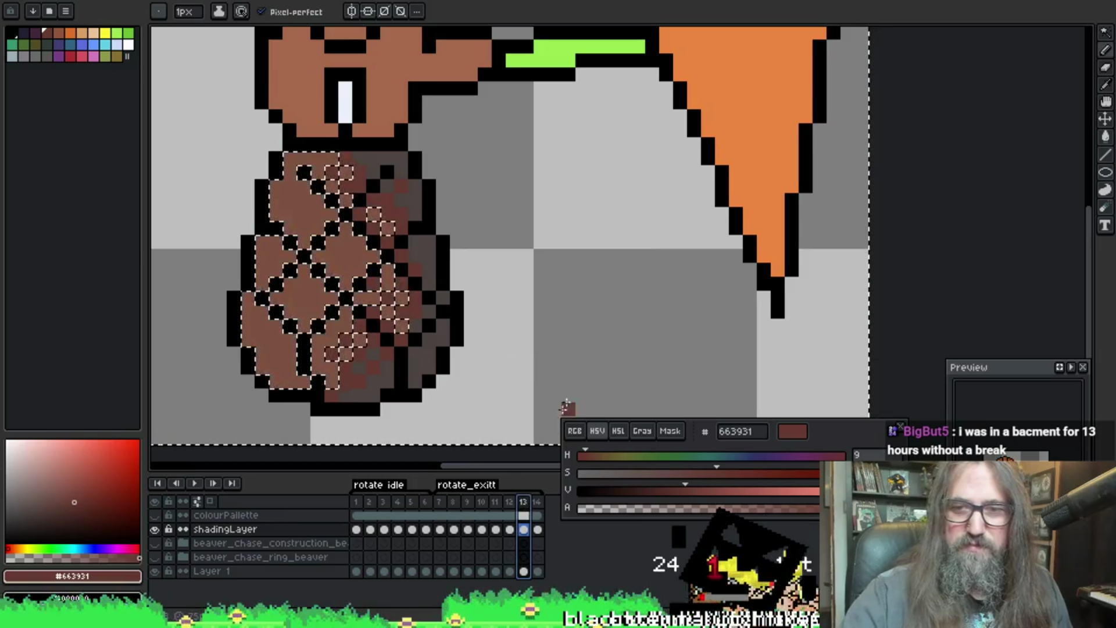
click(514, 503)
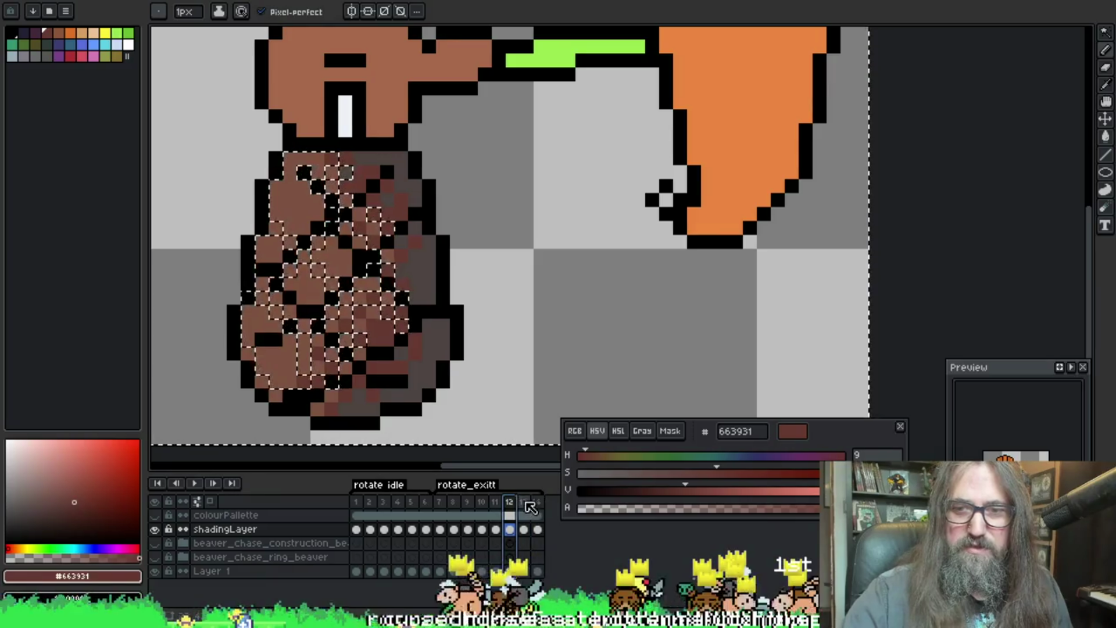
click(536, 502)
drag(446, 243, 457, 290)
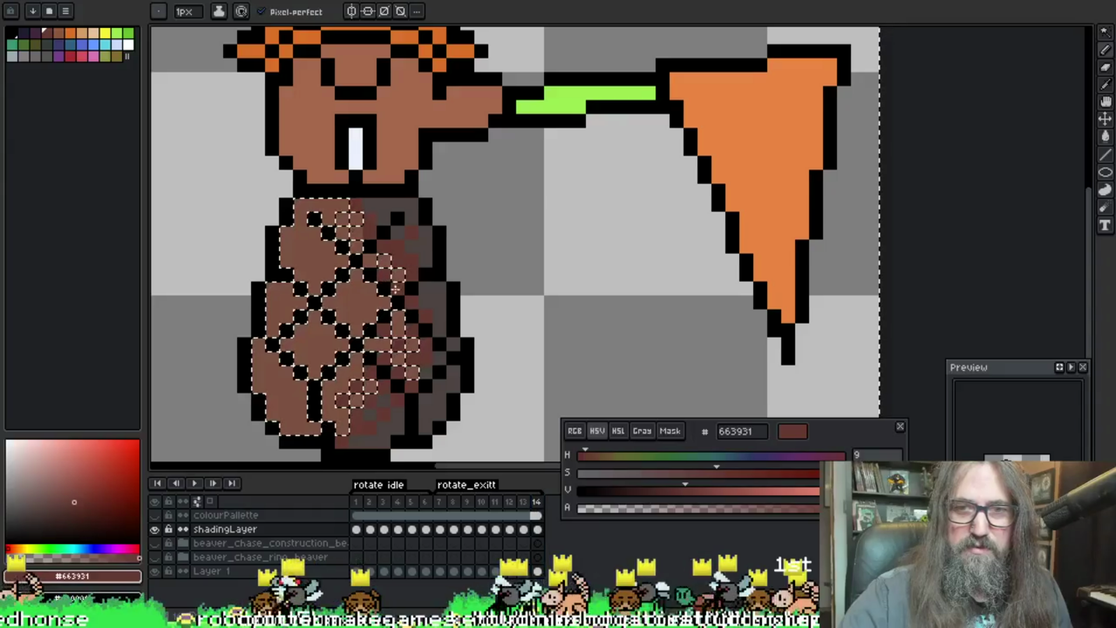
click(536, 503)
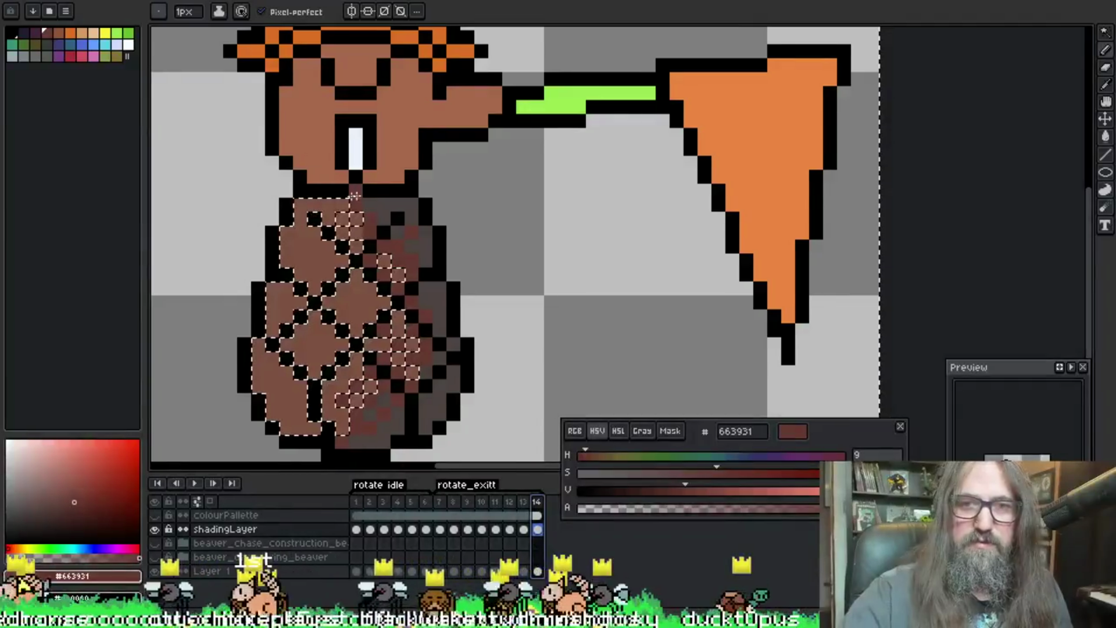
Step: Cancel frame 13's properties again and deselect the beaver's body on frame 14
double_click(523, 501)
key(Escape)
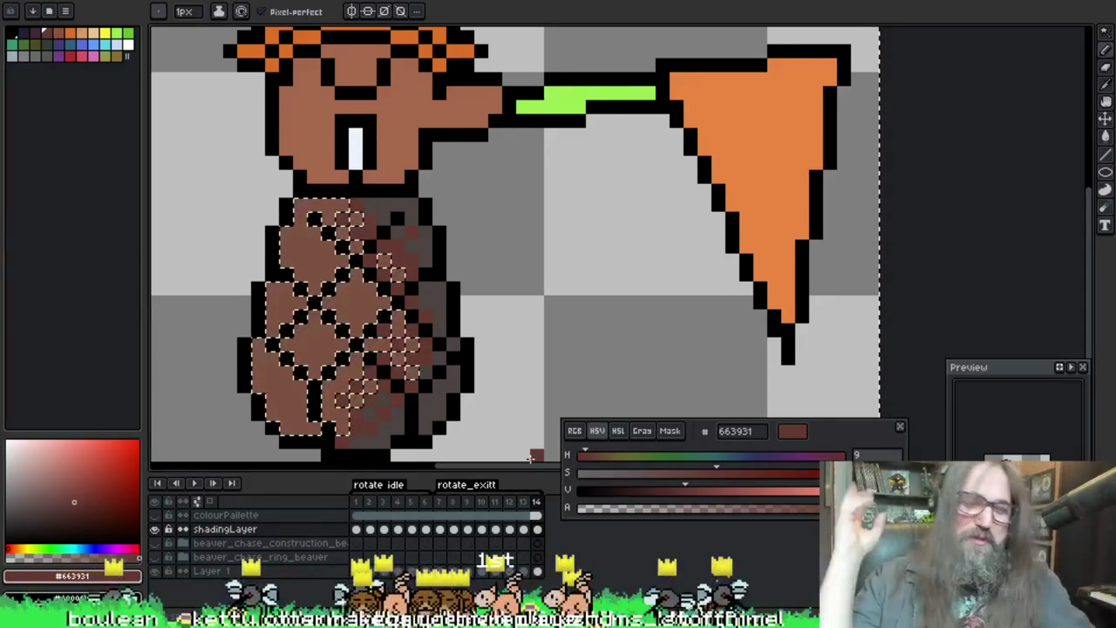
key(ctrl+d)
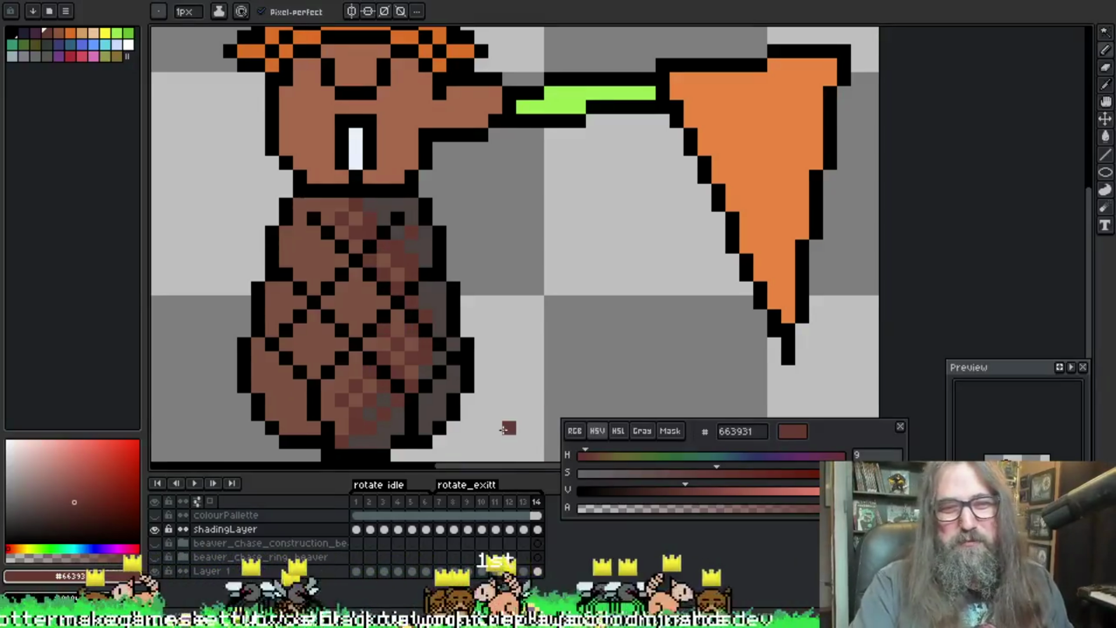
scroll(563, 306, right, 2)
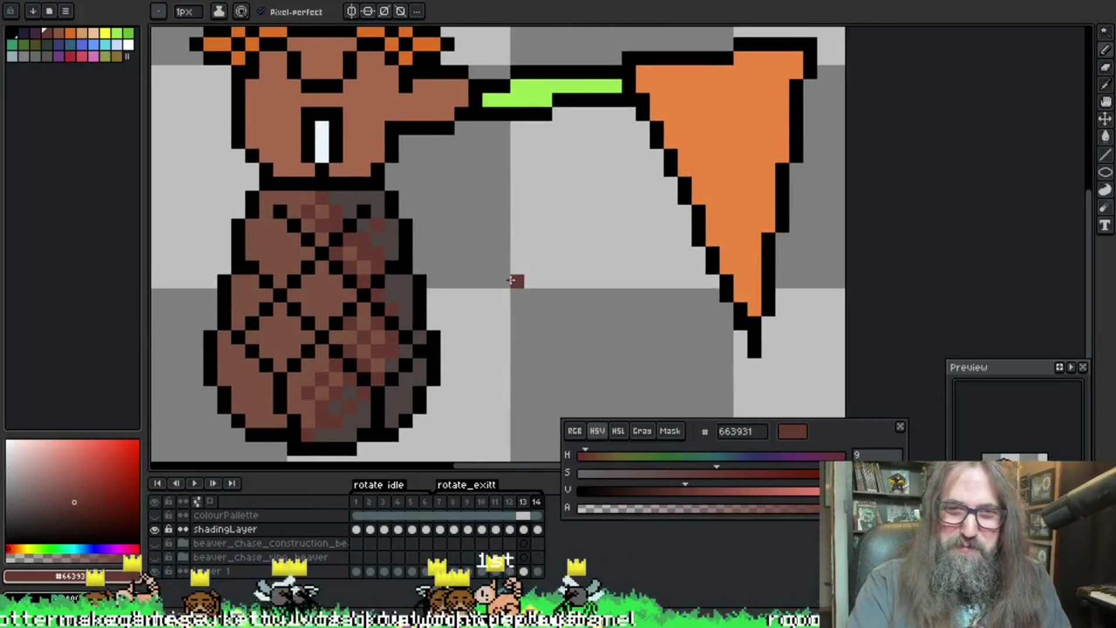
scroll(515, 280, down, 2)
Step: Play the rotate animation, then eyedrop the lighter and darker body browns
key(Return)
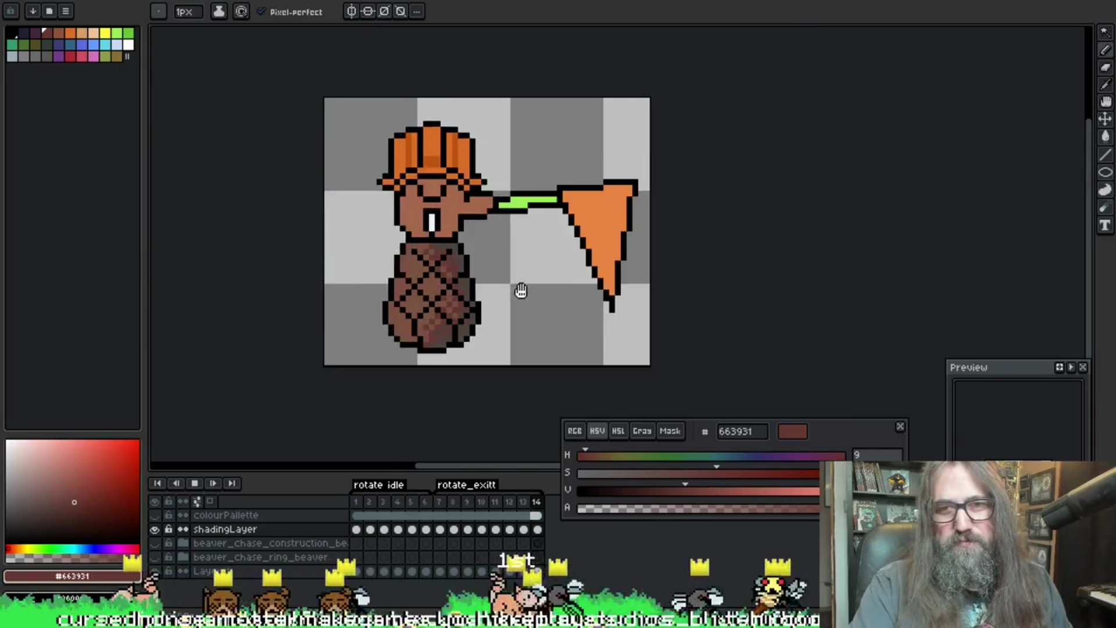
scroll(547, 334, down, 1)
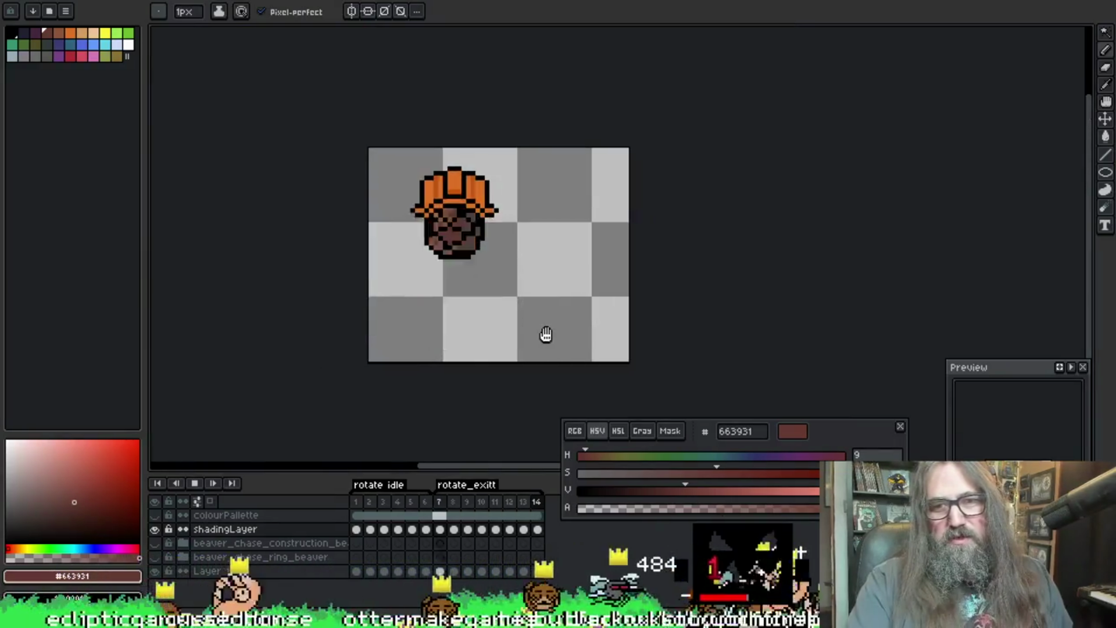
scroll(547, 307, down, 1)
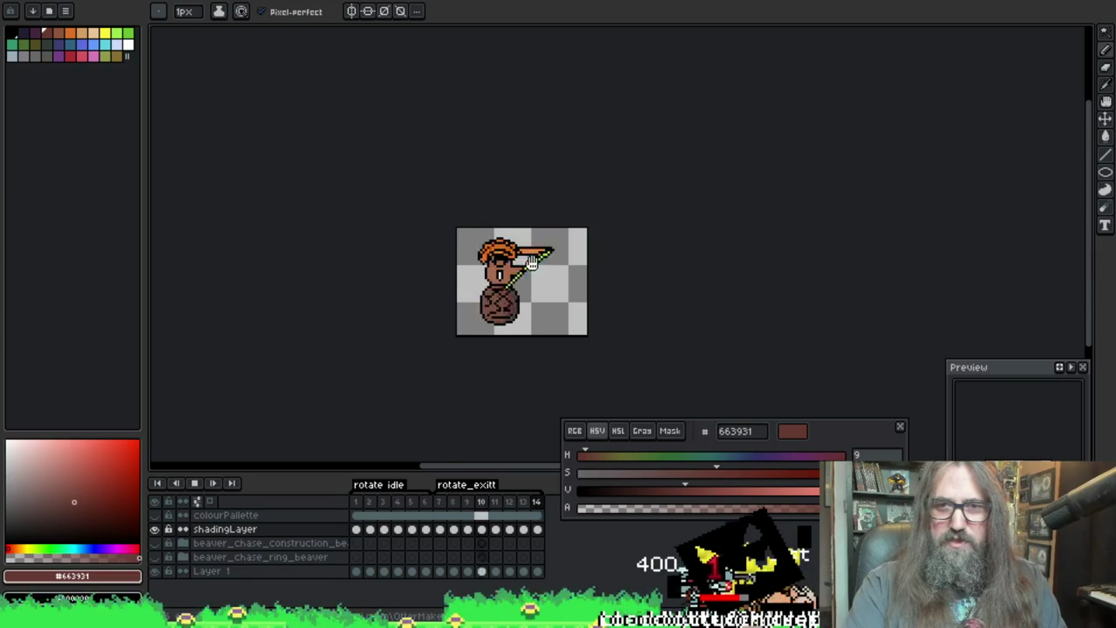
scroll(496, 344, up, 3)
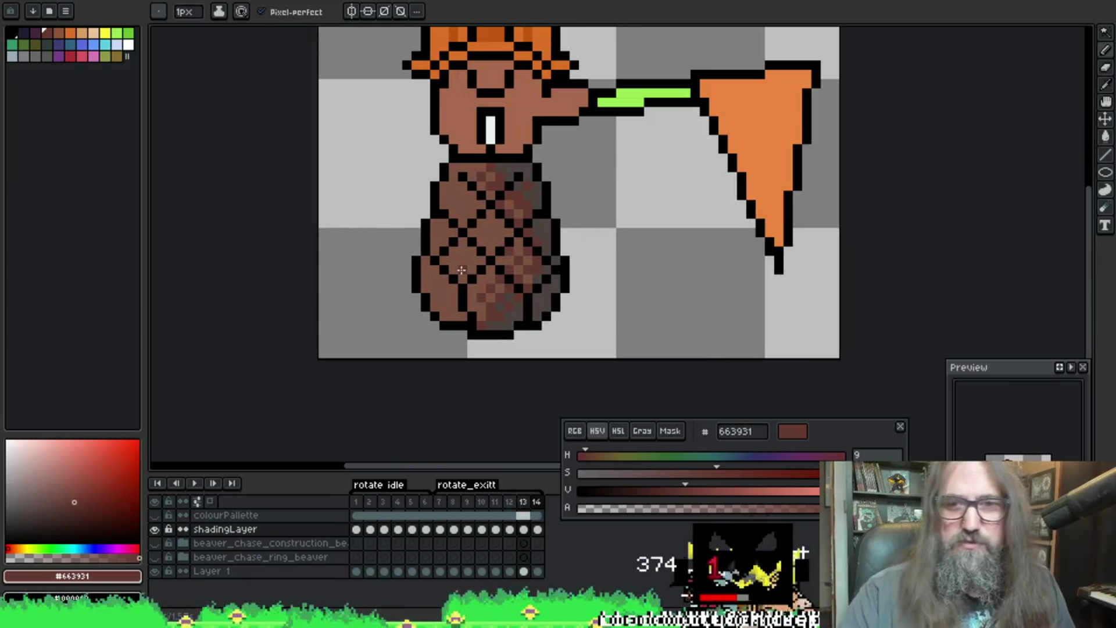
key(i)
alt+click(480, 316)
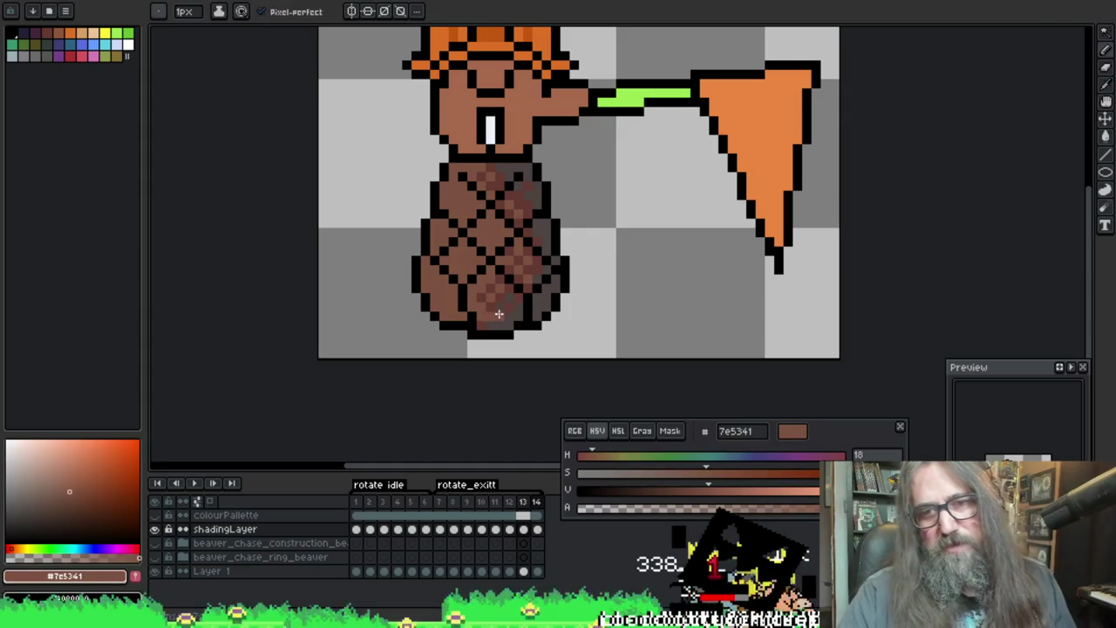
alt+click(490, 319)
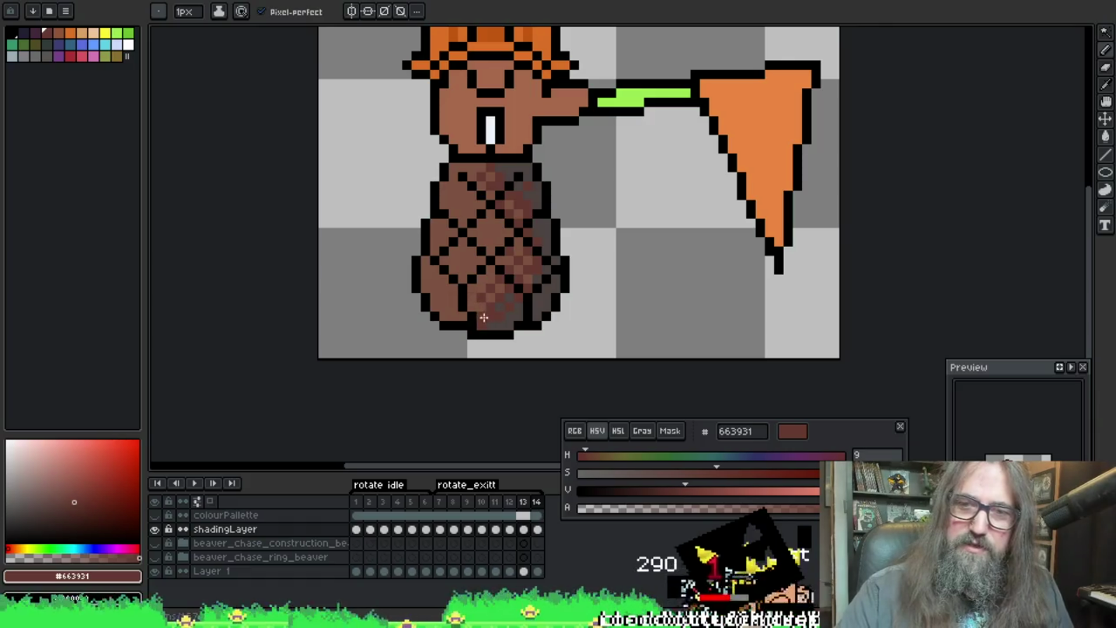
Step: Step back to frame 11, replay the animation and recentre the beaver in view
key(Left)
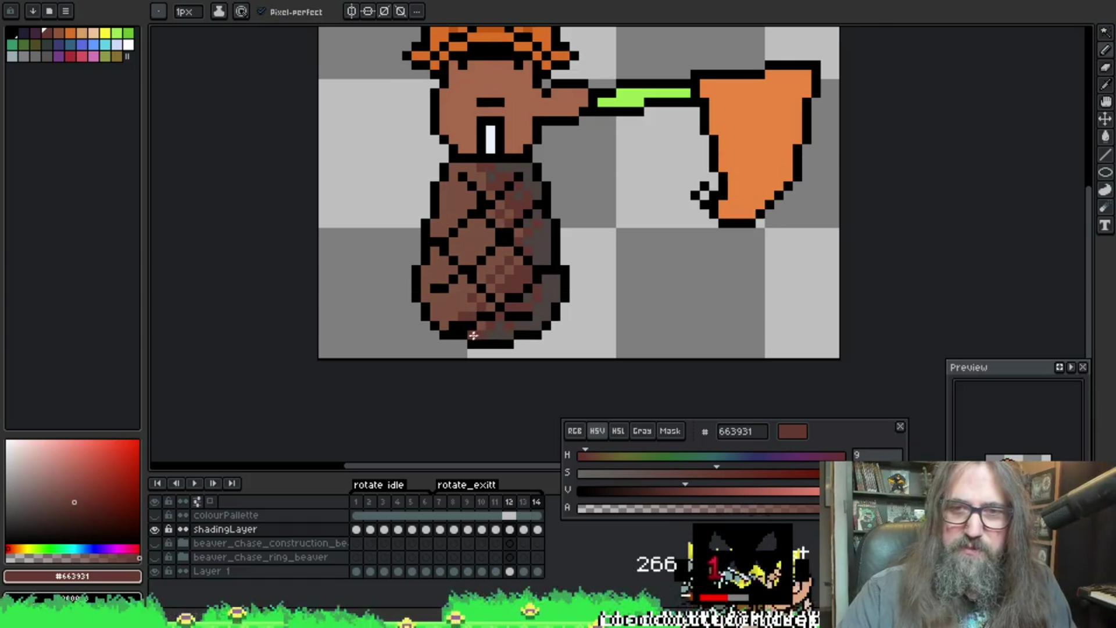
key(Left)
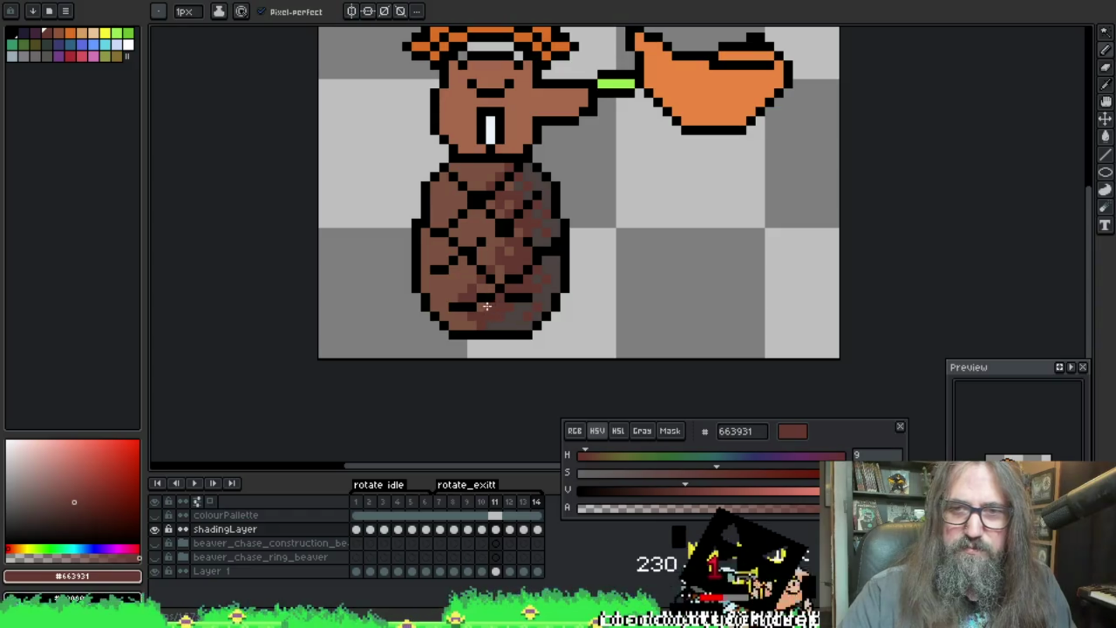
key(Return)
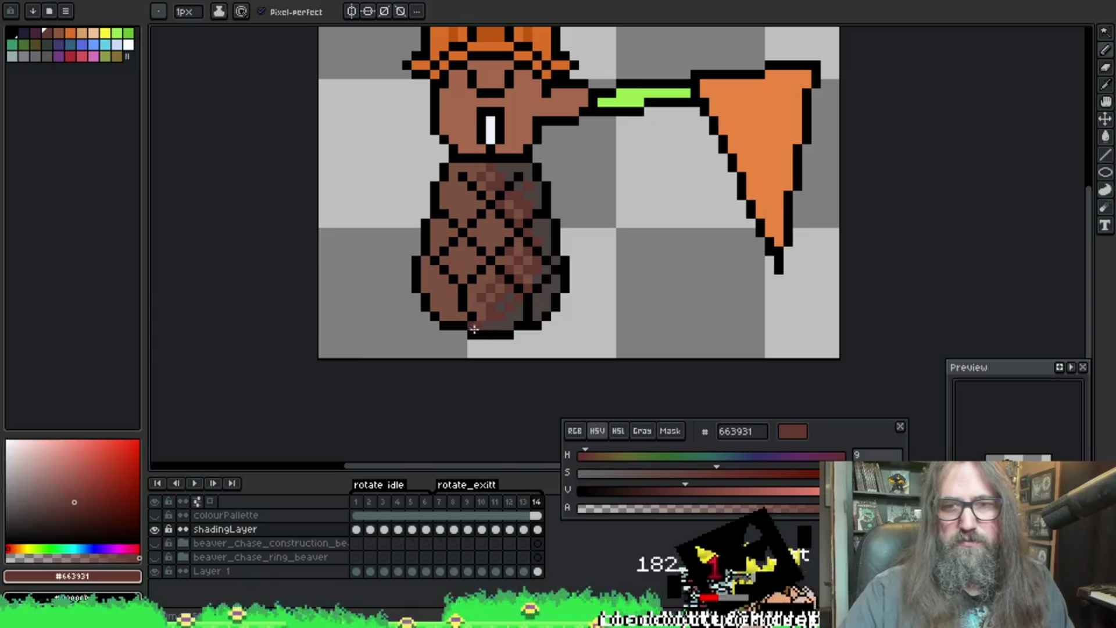
key(Return)
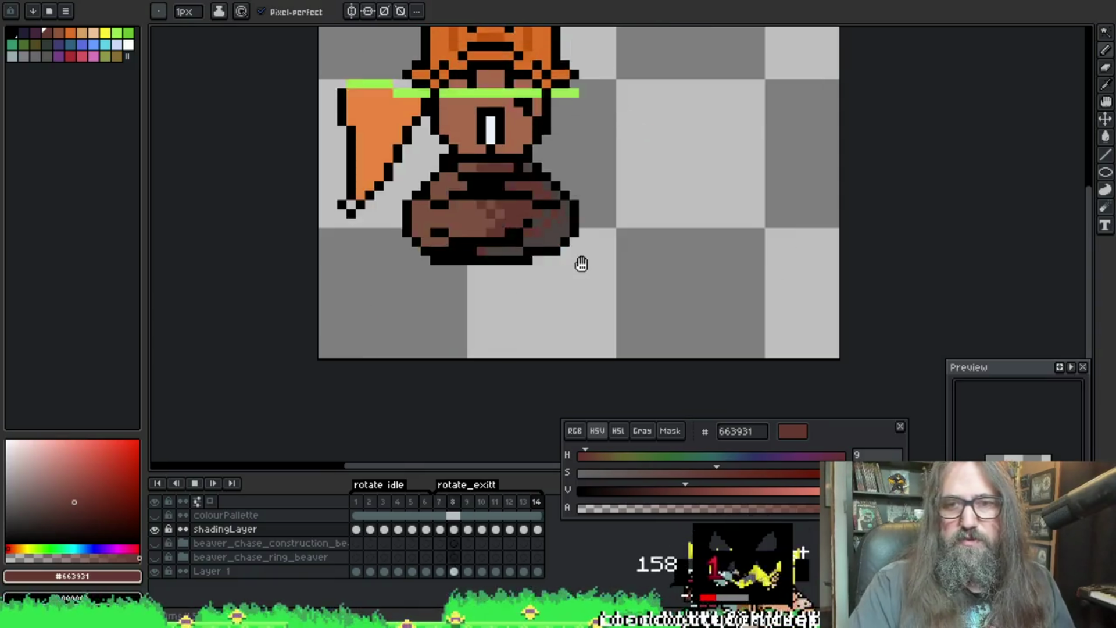
scroll(581, 263, down, 2)
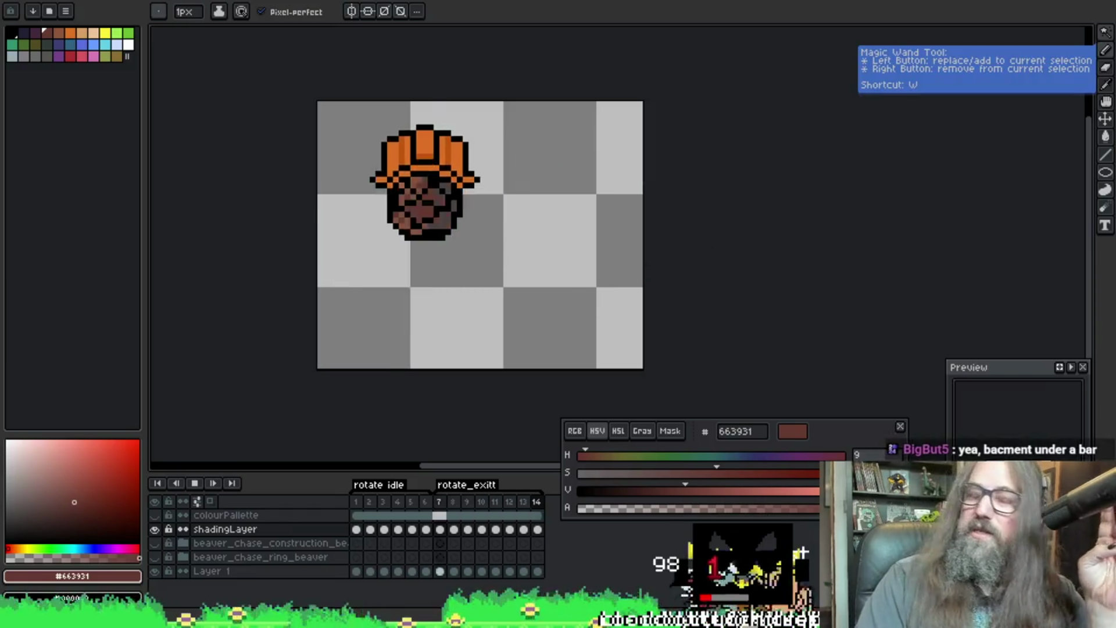
drag(618, 207, 643, 205)
scroll(642, 204, up, 1)
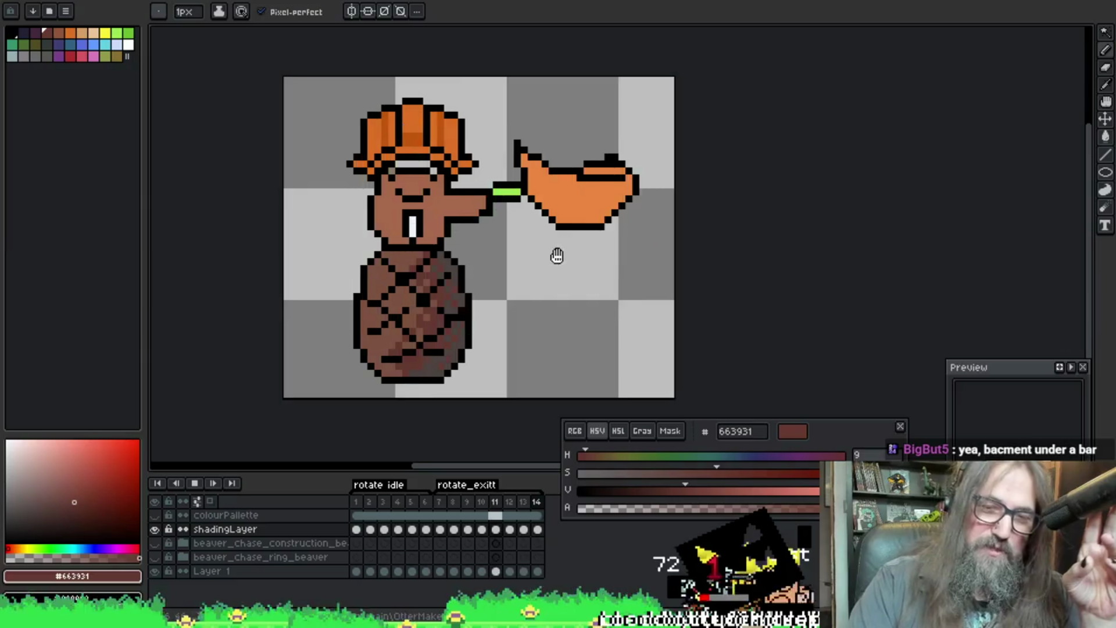
drag(555, 247, 598, 252)
scroll(599, 251, up, 1)
Step: Pan the canvas to bring the beaver and net into view during playback
drag(685, 234, 790, 218)
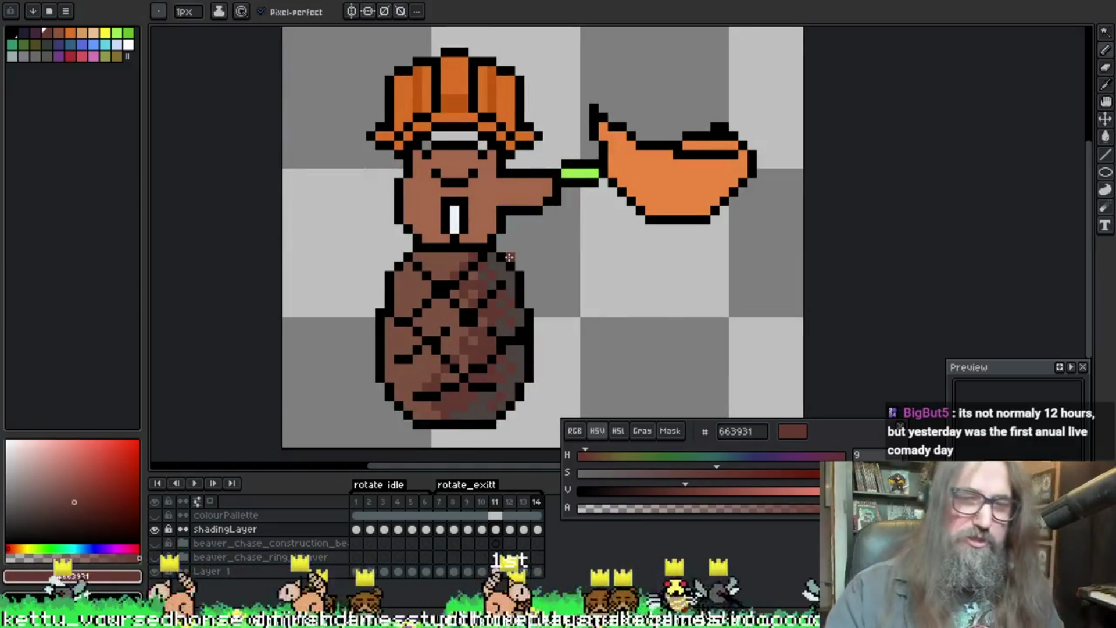
scroll(725, 256, left, 1)
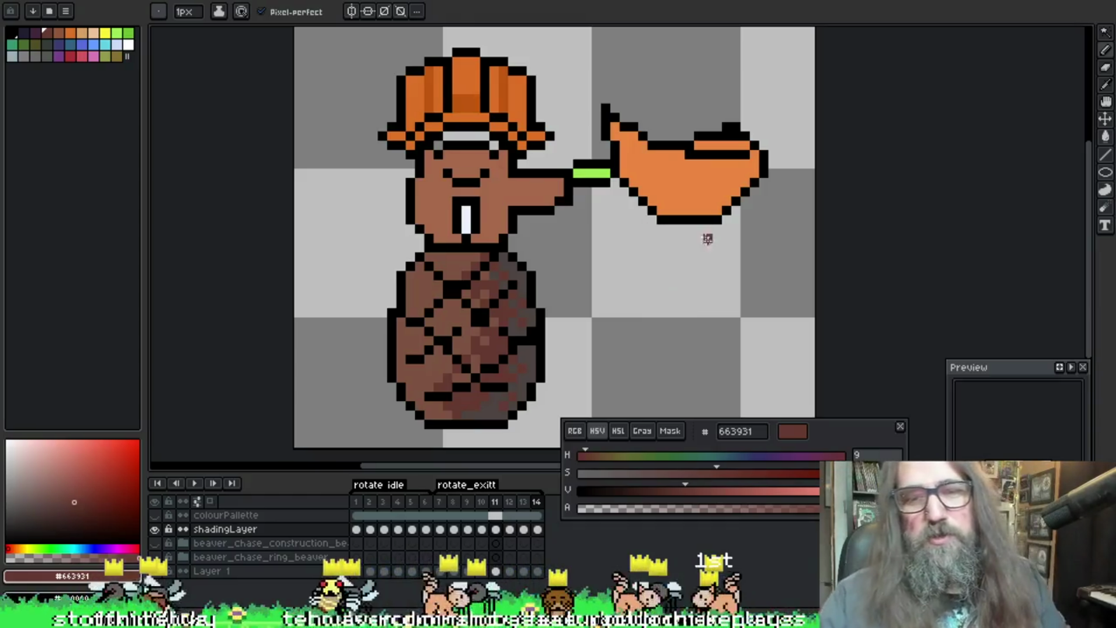
Step: Sample the outline and lighter brown, replay the animation, then eyedrop dark brown 663931
alt+click(511, 321)
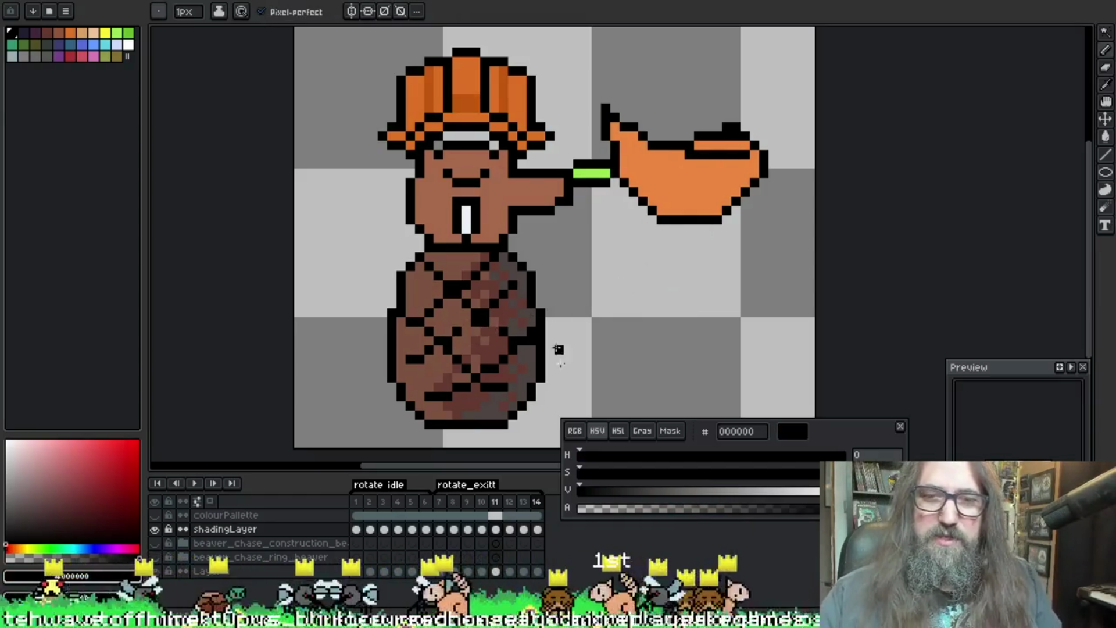
alt+click(429, 374)
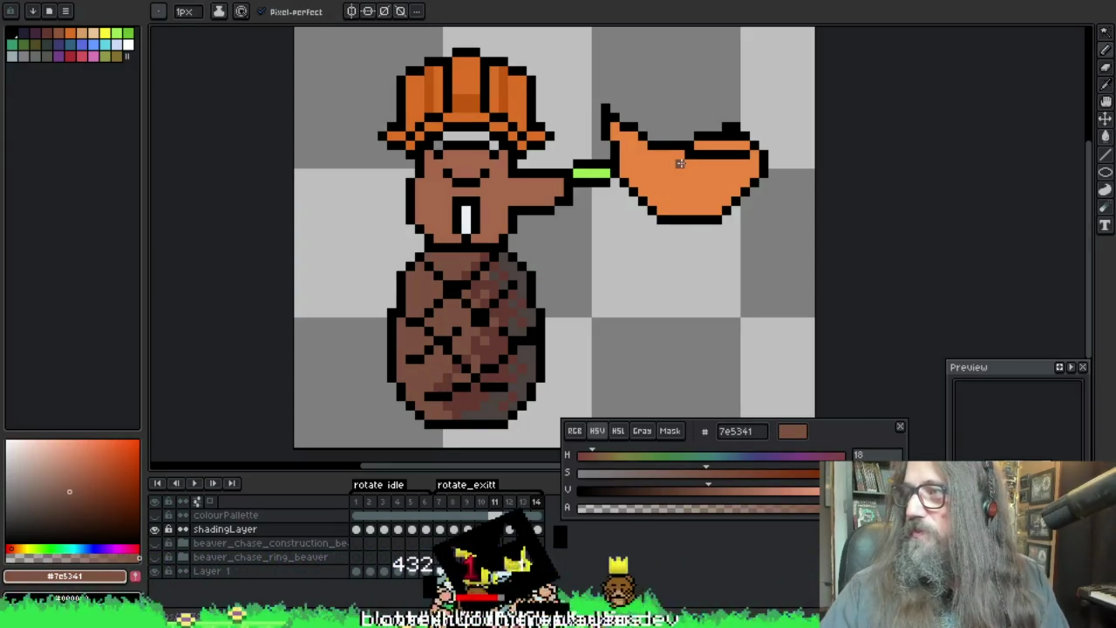
key(Return)
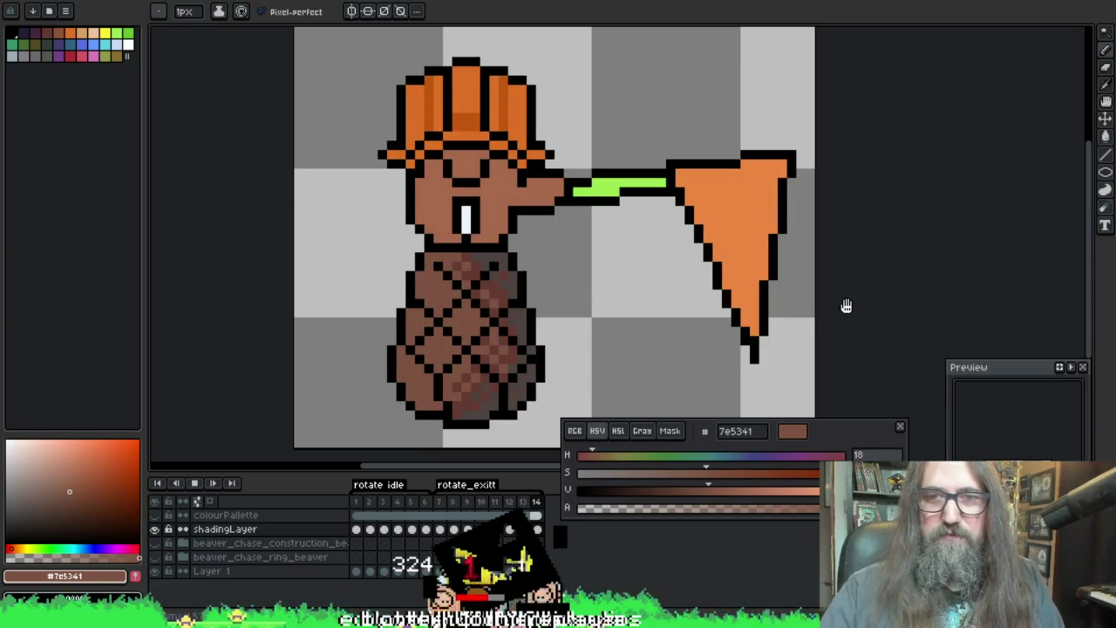
scroll(811, 305, down, 1)
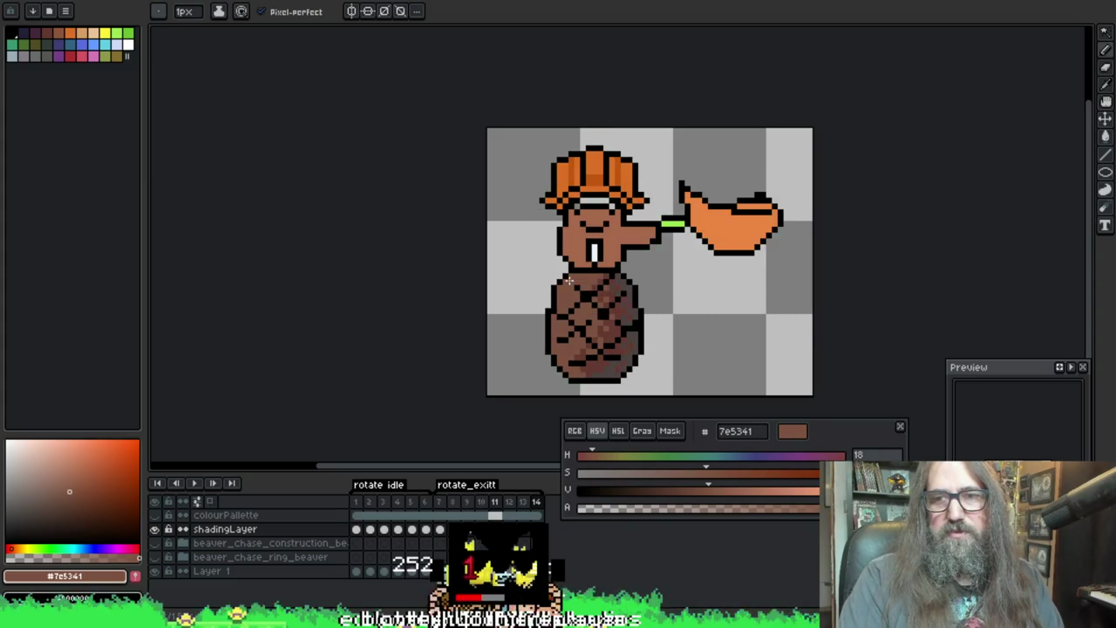
scroll(569, 279, up, 1)
scroll(569, 279, up, 1)
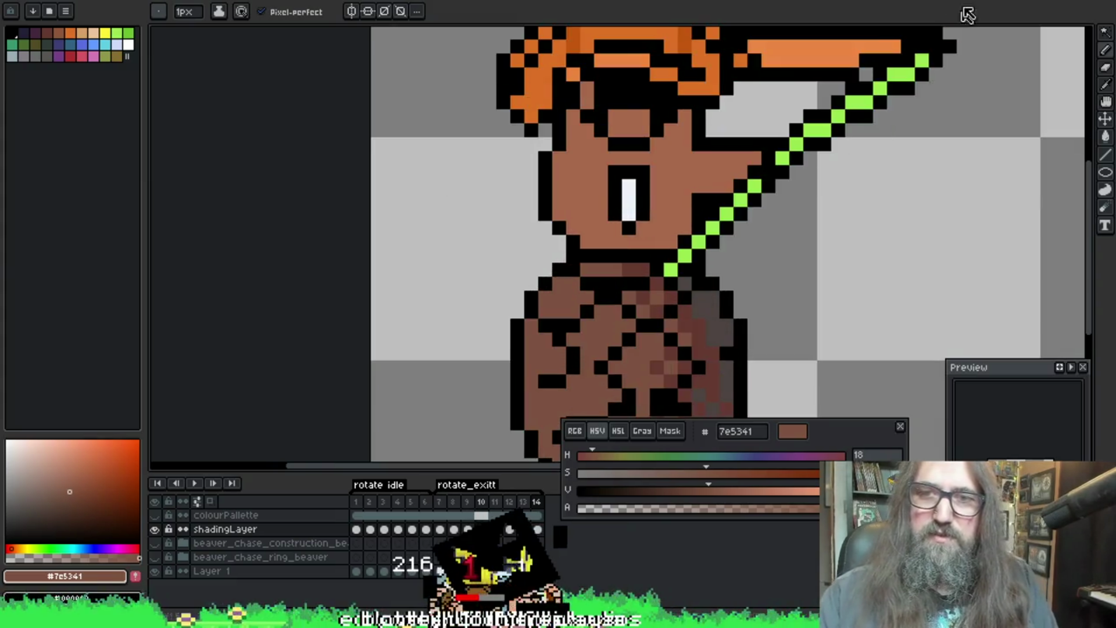
key(i)
click(659, 261)
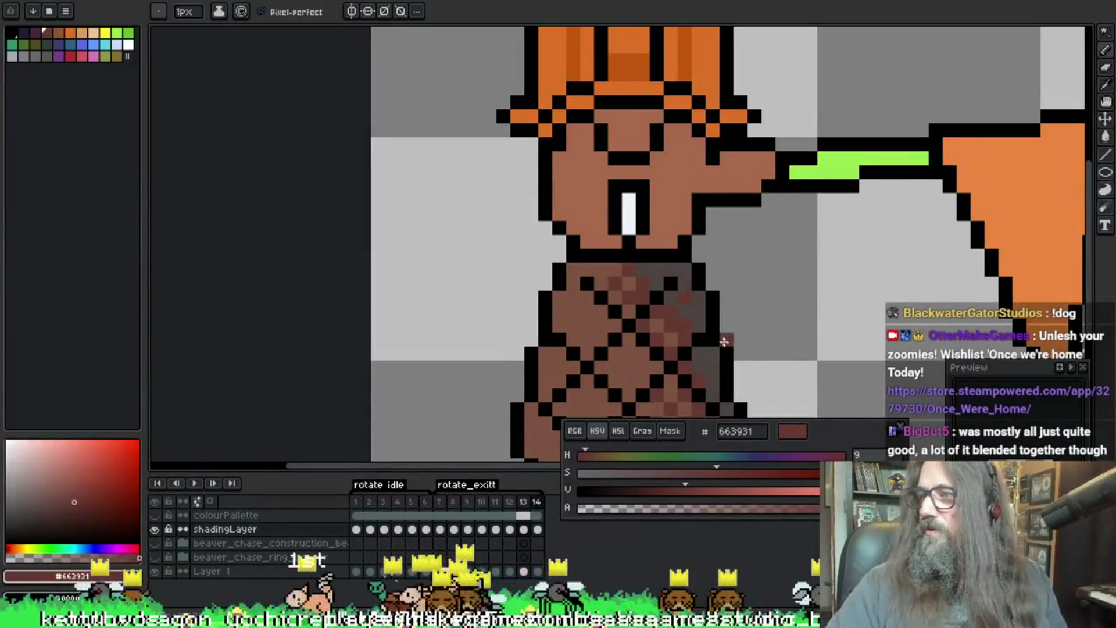
Step: Pan to the beaver's body, pick lighter brown 7e5341 and play the animation to check
mouse_move(663, 258)
mouse_down()
mouse_move(567, 238)
mouse_move(593, 211)
mouse_move(439, 257)
mouse_up()
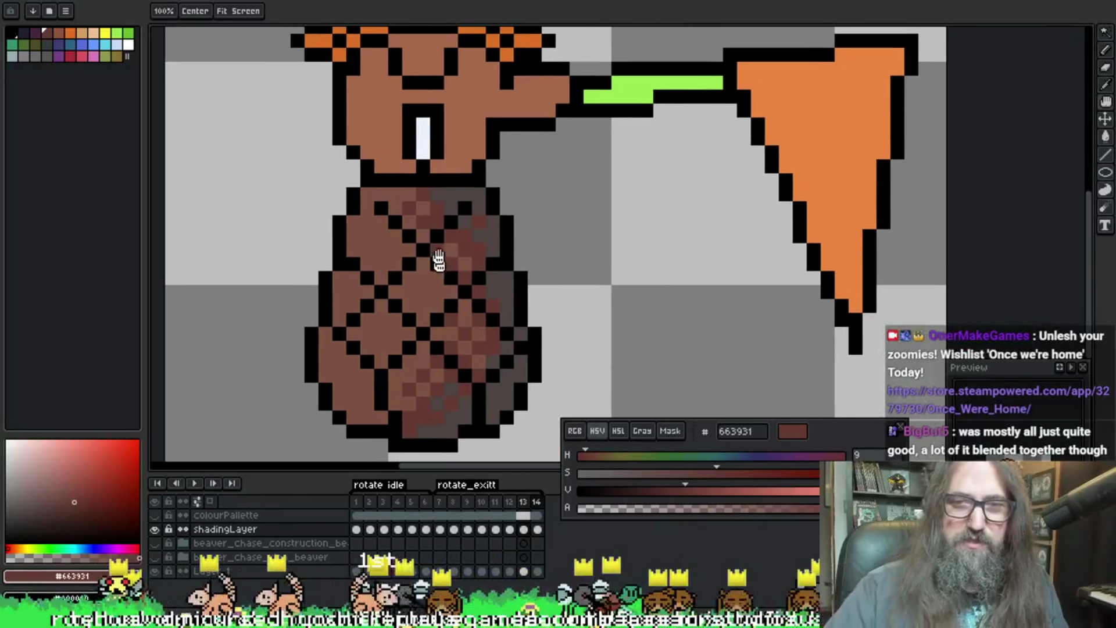
key(alt)
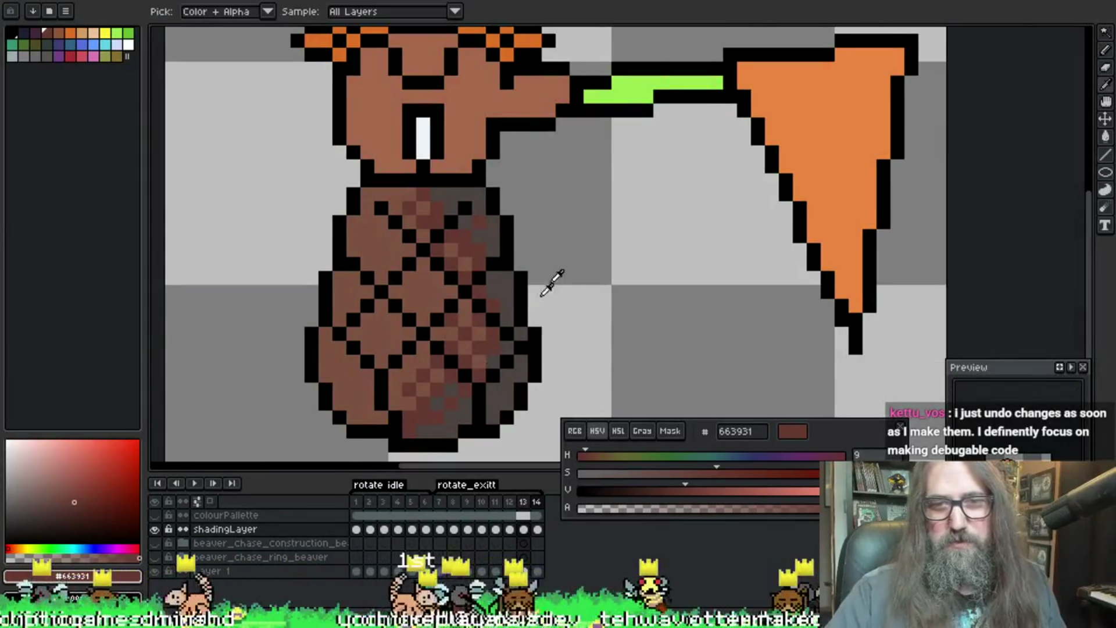
alt+click(472, 256)
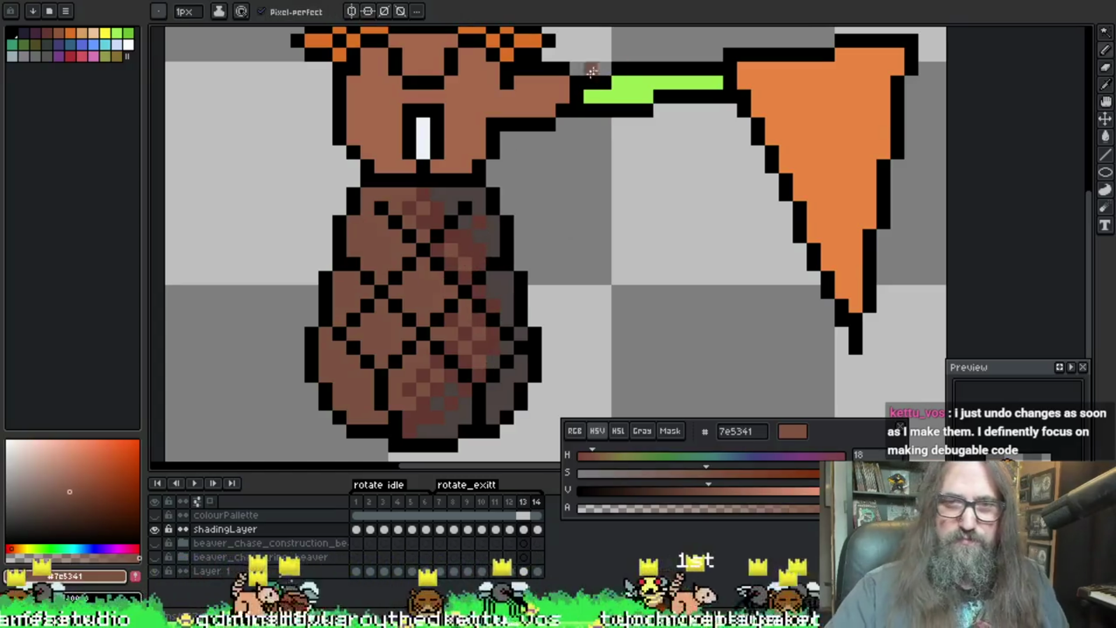
key(Return)
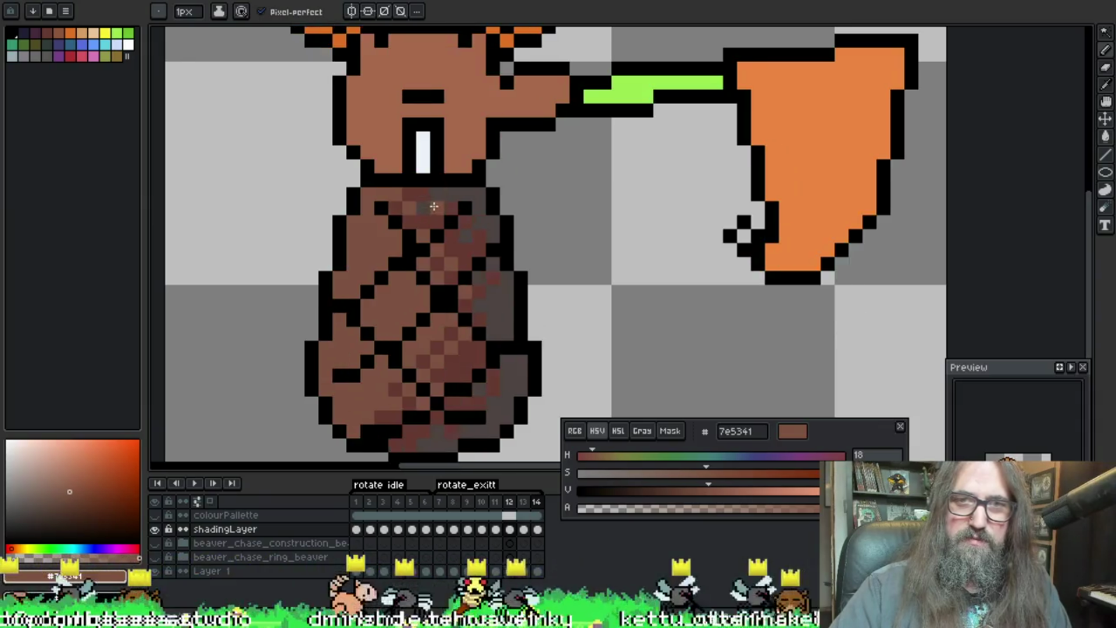
Step: Alternate sampling the two body browns on the upper body, ending on 663931
alt+click(403, 195)
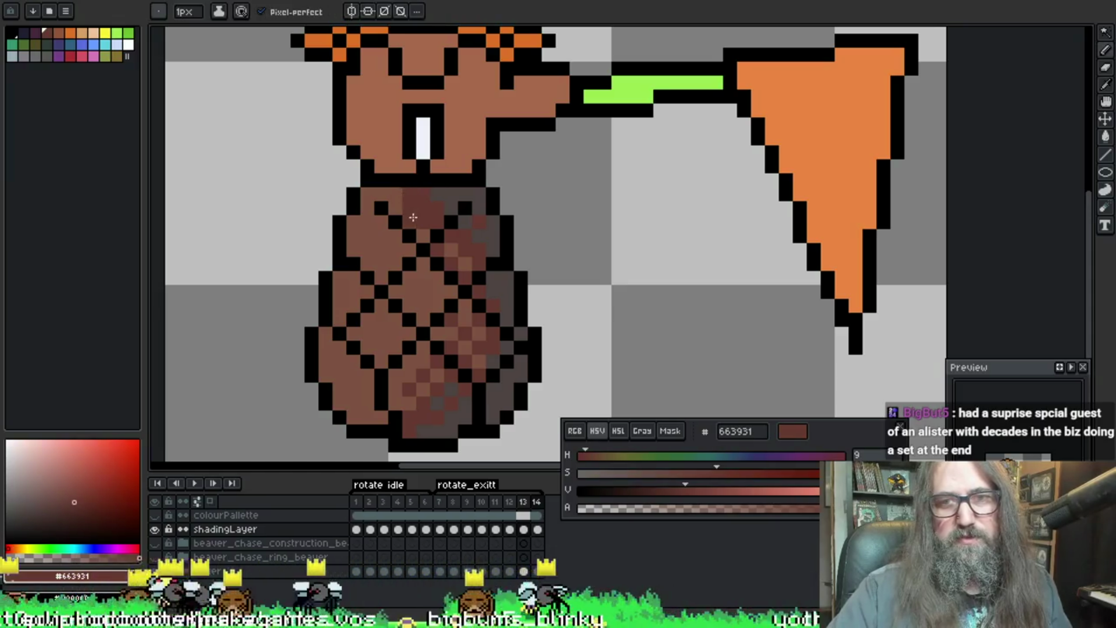
alt+click(402, 190)
alt+click(394, 207)
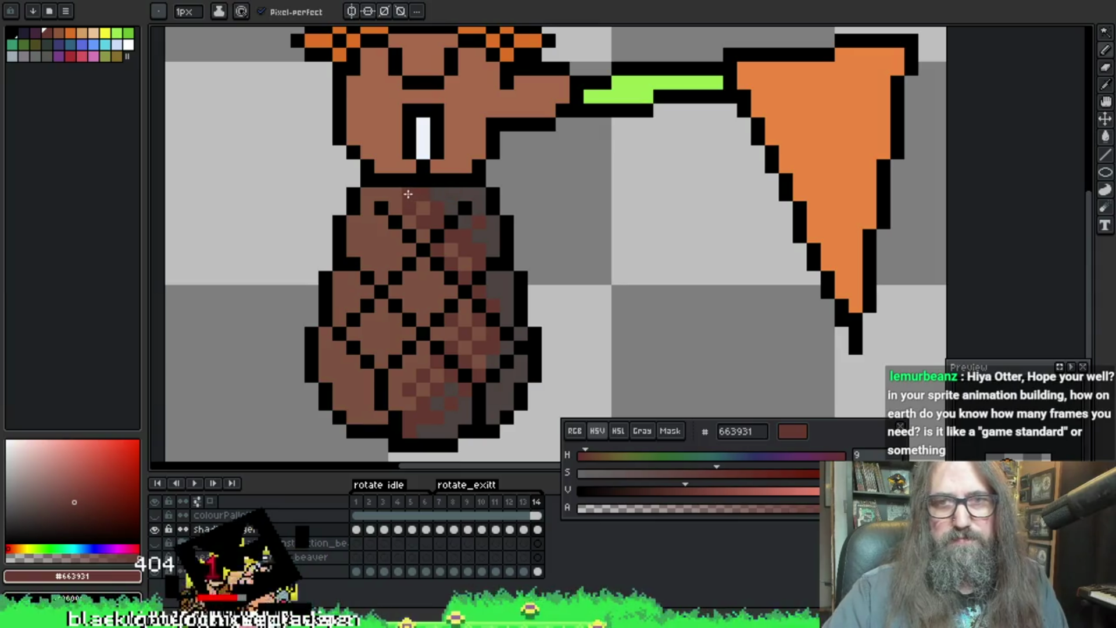
alt+click(407, 207)
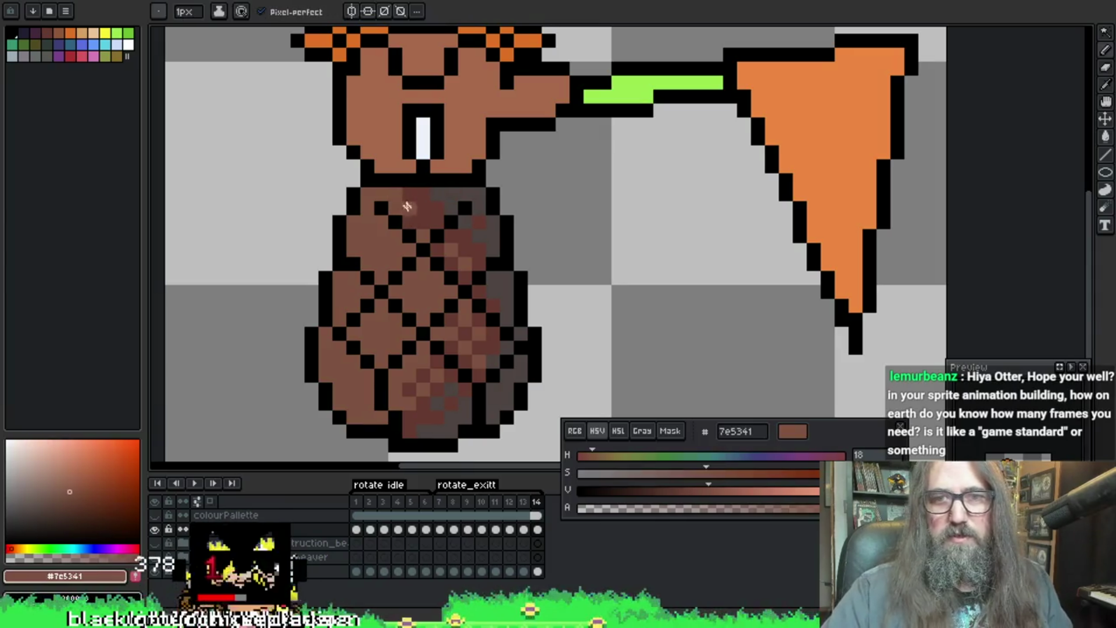
alt+click(418, 188)
right_click(518, 249)
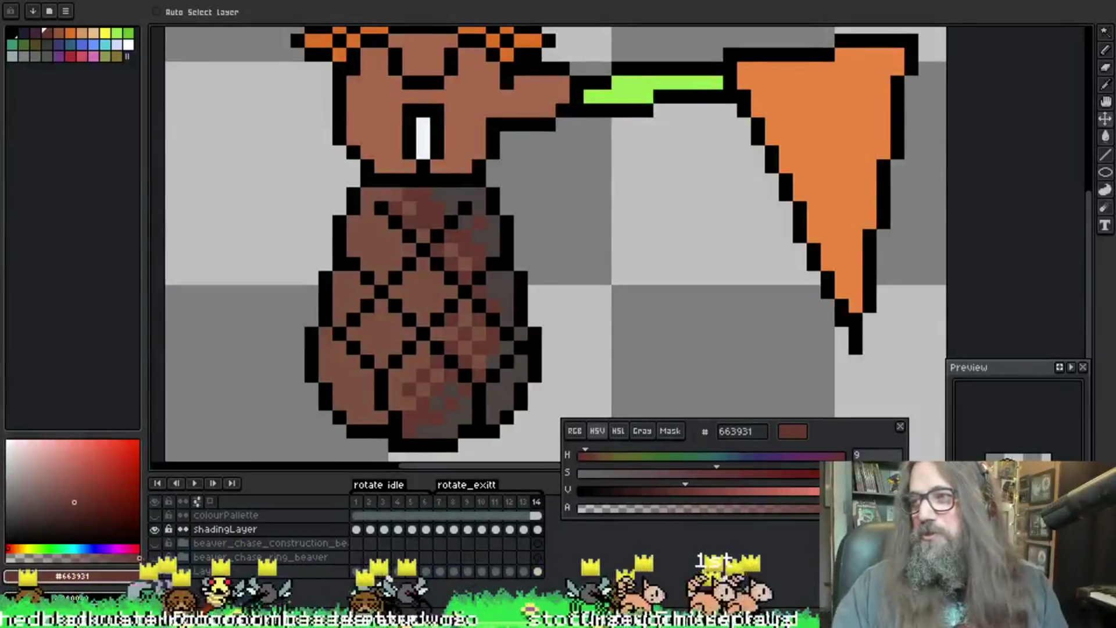
Step: Save the beaver sprite, eyedrop lighter brown 7e5341, and tab to the skeleton sprite
key(b)
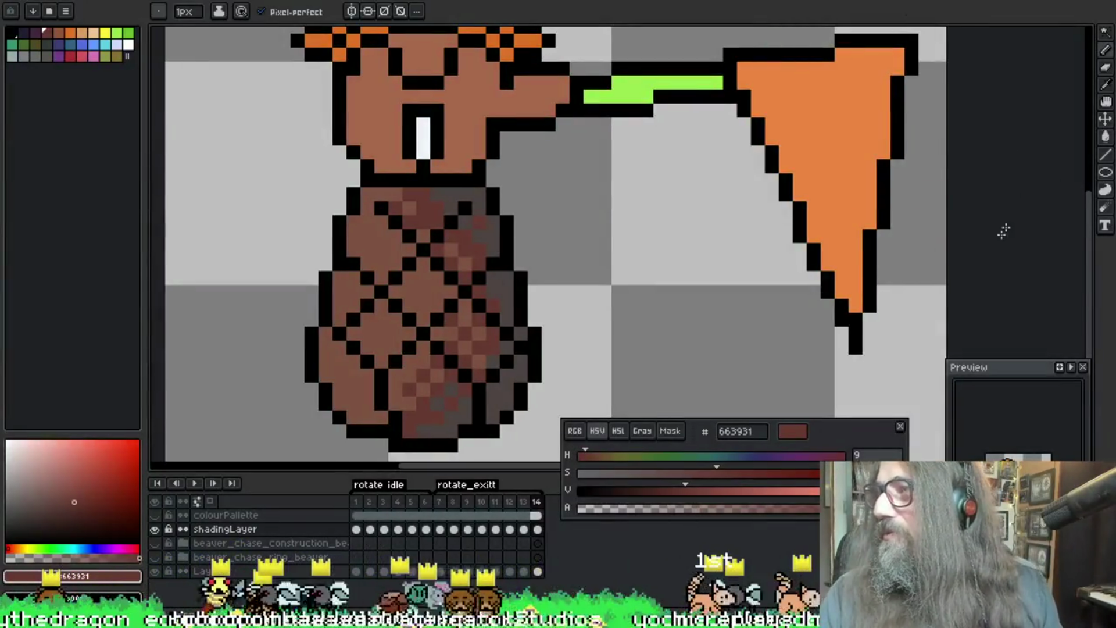
scroll(855, 189, up, 2)
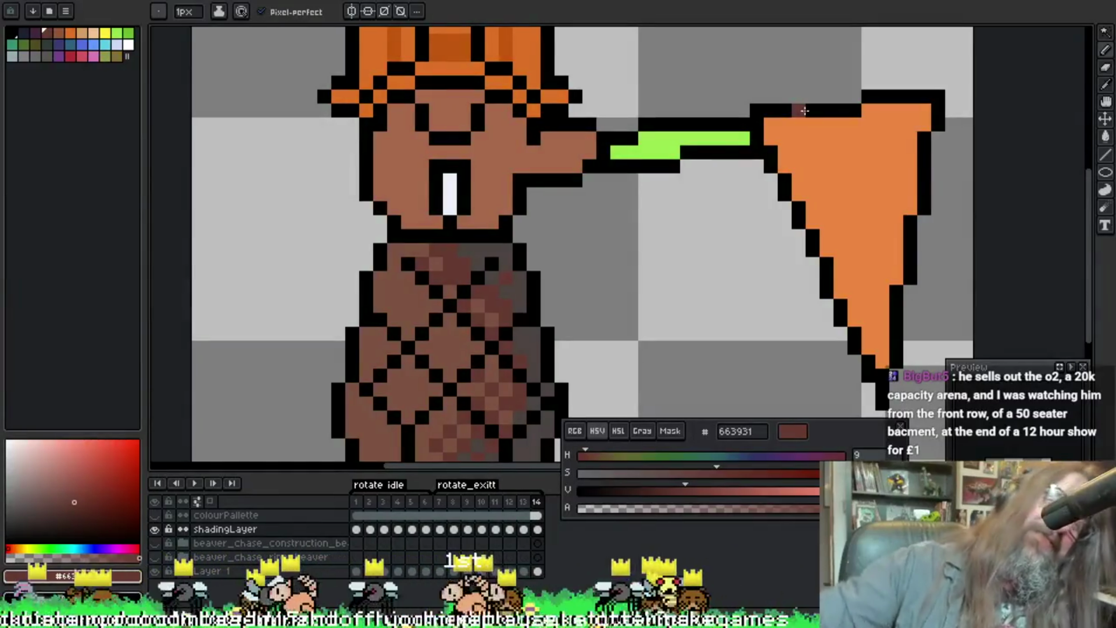
scroll(698, 166, down, 3)
key(ctrl+s)
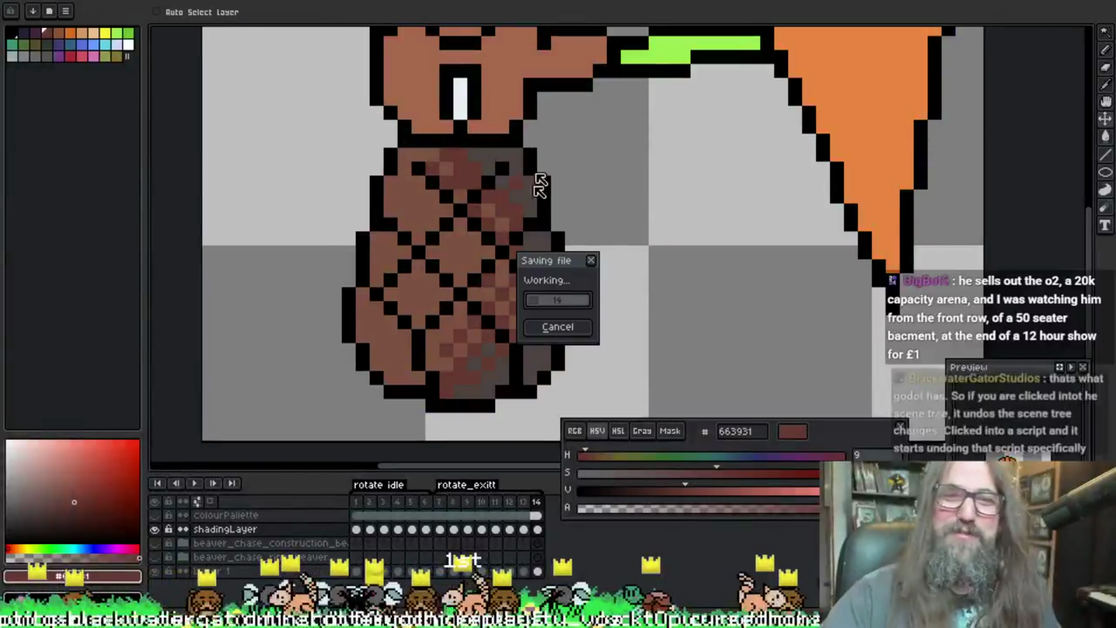
key(i)
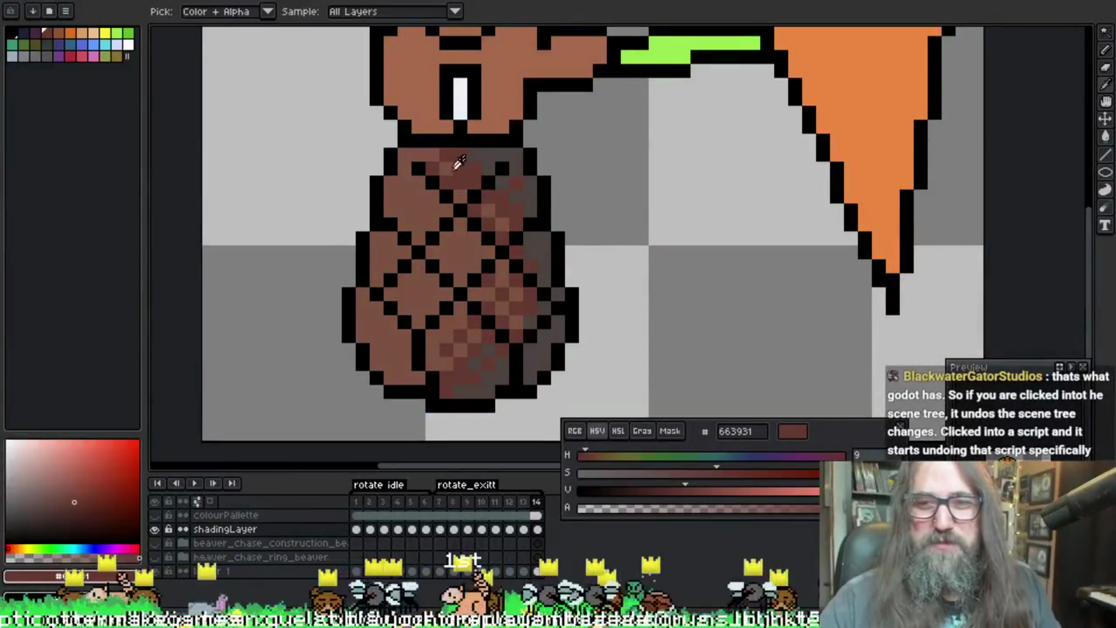
alt+click(463, 197)
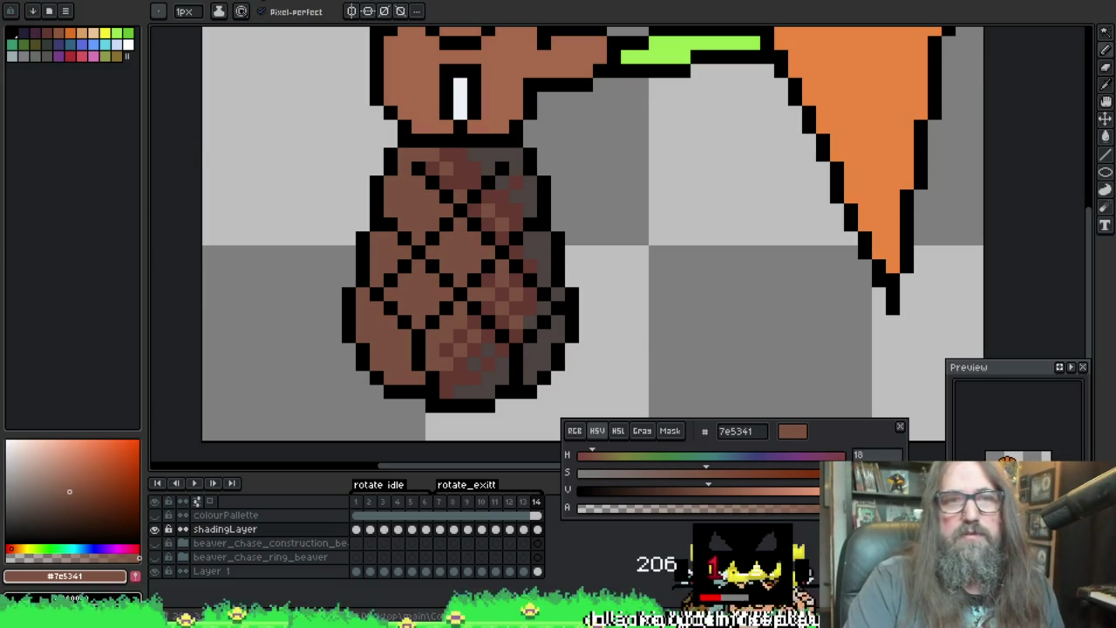
key(ctrl+Tab)
scroll(369, 214, down, 2)
scroll(369, 215, up, 3)
scroll(369, 216, down, 1)
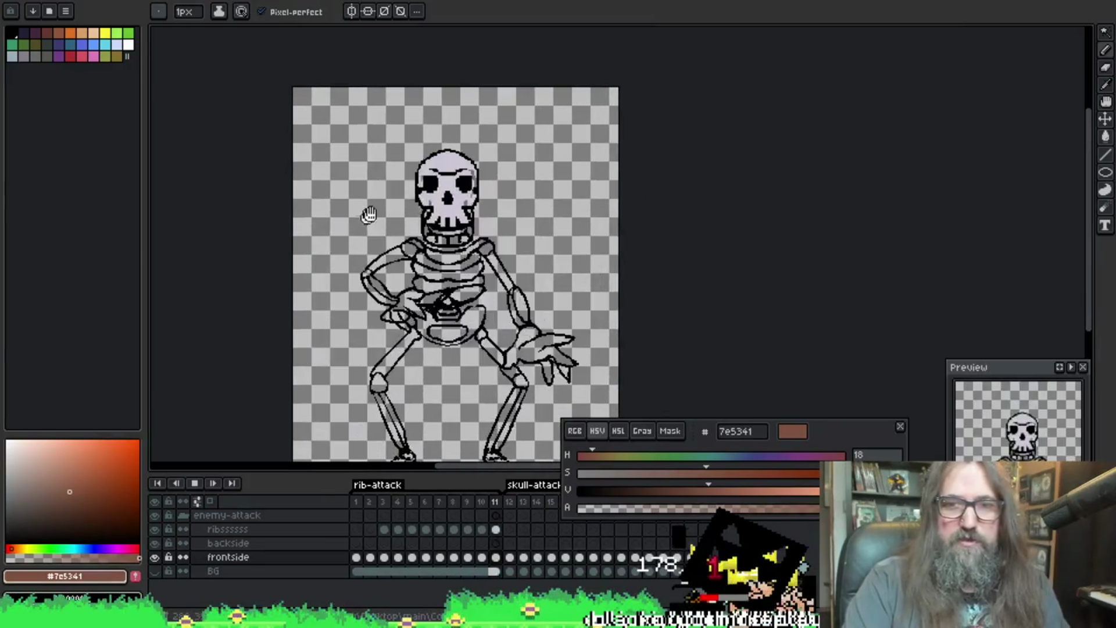
Step: Play the skeleton's idle animation and scrub through its frames 1 to 4
key(ctrl+Tab)
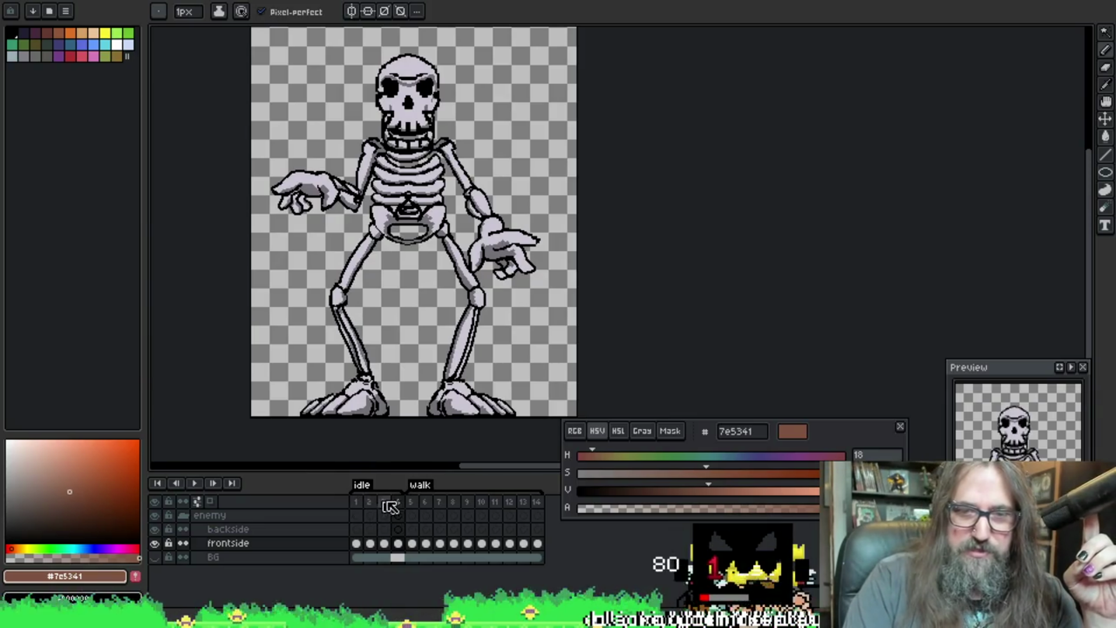
key(Return)
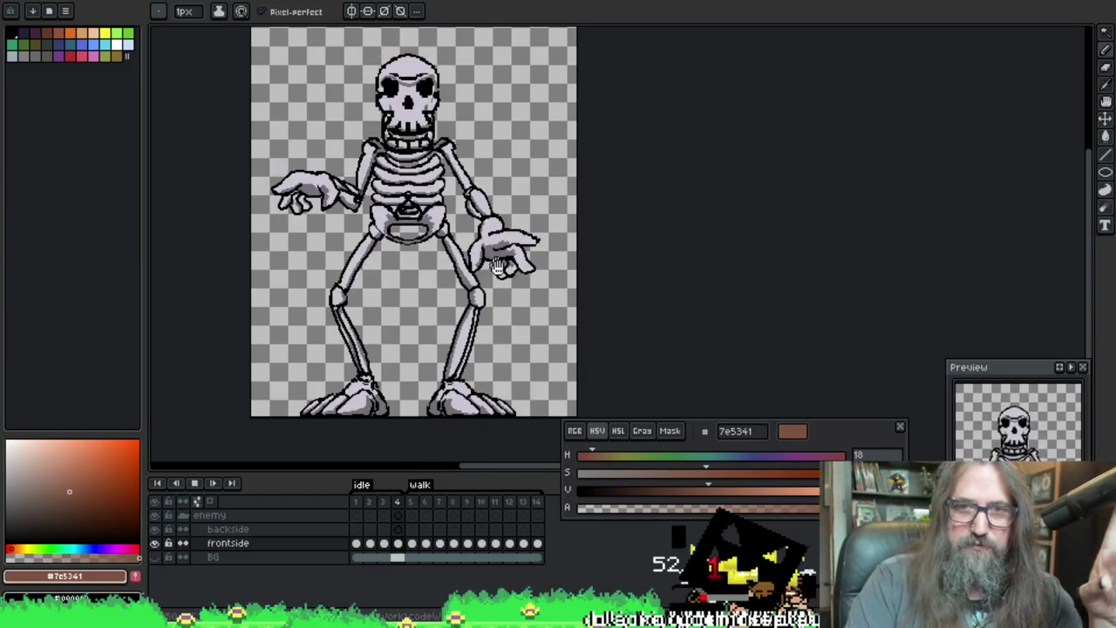
drag(471, 320, 468, 341)
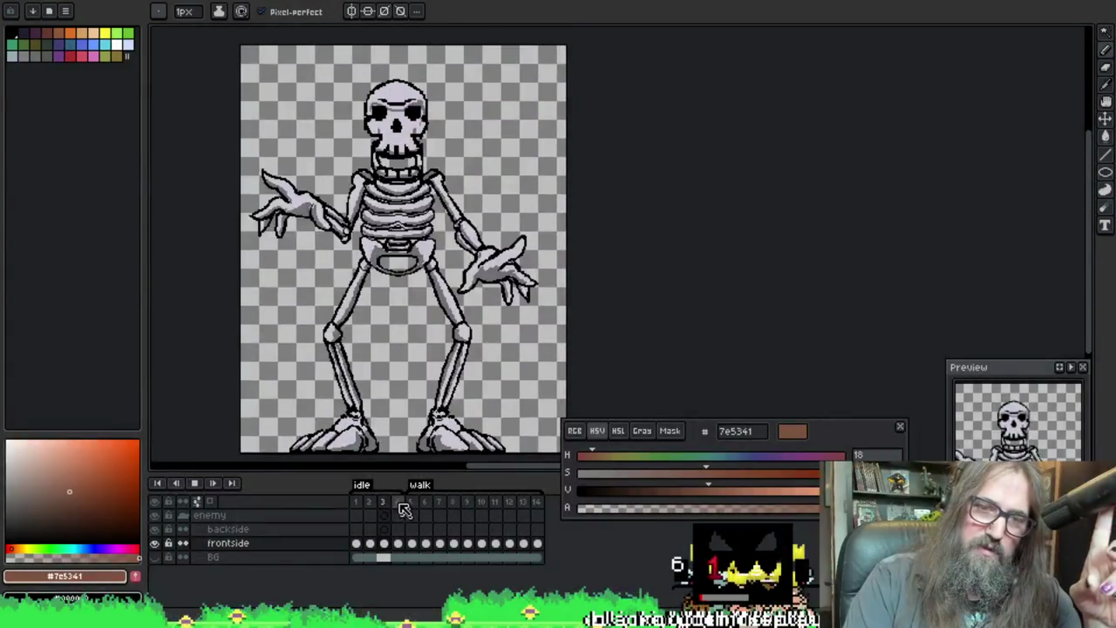
click(364, 516)
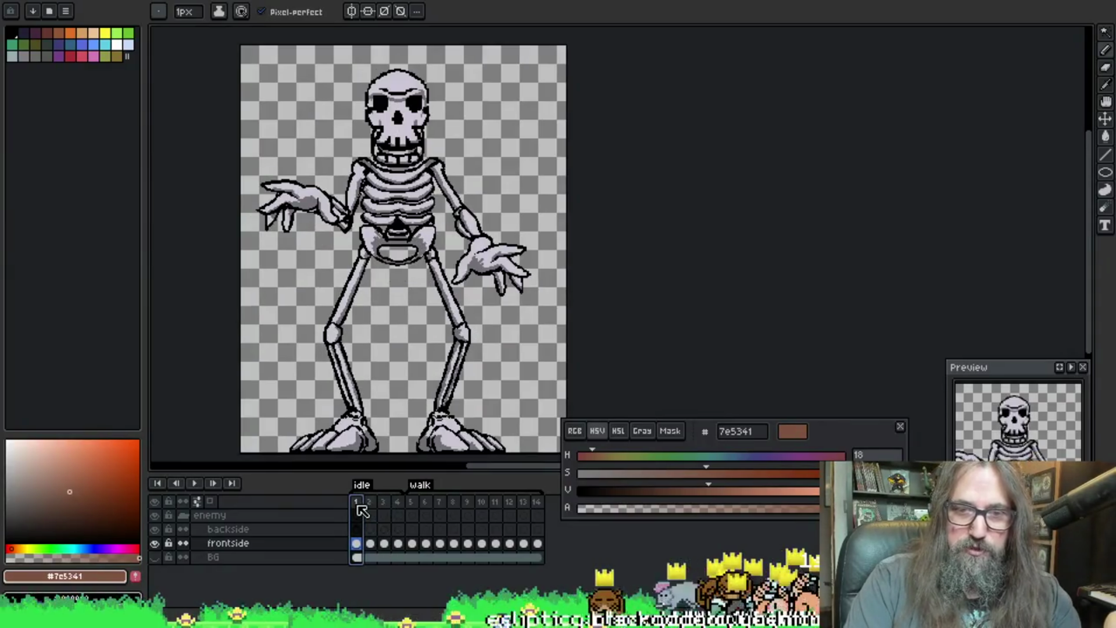
click(385, 502)
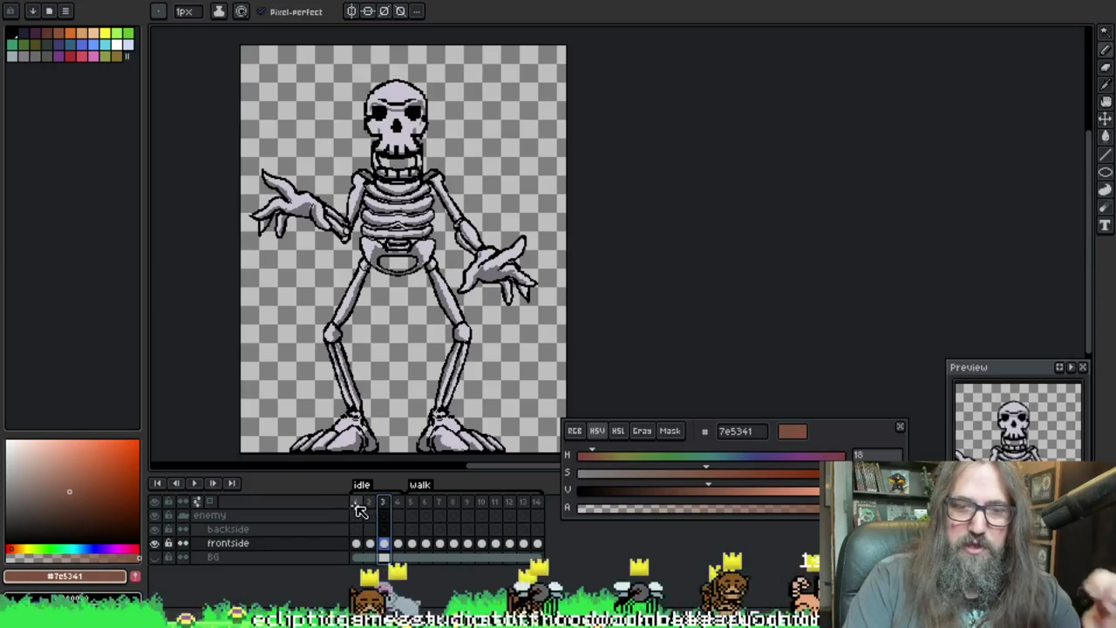
click(357, 505)
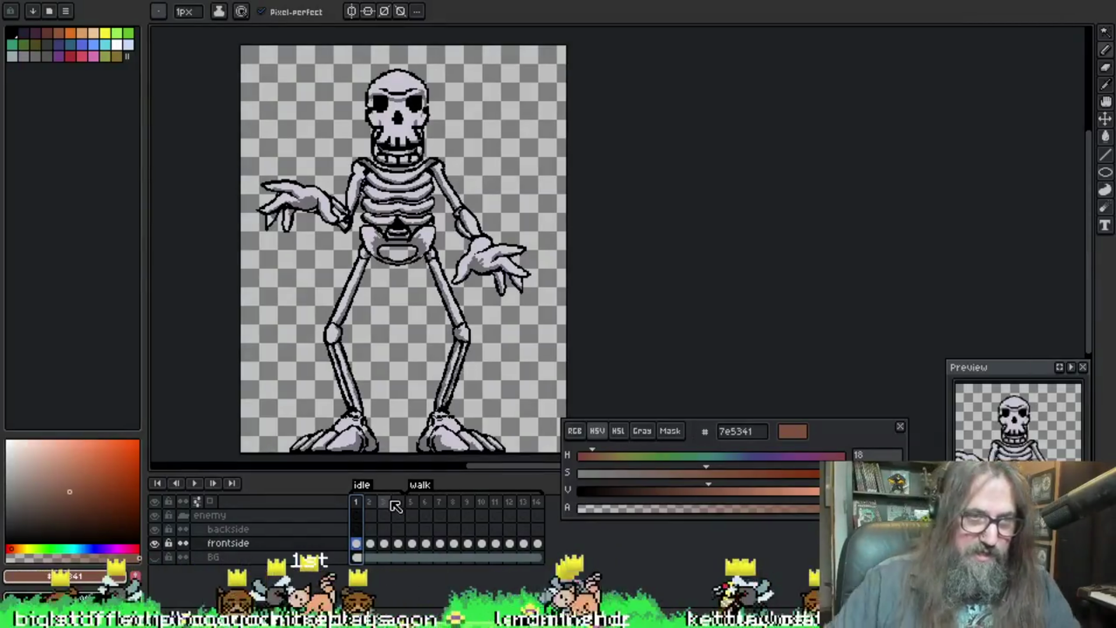
click(384, 545)
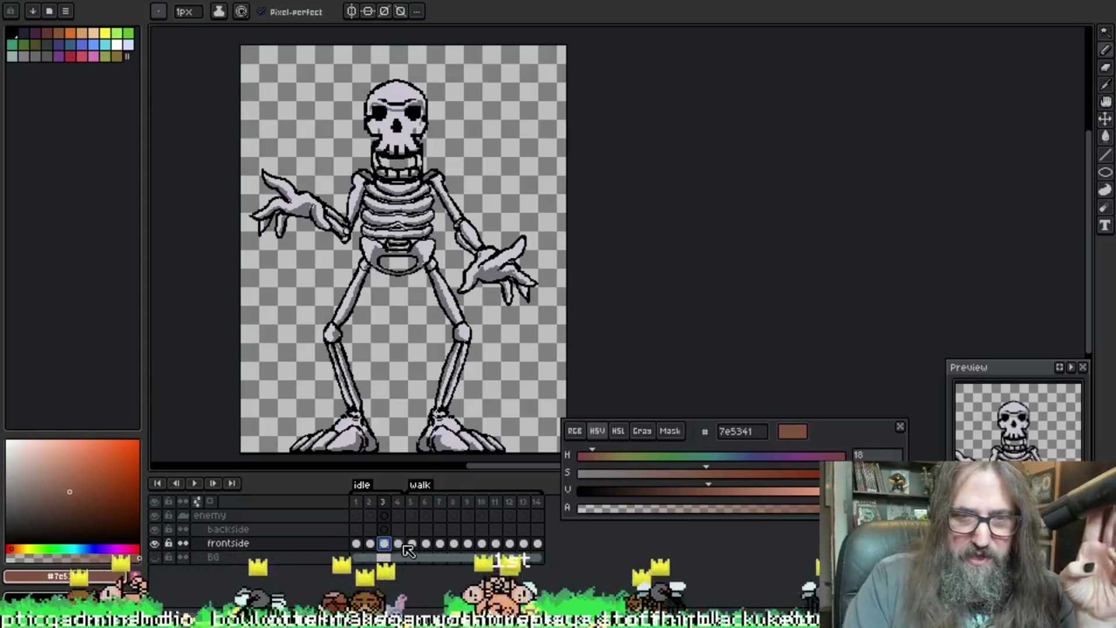
click(402, 546)
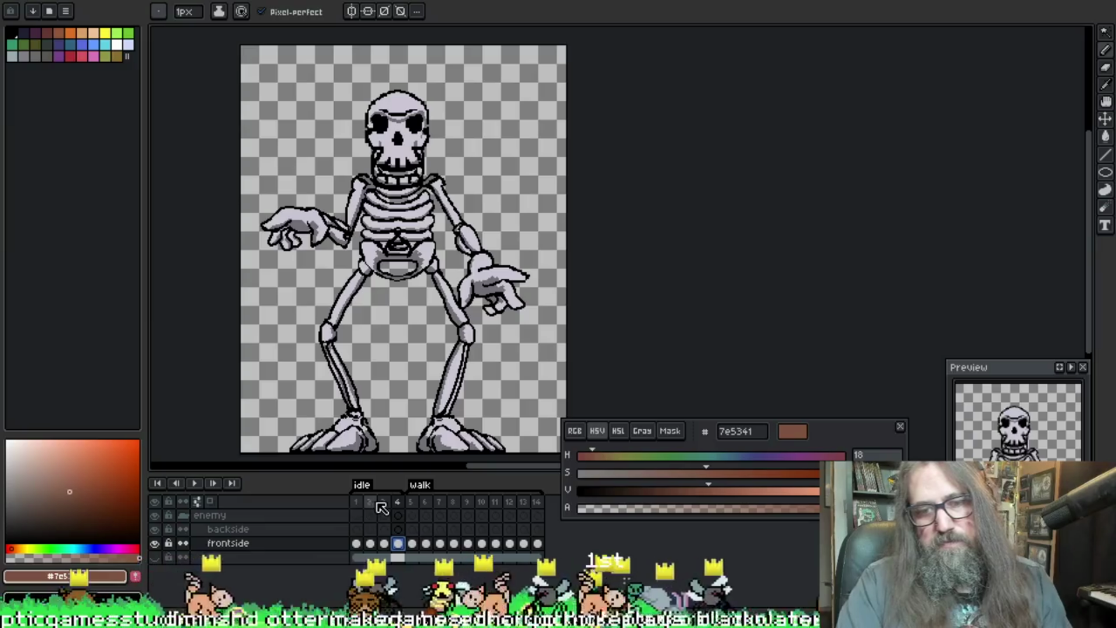
Step: Play walk frames 5-9, save the skeleton sprite and close back to the beaver
key(Return)
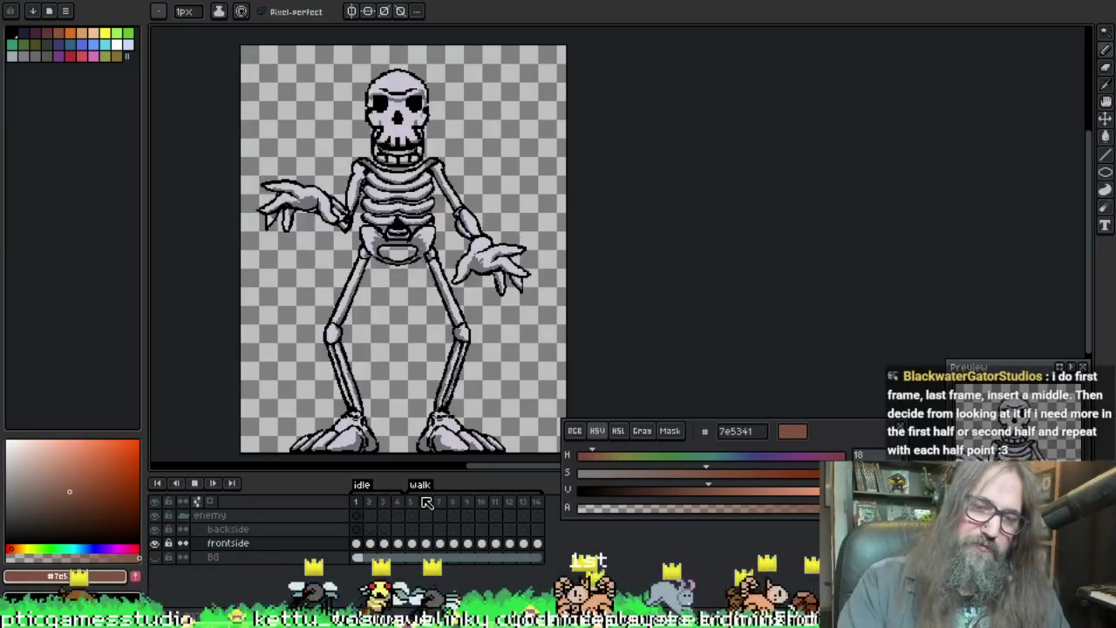
drag(412, 514, 469, 511)
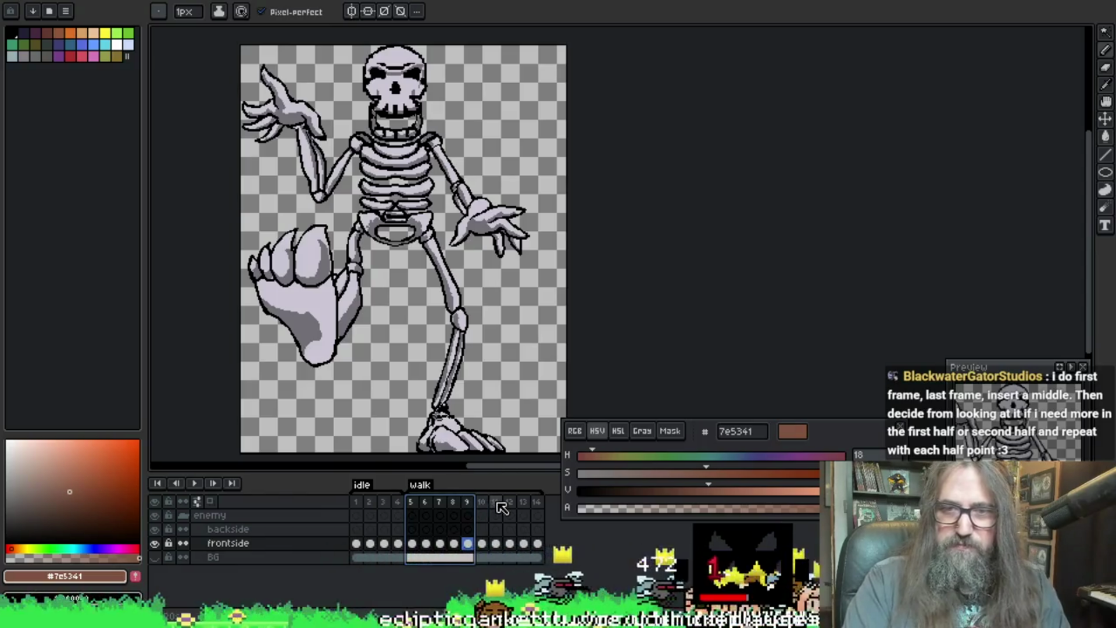
key(Return)
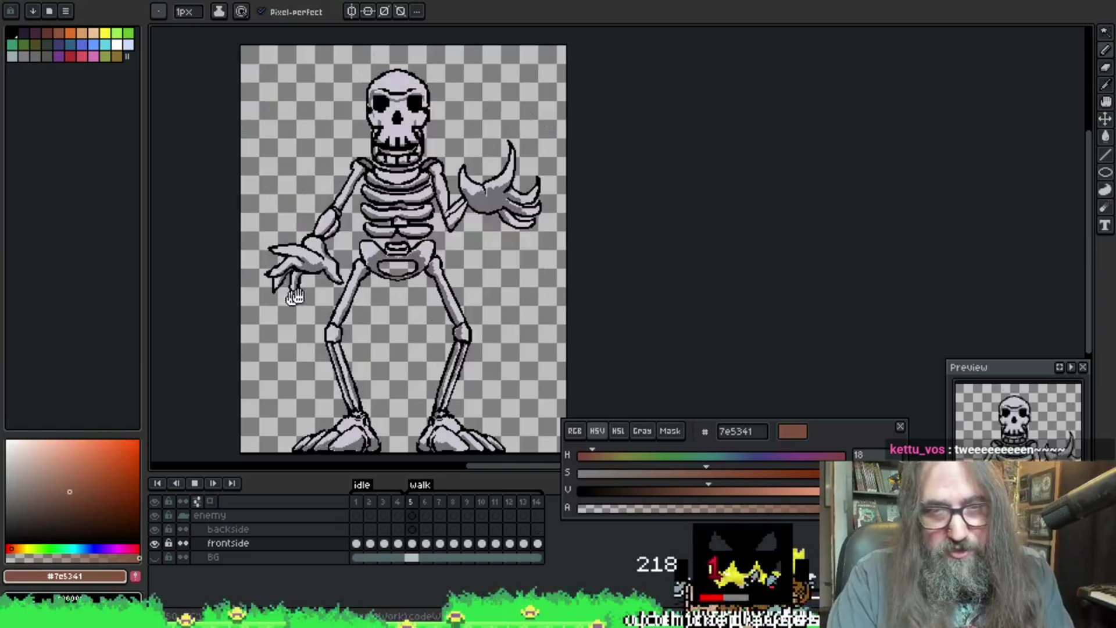
click(196, 483)
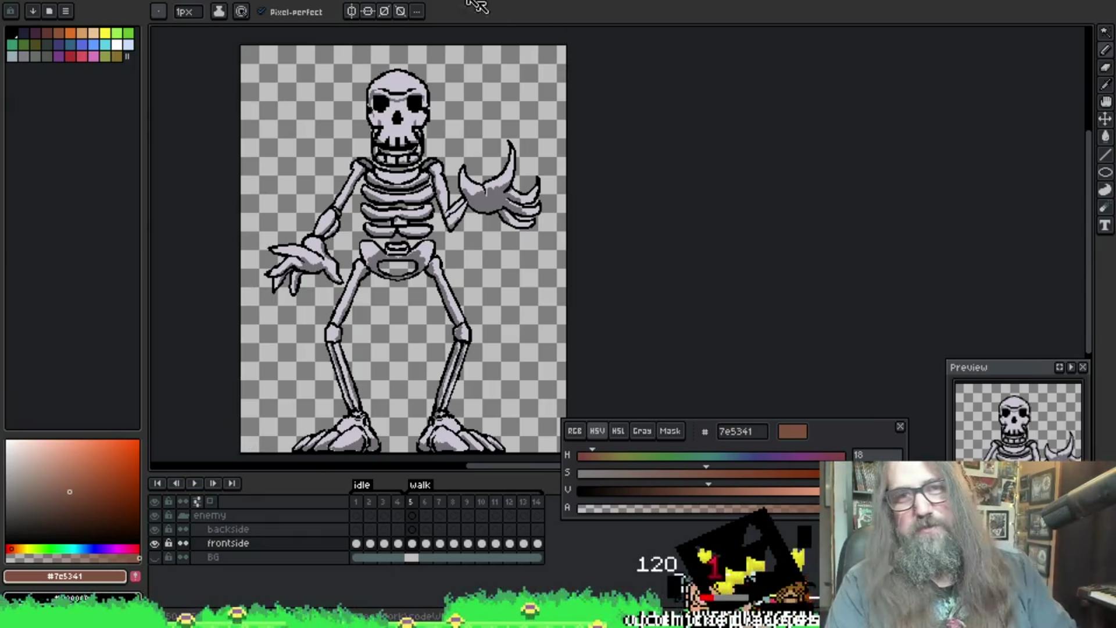
scroll(422, 237, up, 2)
scroll(422, 238, down, 2)
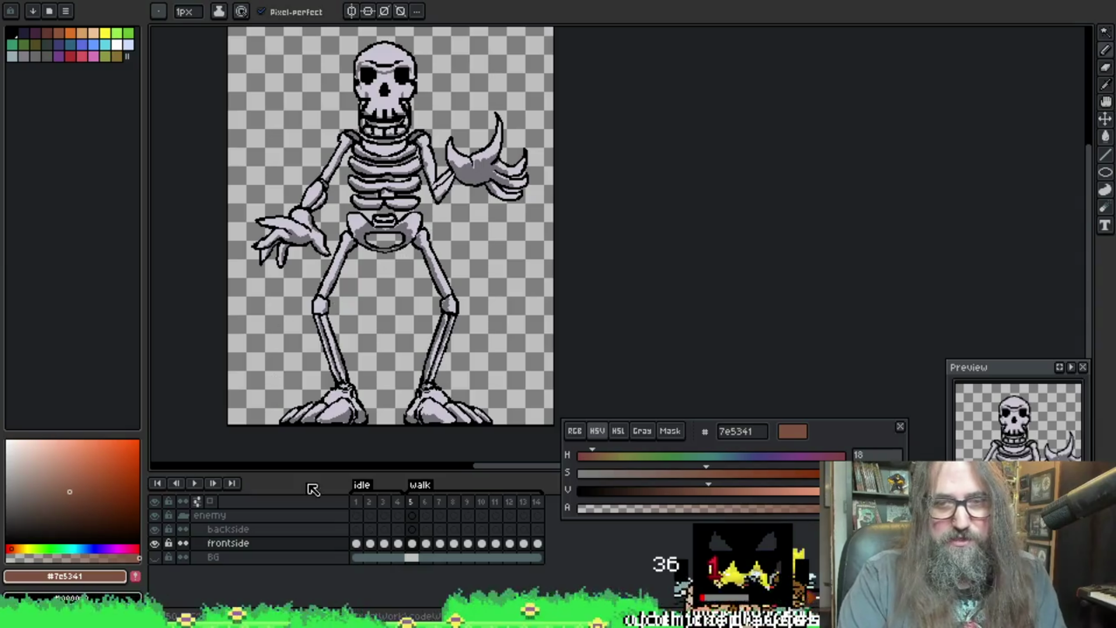
key(Return)
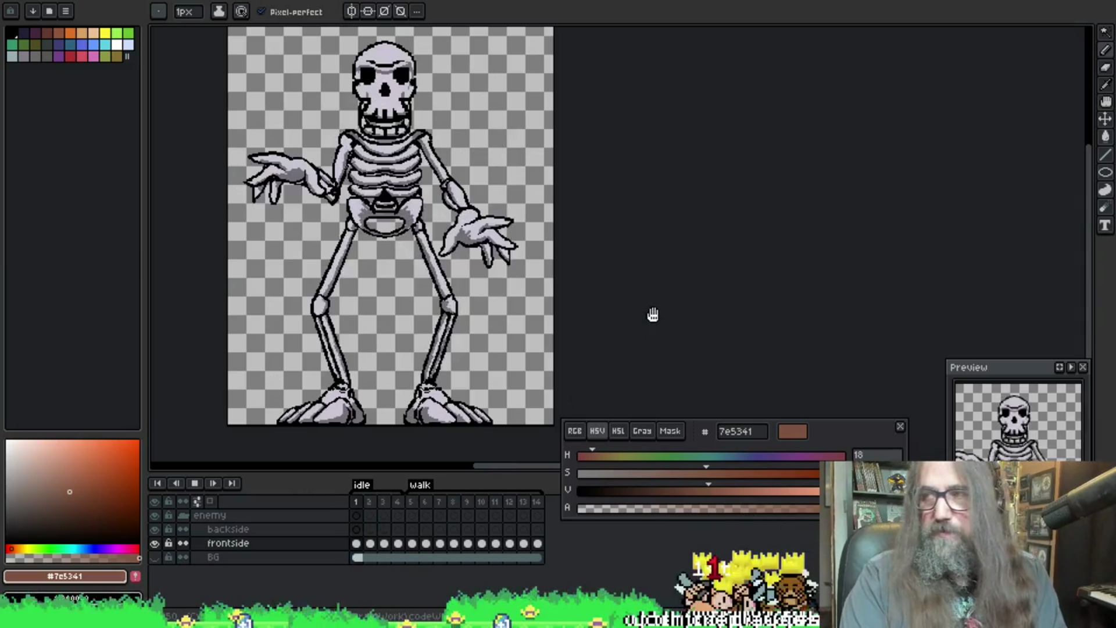
key(ctrl+s)
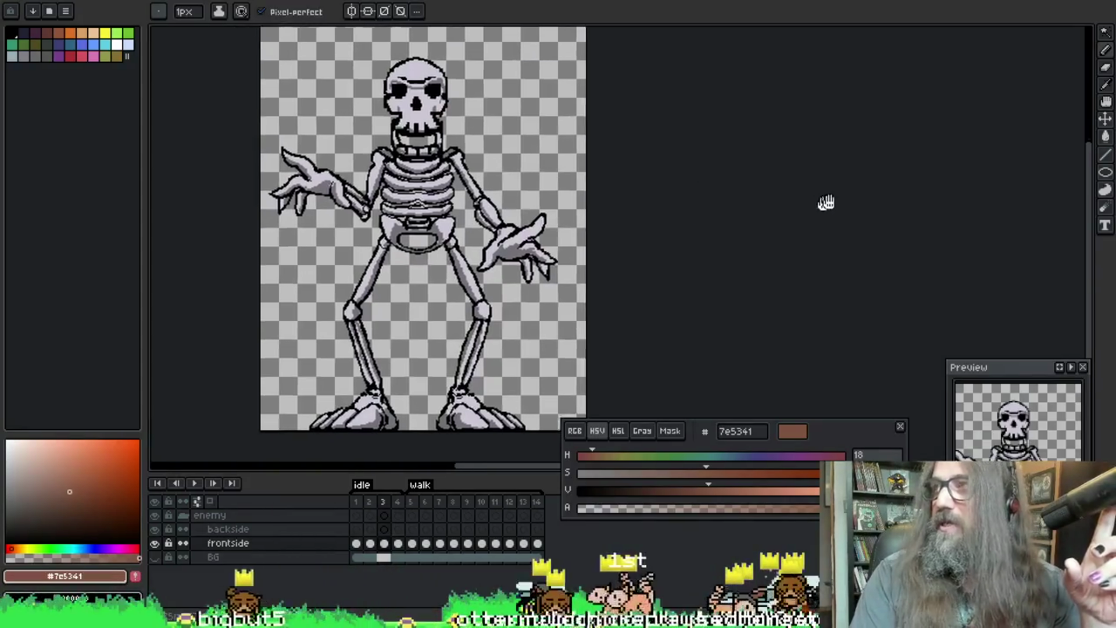
scroll(774, 190, up, 2)
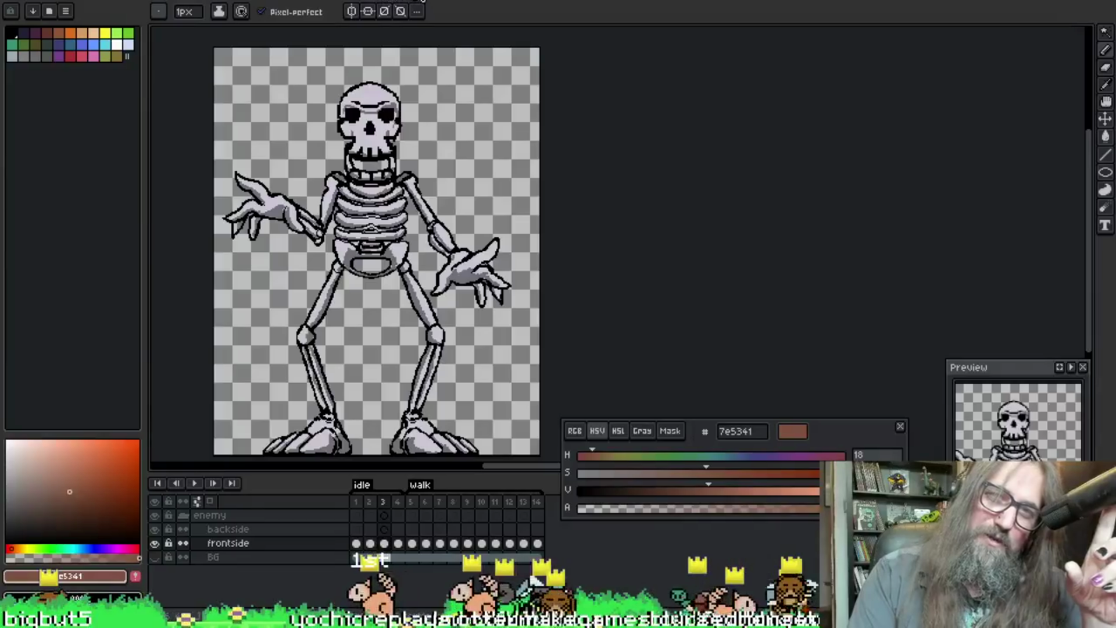
key(ctrl+w)
scroll(541, 209, down, 1)
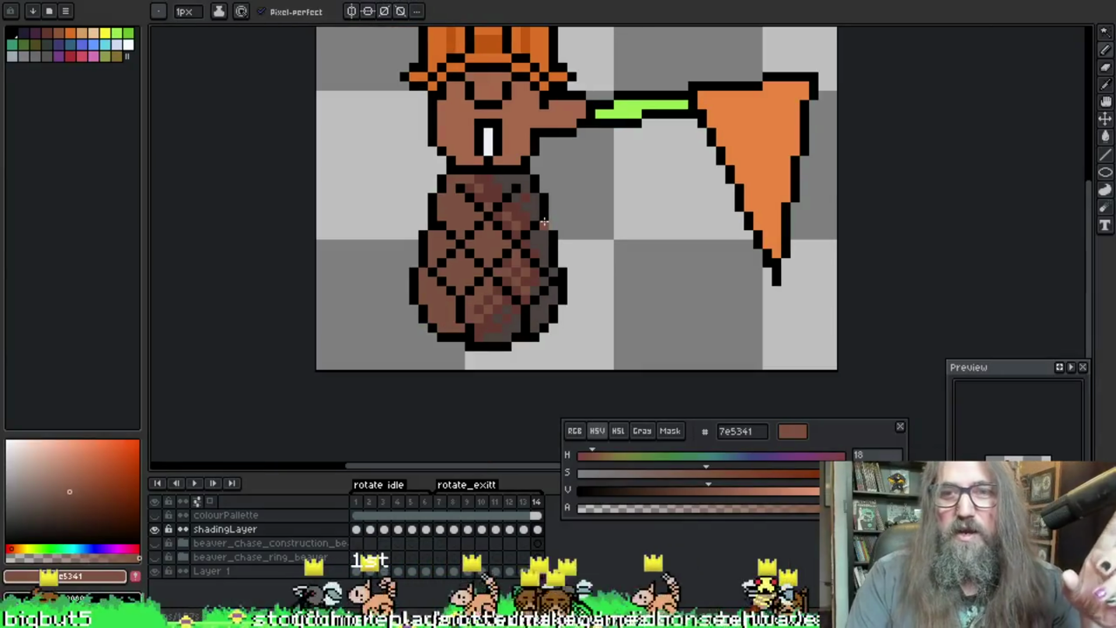
scroll(544, 222, down, 1)
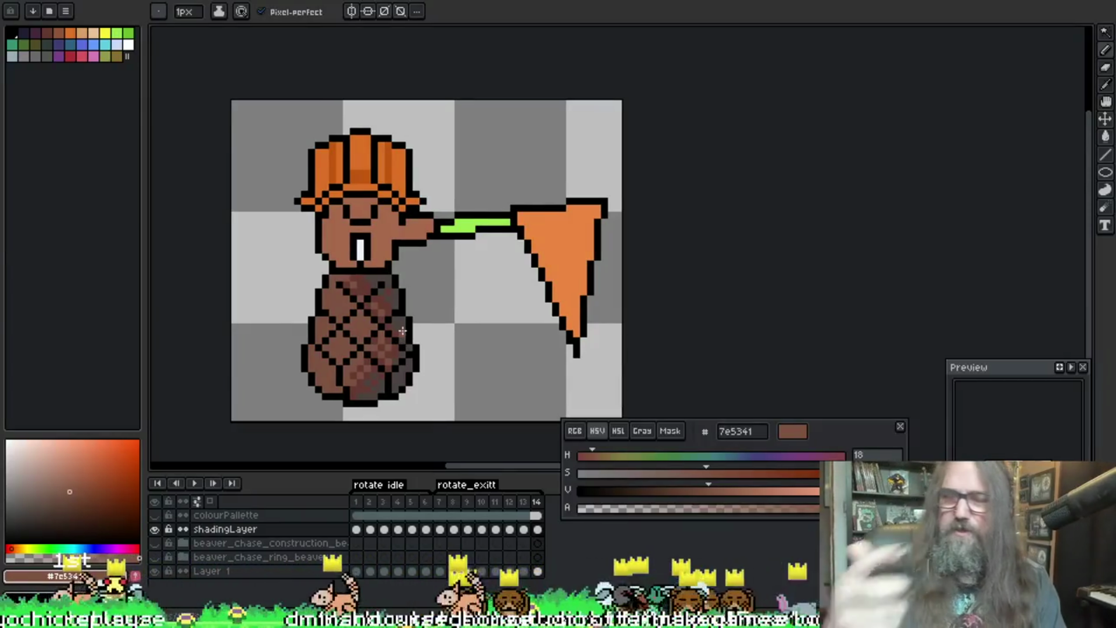
key(Return)
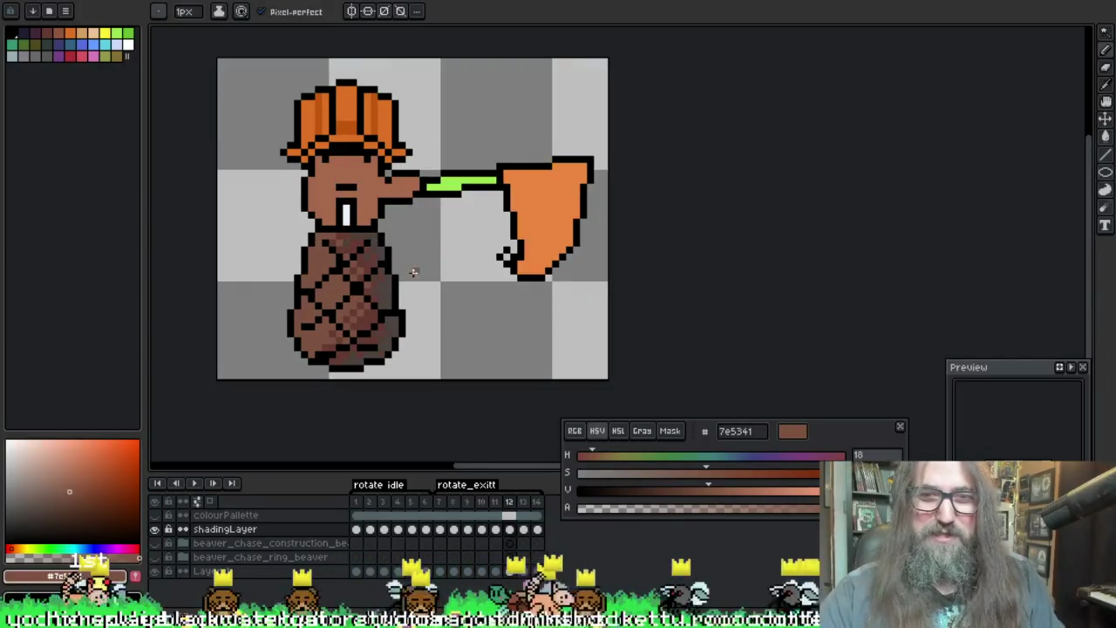
alt+click(393, 286)
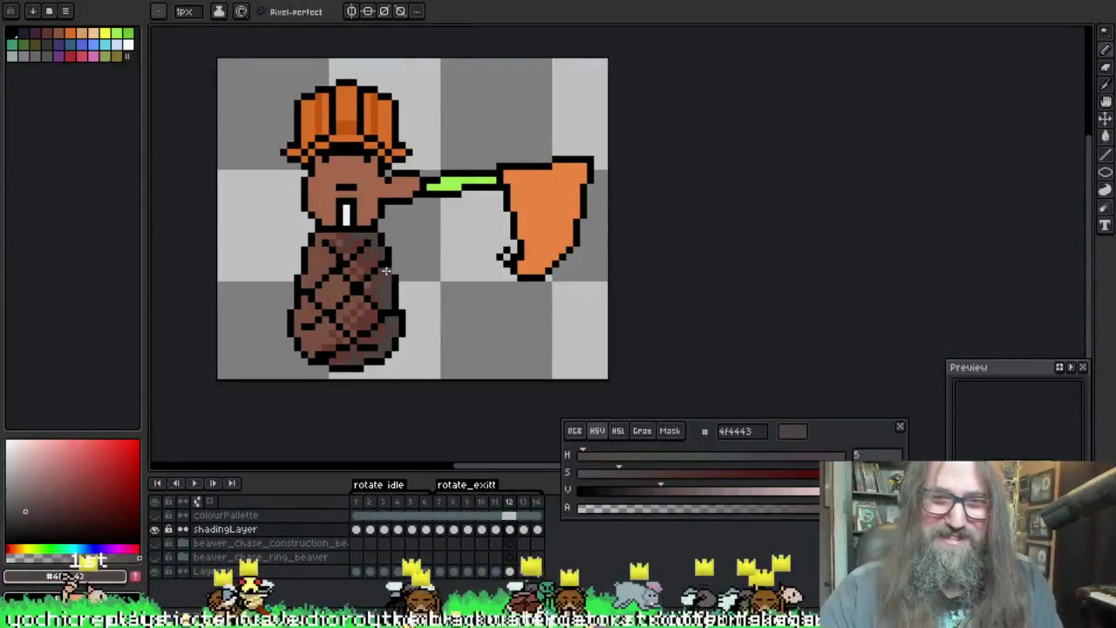
alt+click(384, 278)
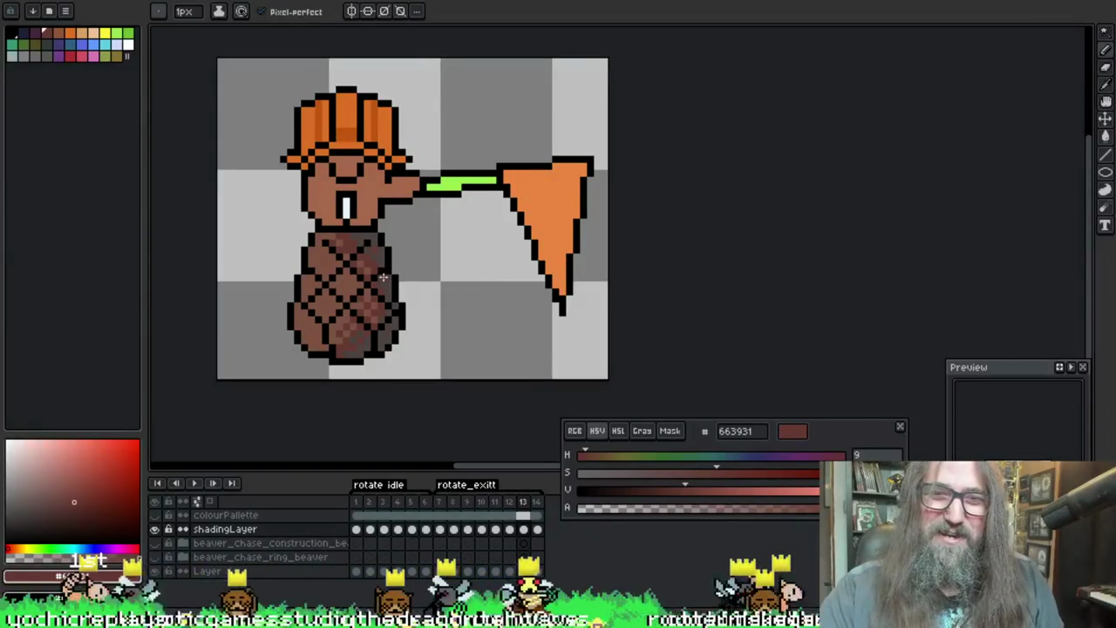
alt+click(380, 276)
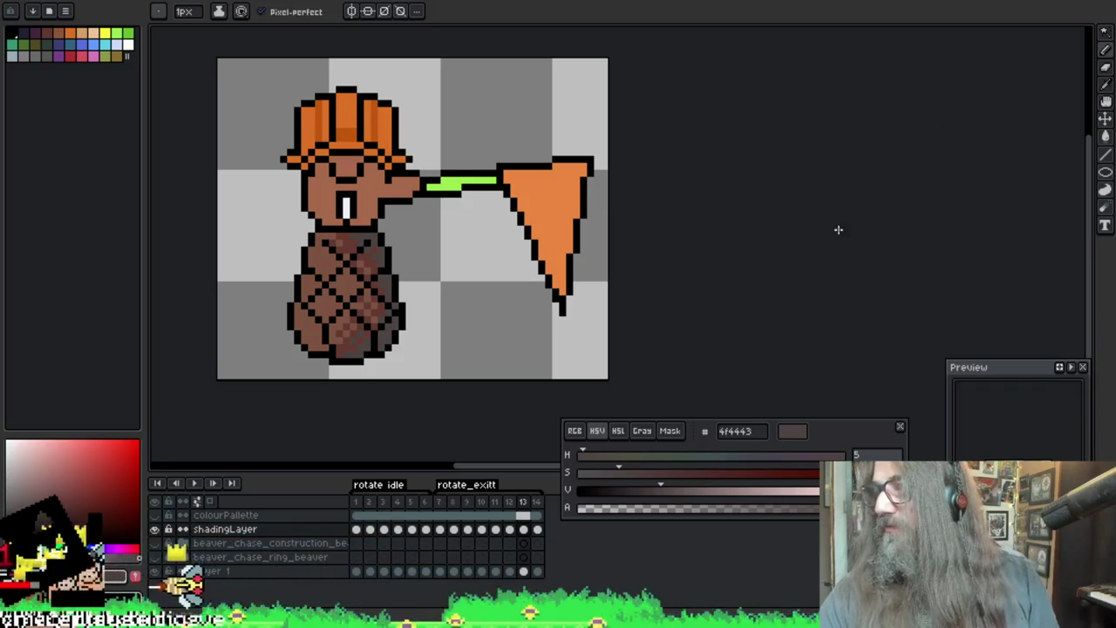
scroll(547, 210, down, 1)
scroll(349, 266, up, 1)
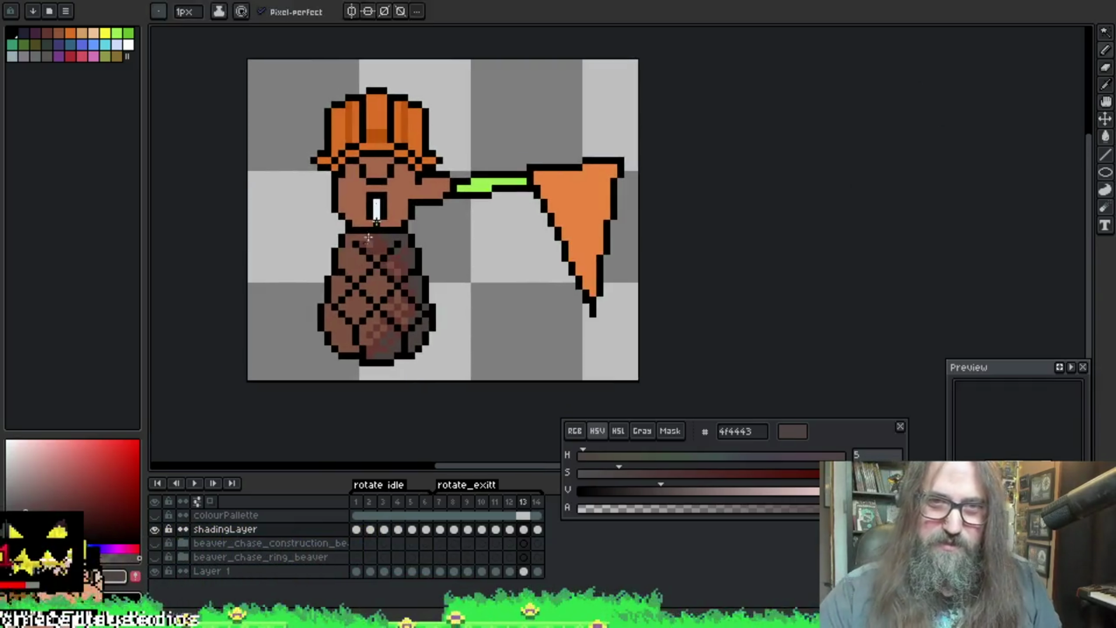
click(381, 282)
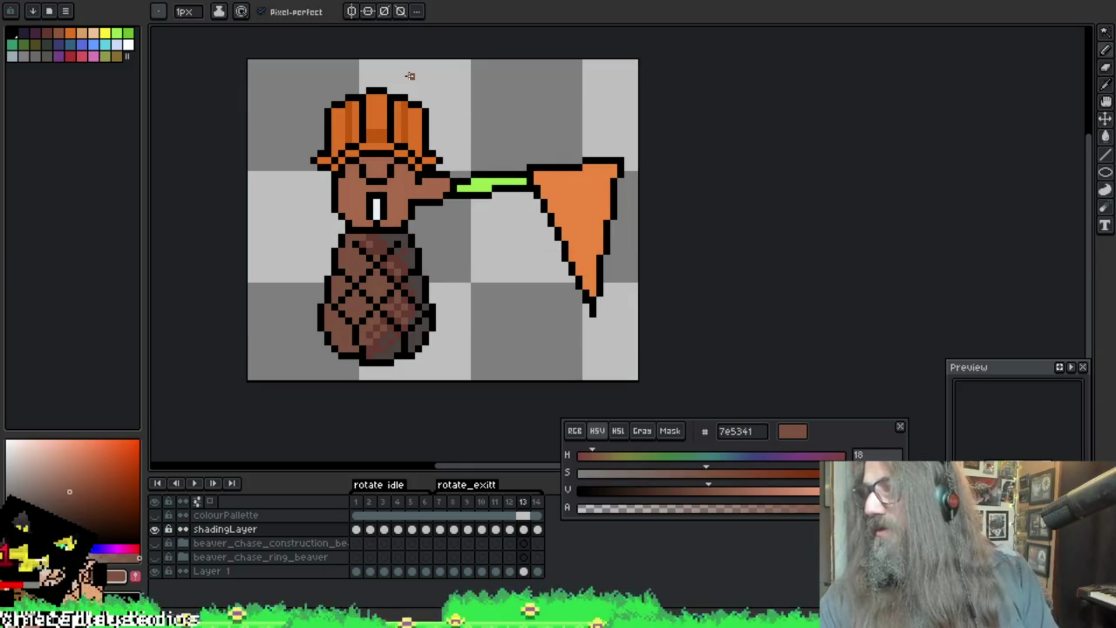
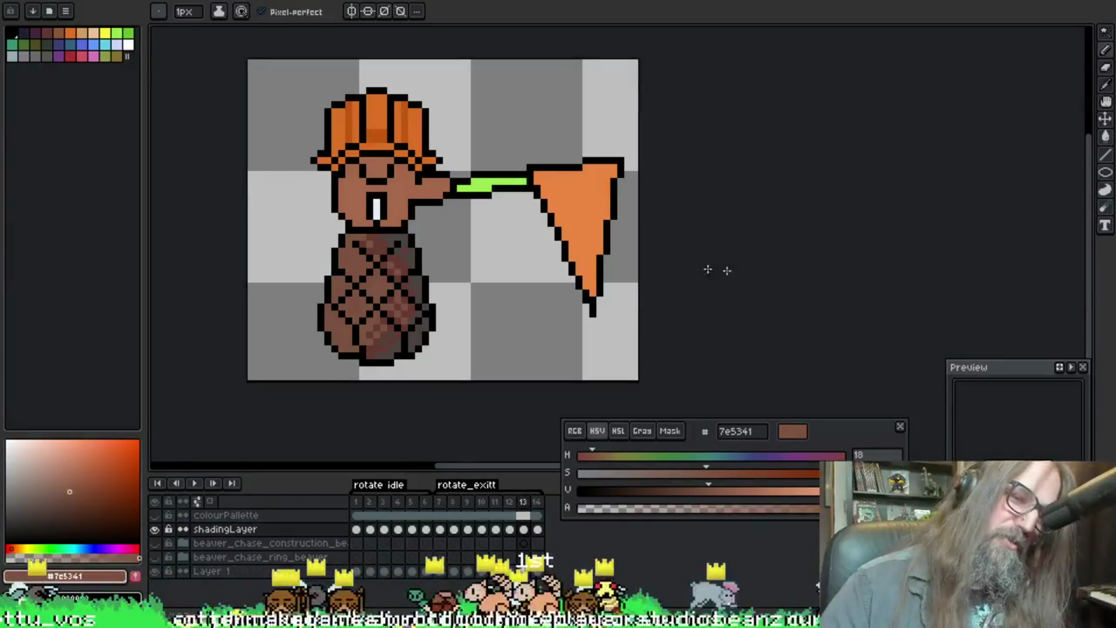
Step: Play the spin animation once, then flip between neighbouring frames to compare them
key(Left)
key(Left)
key(Left)
key(Left)
key(Left)
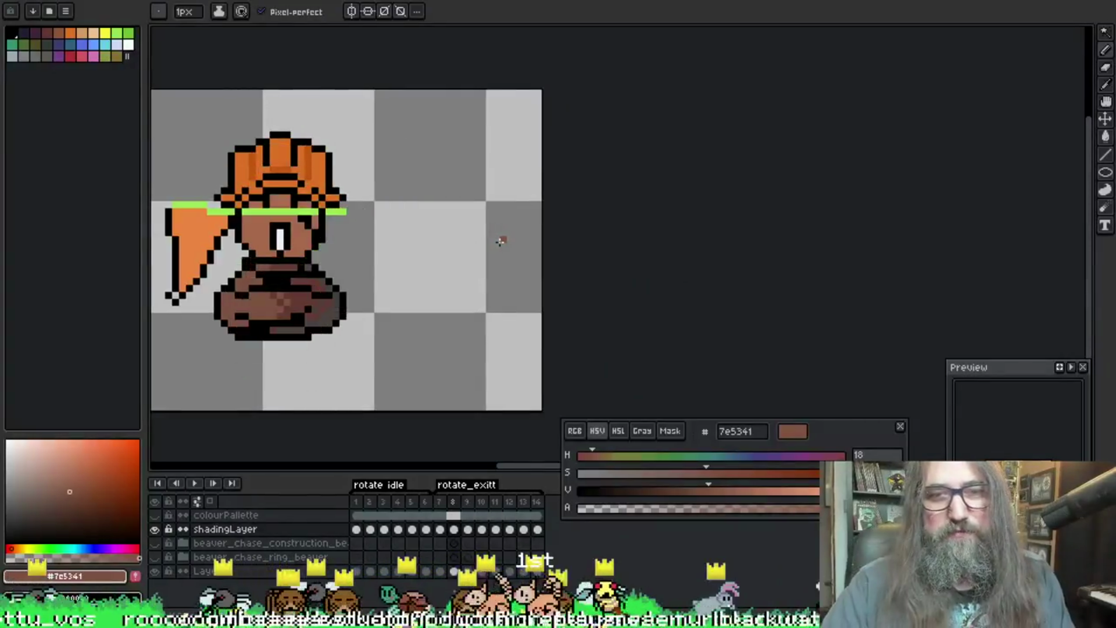
key(Return)
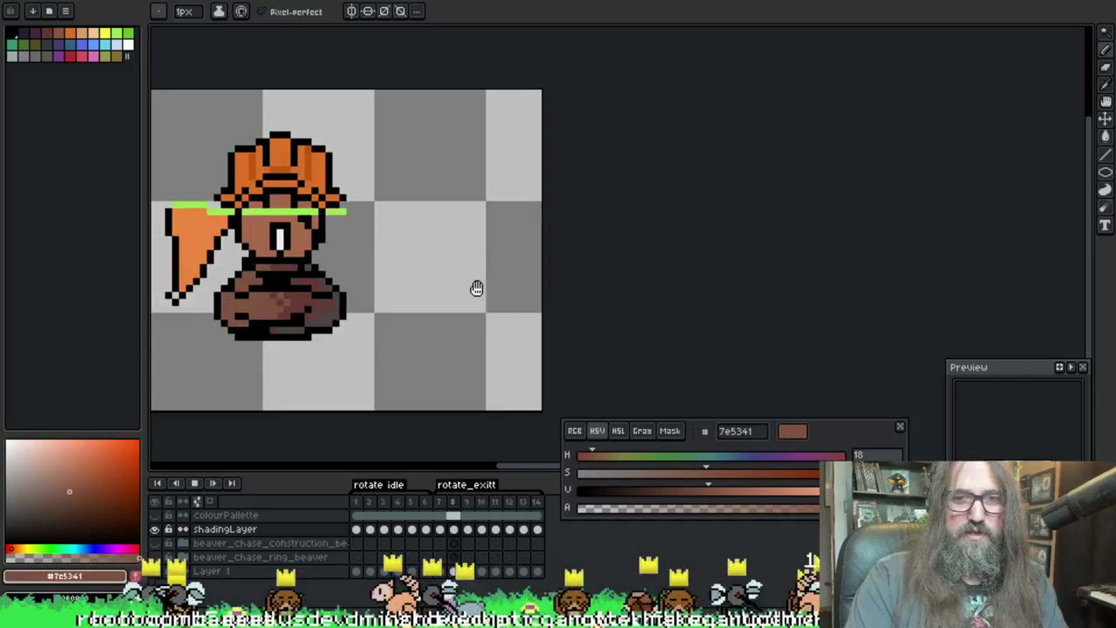
key(Return)
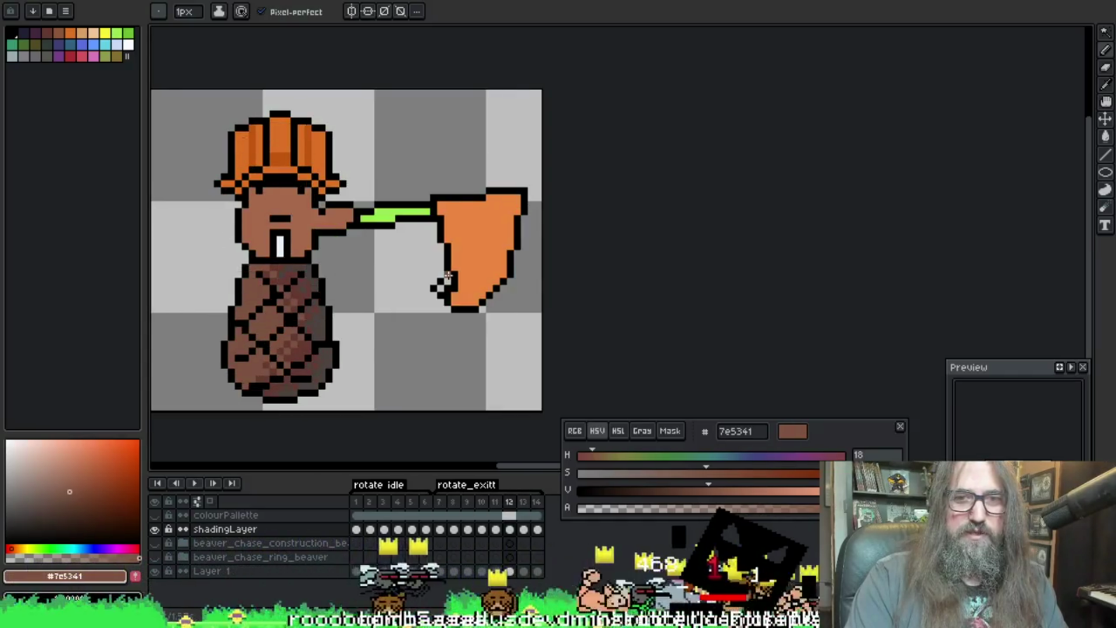
key(Right)
key(Left)
key(Left)
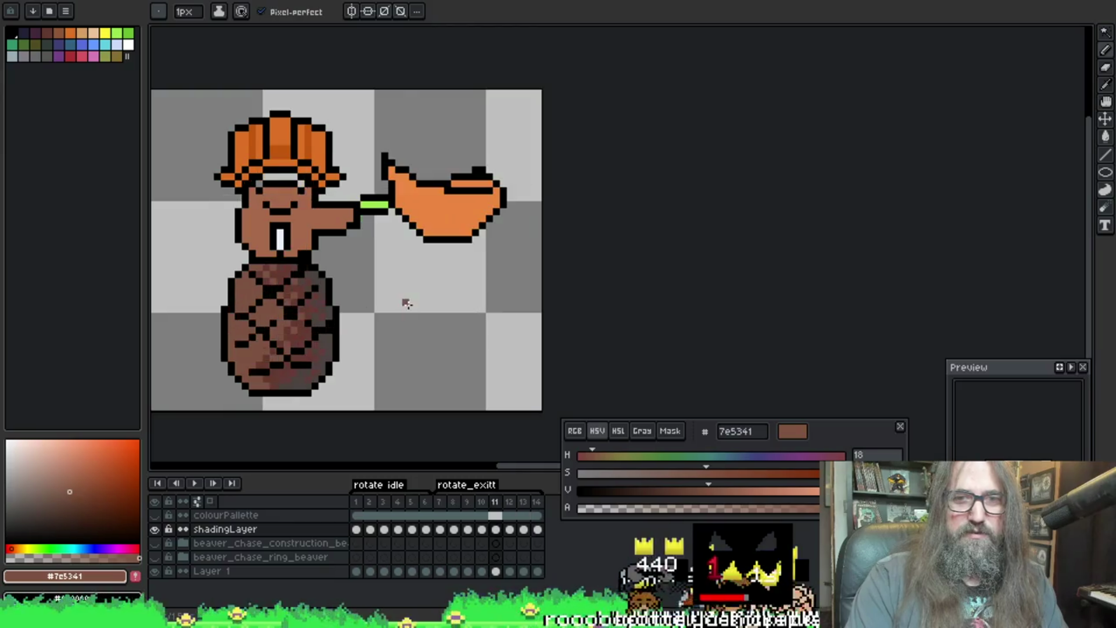
key(Right)
key(Left)
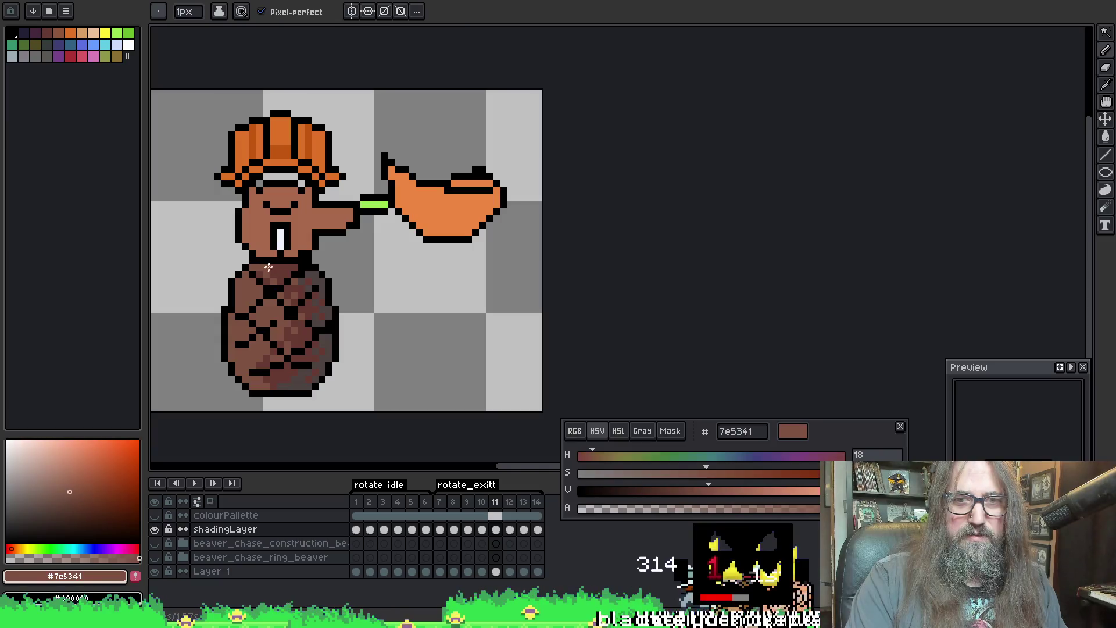
Step: Sample the darker and medium brown fur colours and save the project
alt+click(276, 280)
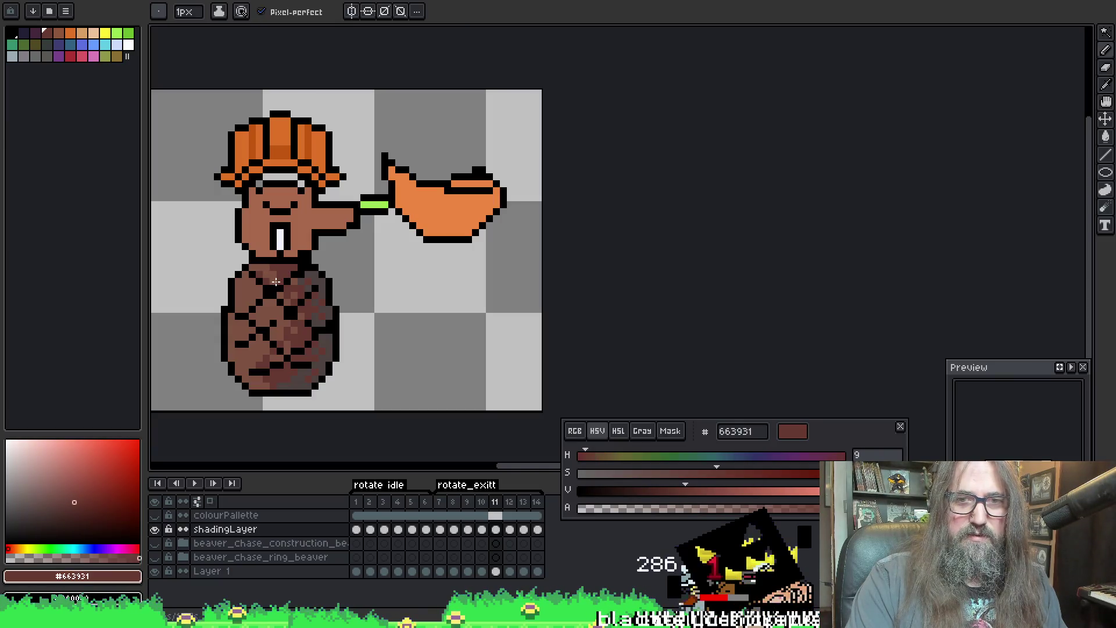
alt+click(279, 269)
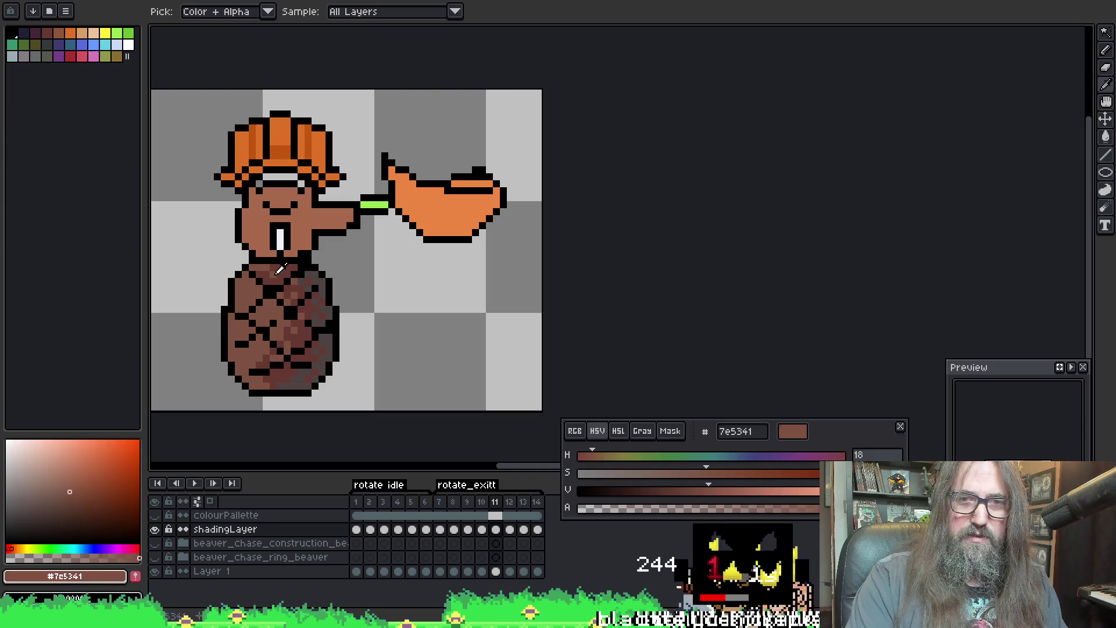
key(ctrl+s)
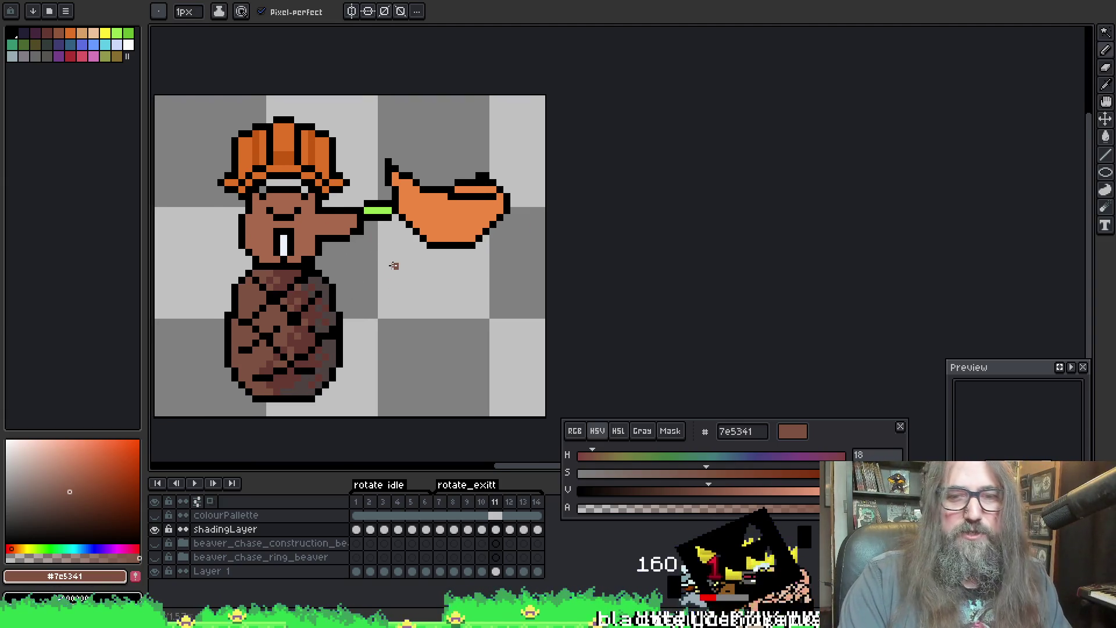
Step: Step between rotation frames, start playback again and recentre the sprite in view
key(Right)
key(Left)
key(Right)
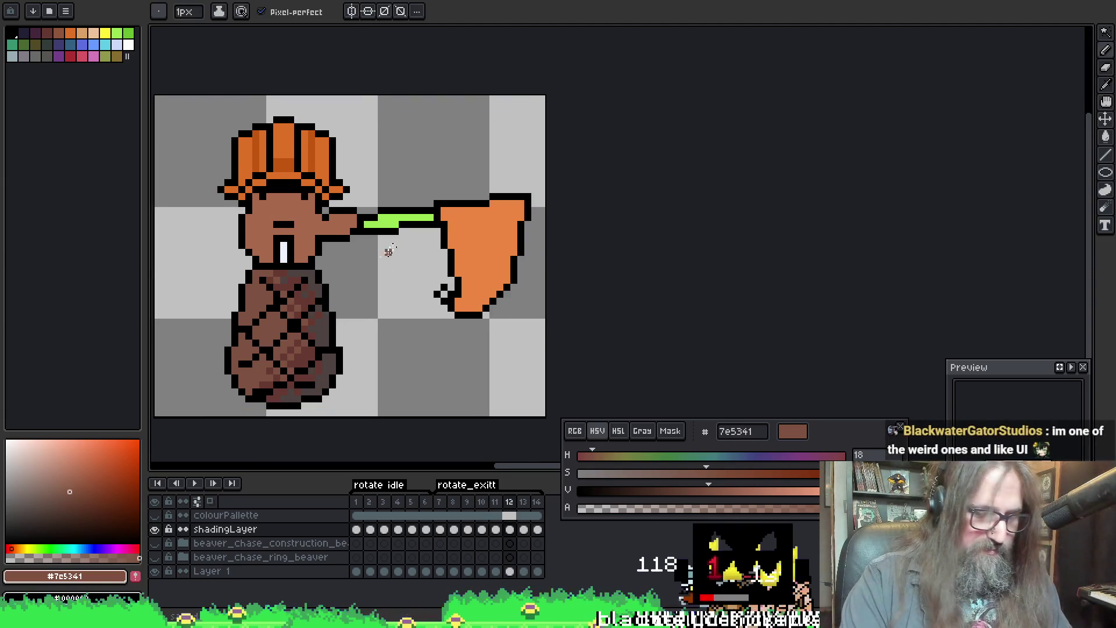
key(Return)
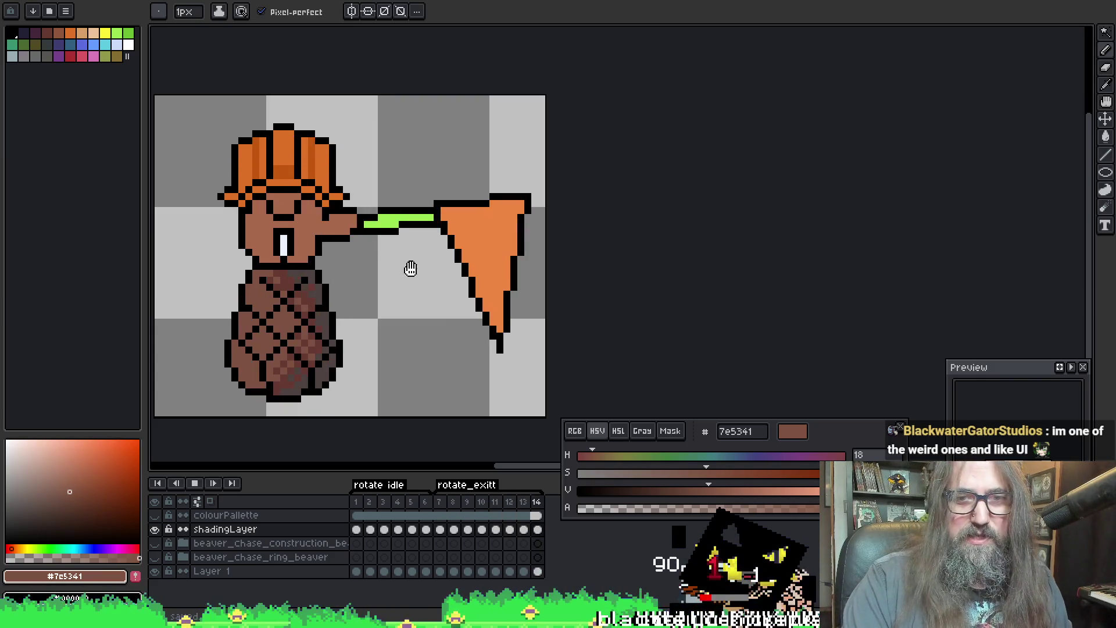
scroll(414, 286, down, 1)
drag(456, 175, 461, 270)
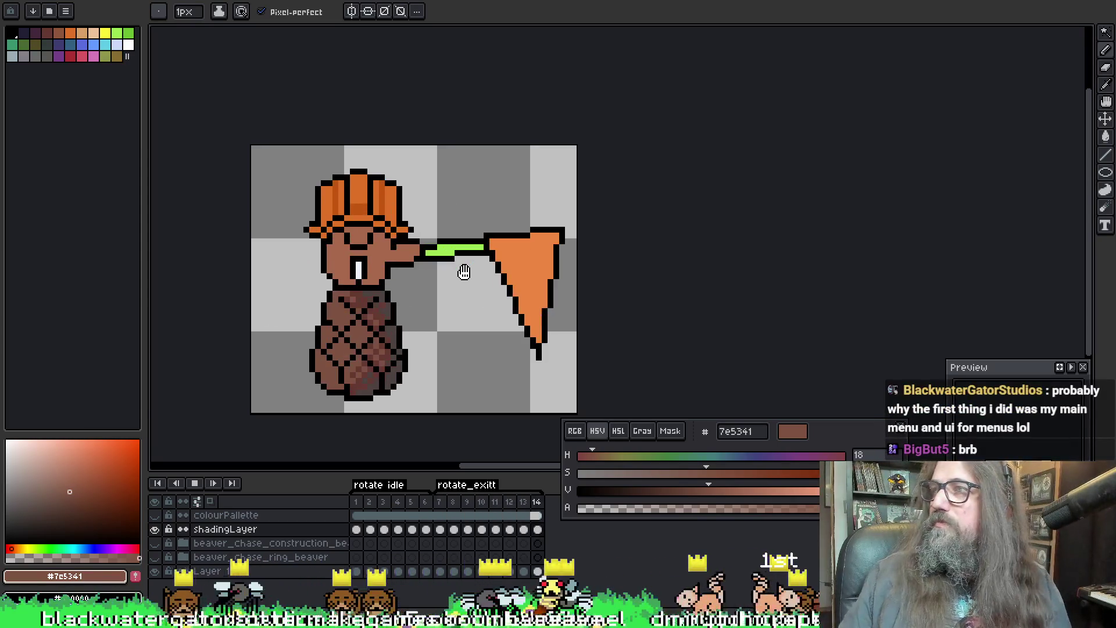
Step: Shift the canvas view around the beaver sprite
drag(529, 282, 565, 245)
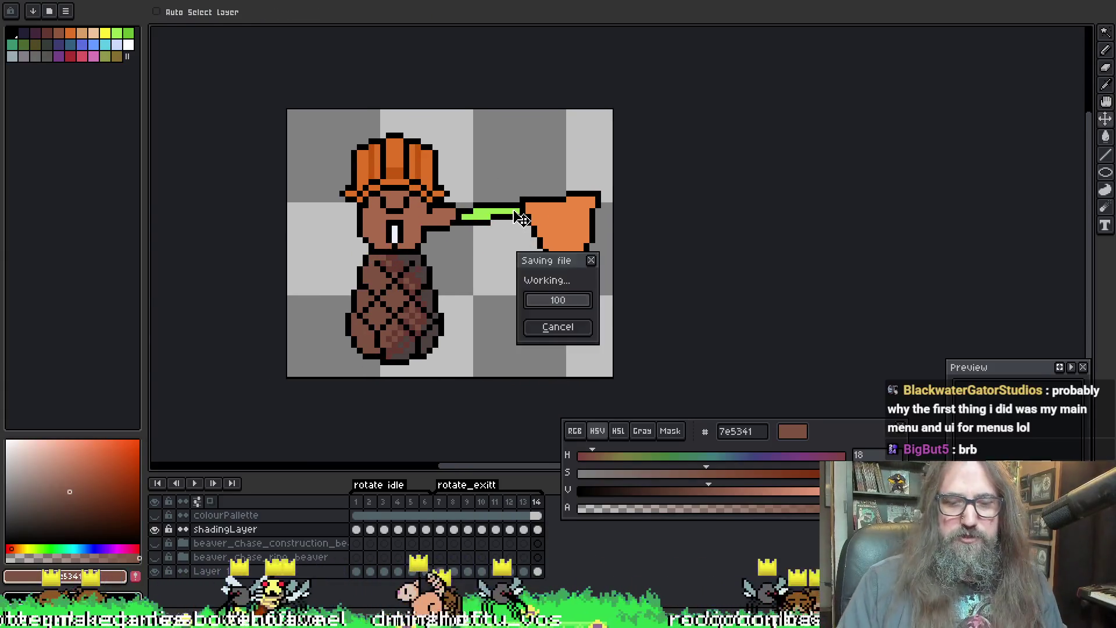
drag(502, 307, 523, 326)
scroll(515, 314, down, 1)
scroll(510, 300, up, 1)
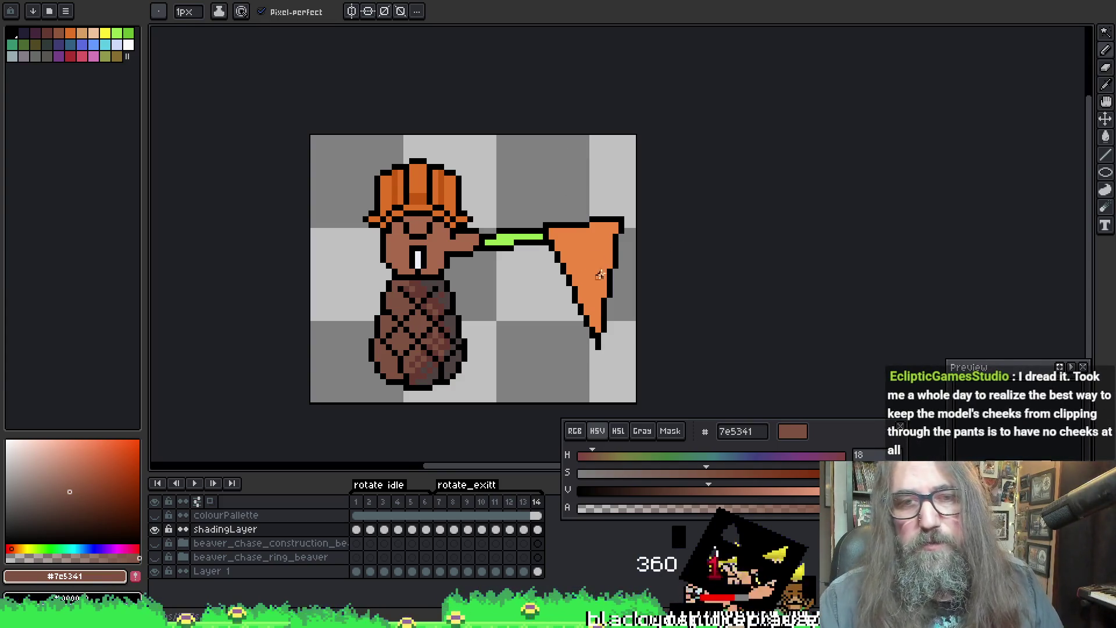
Step: Pan the canvas left and upward to reframe the beaver sprite
drag(600, 275, 544, 287)
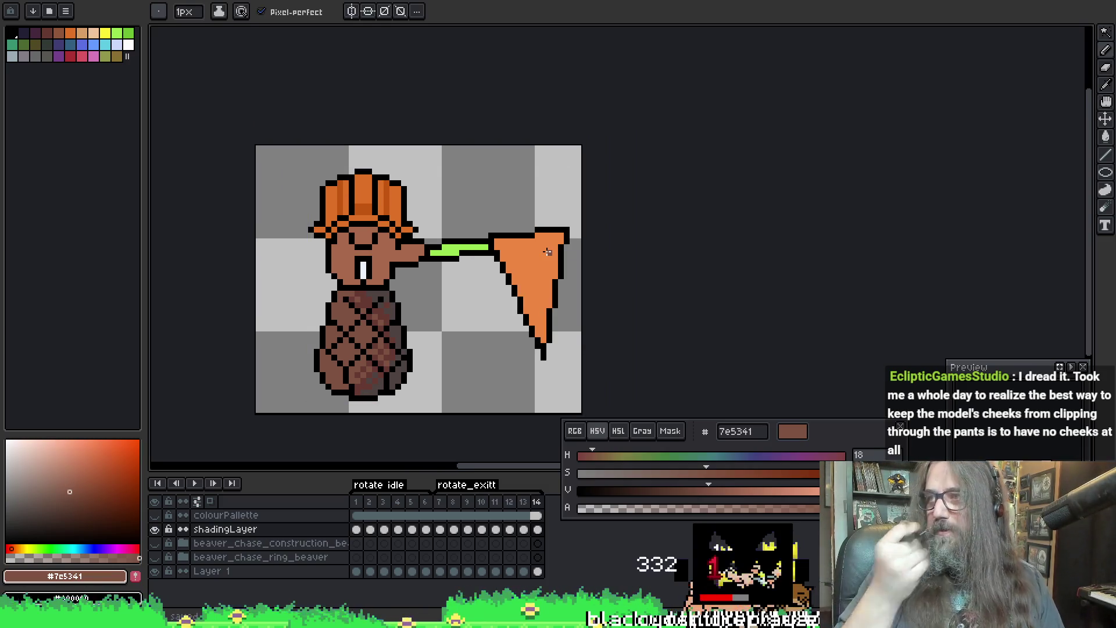
drag(716, 279, 750, 210)
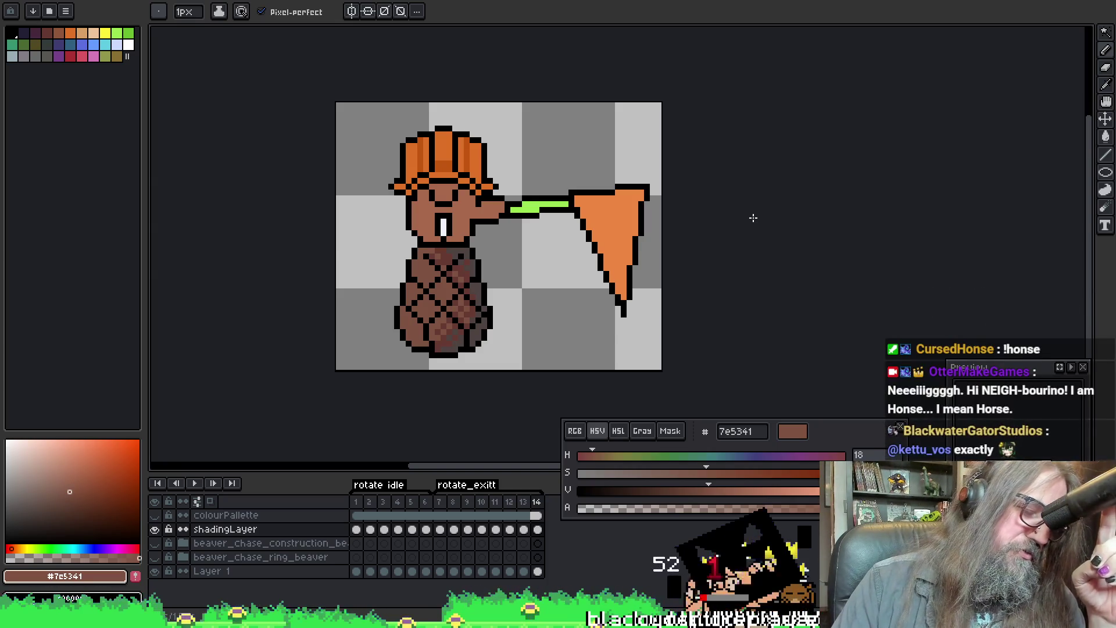
scroll(518, 241, down, 1)
scroll(615, 163, up, 1)
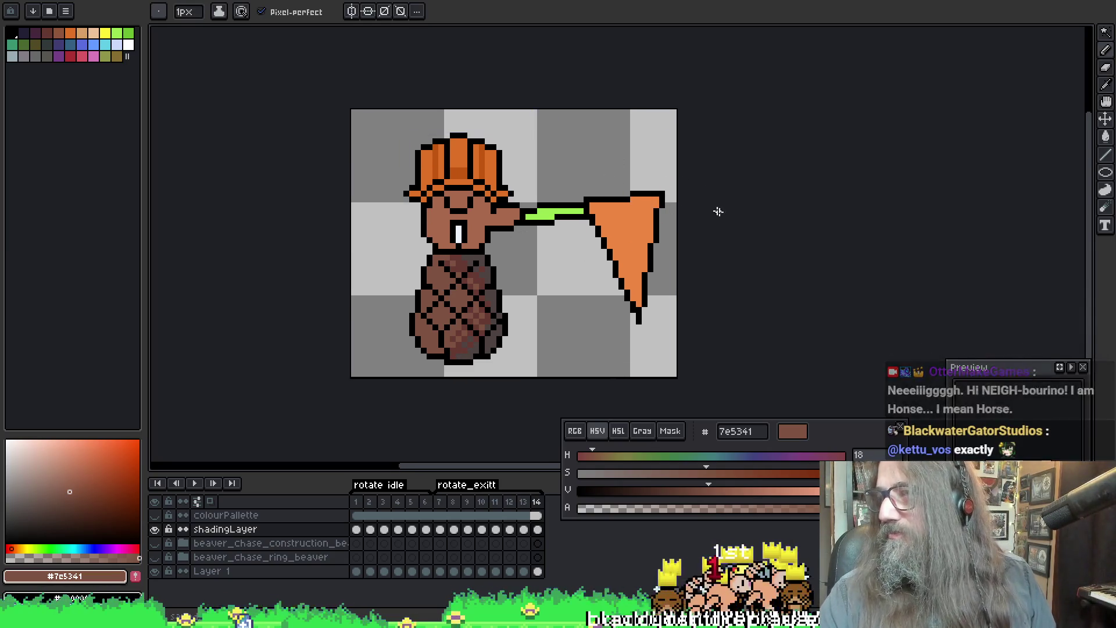
key(space)
drag(824, 196, 817, 148)
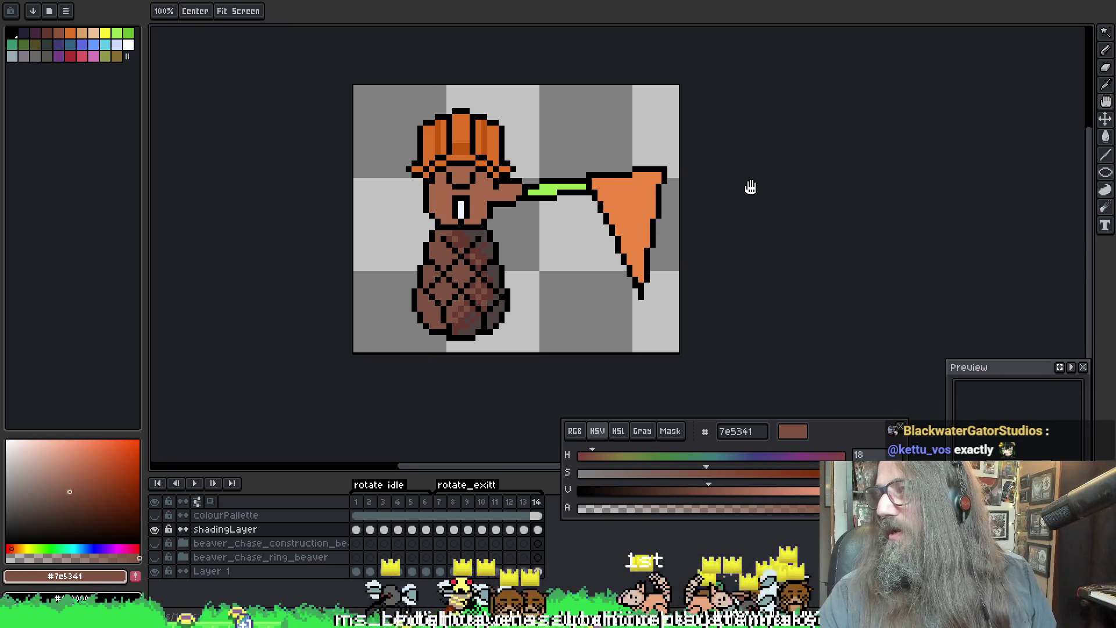
drag(750, 187, 771, 187)
Step: Toggle the move tool, return to the pencil and start the spin animation playing
key(m)
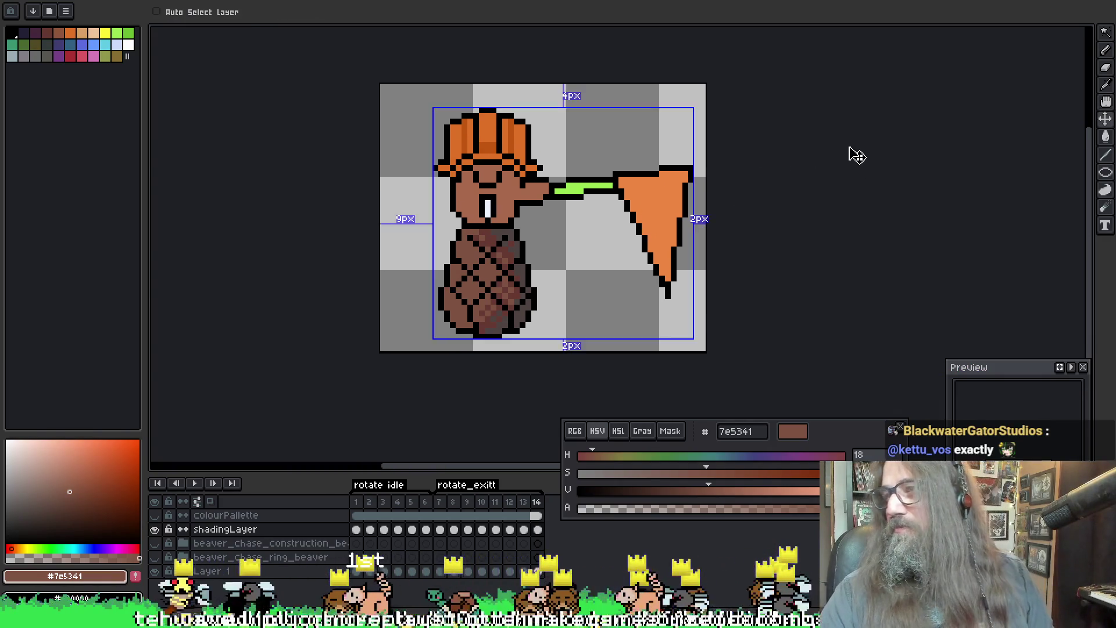
key(b)
key(Return)
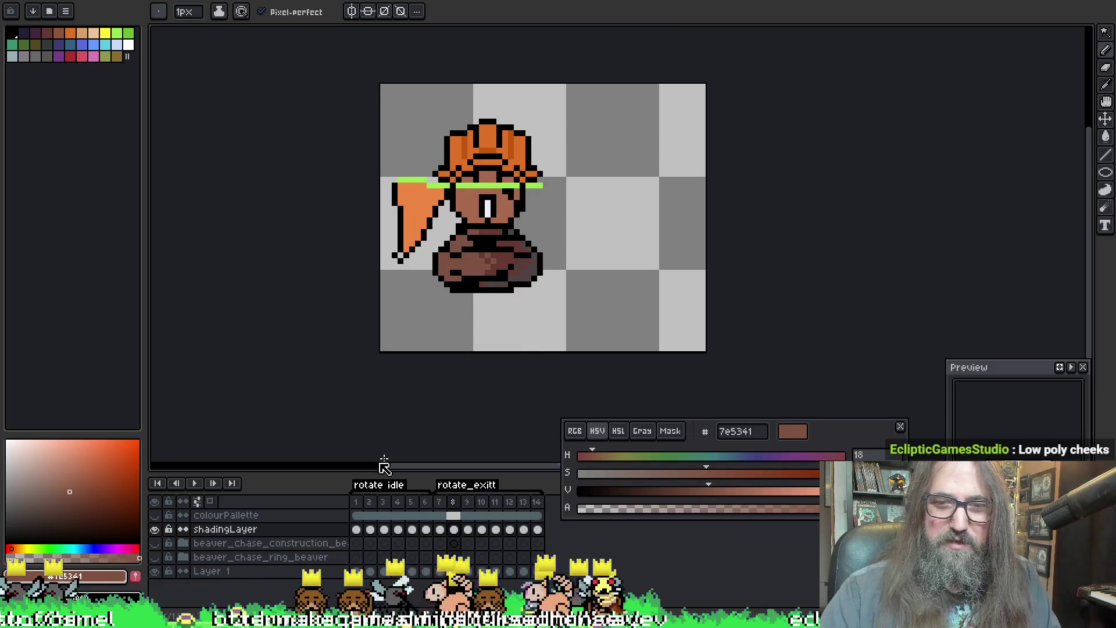
Step: Jump to frame 1 and pick up the hat's light orange colour (eca057)
click(361, 510)
key(Return)
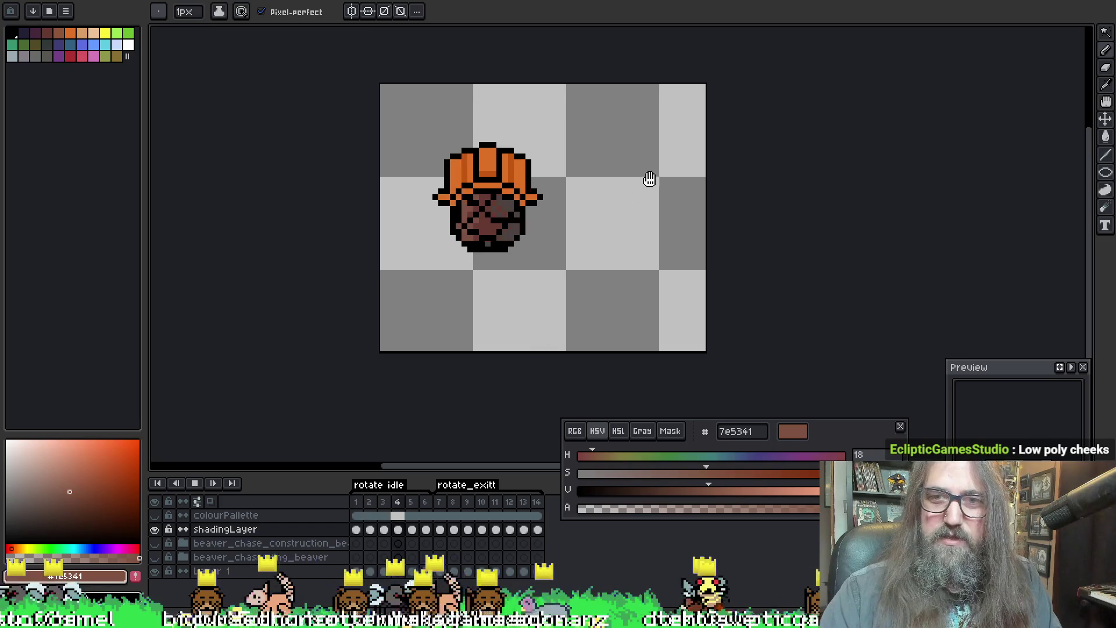
click(460, 153)
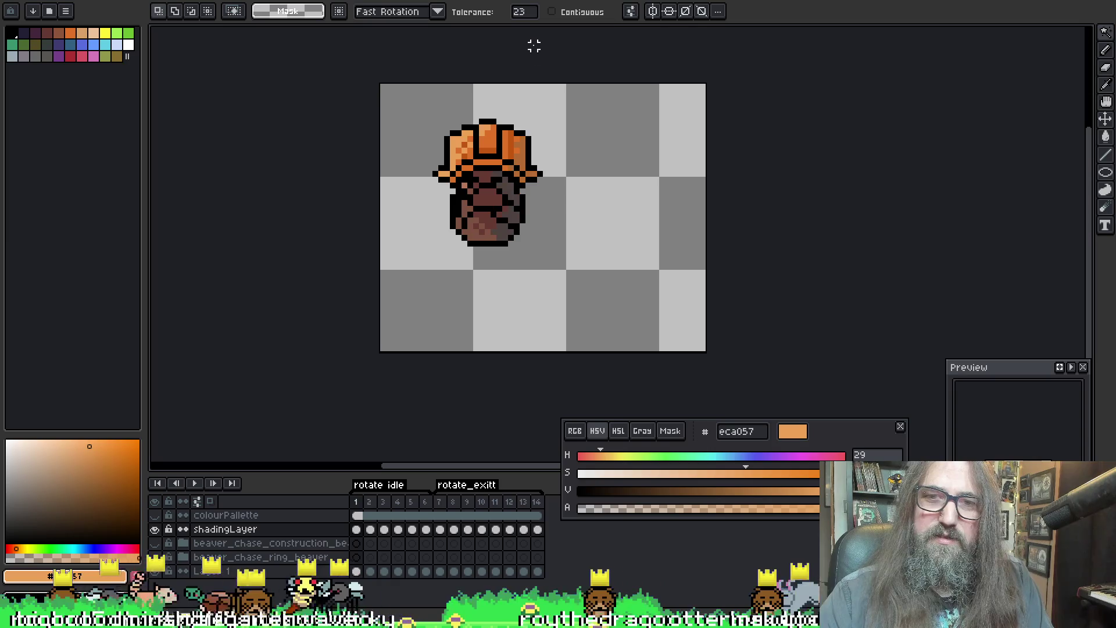
Step: Sample from the canvas with Alt, then select the light-orange hat pixels with the magic wand
key(alt)
key(alt)
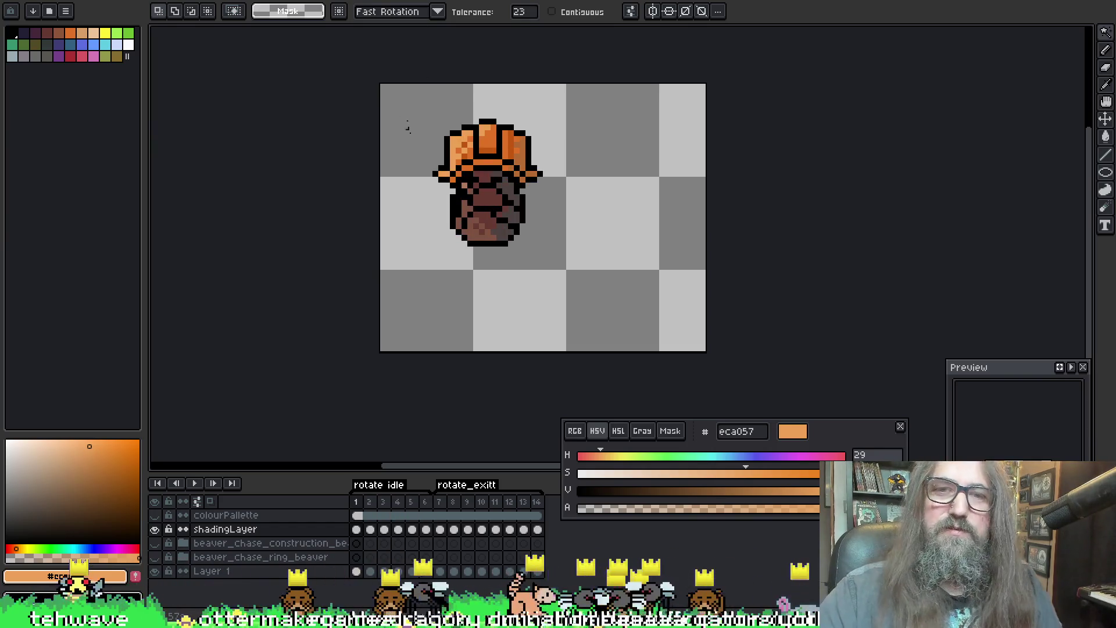
key(alt)
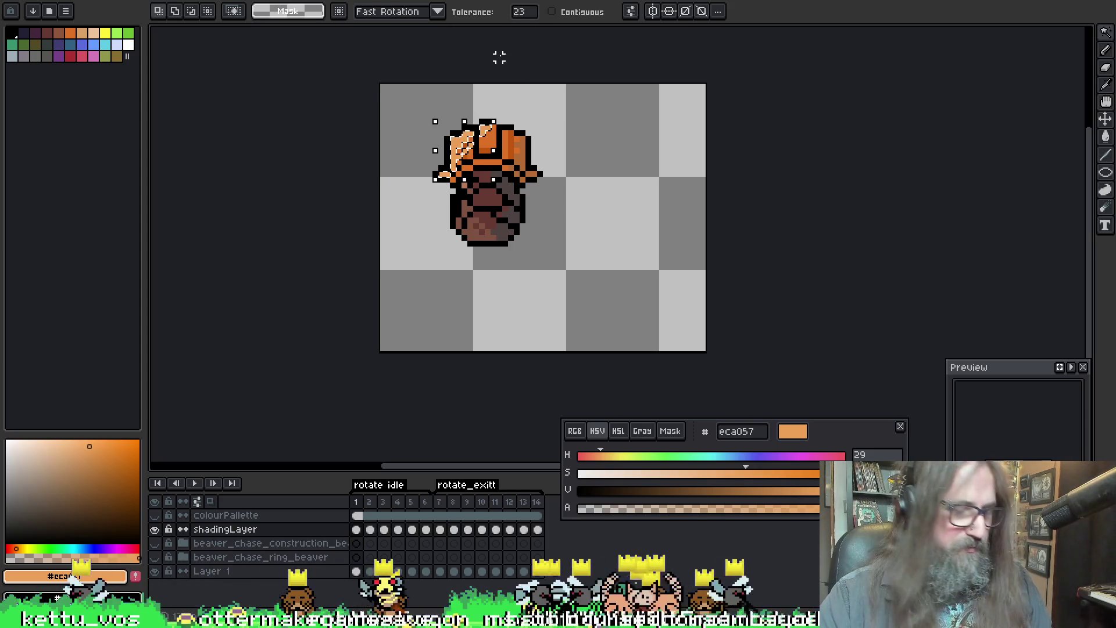
click(520, 159)
Step: Drag the selected light-orange hat pixels upward and return to the paint brush
drag(520, 160, 486, 120)
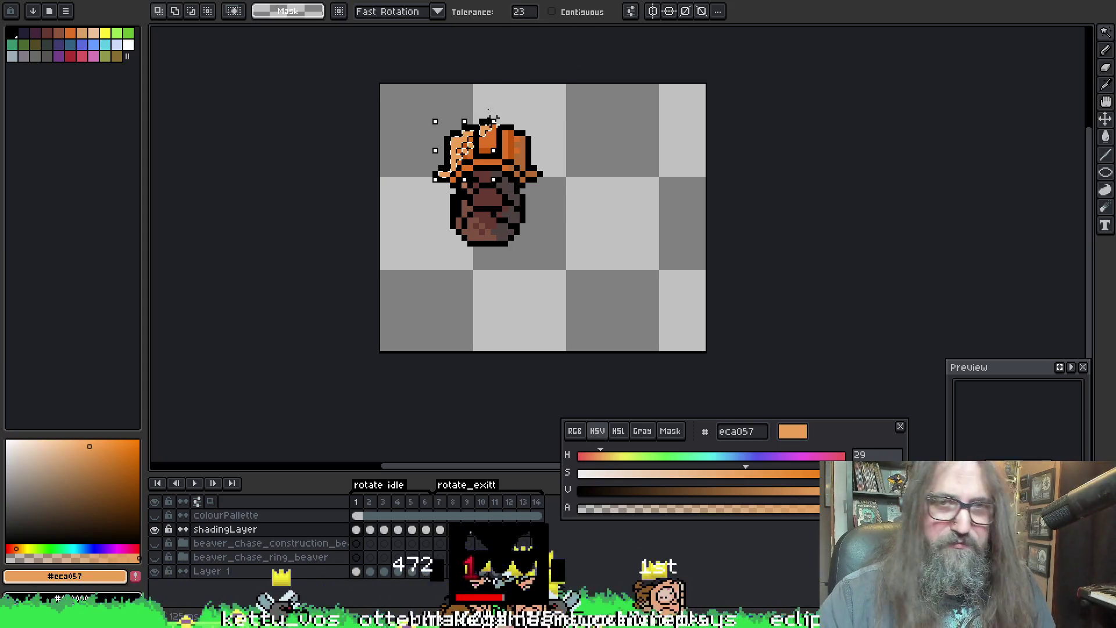
key(b)
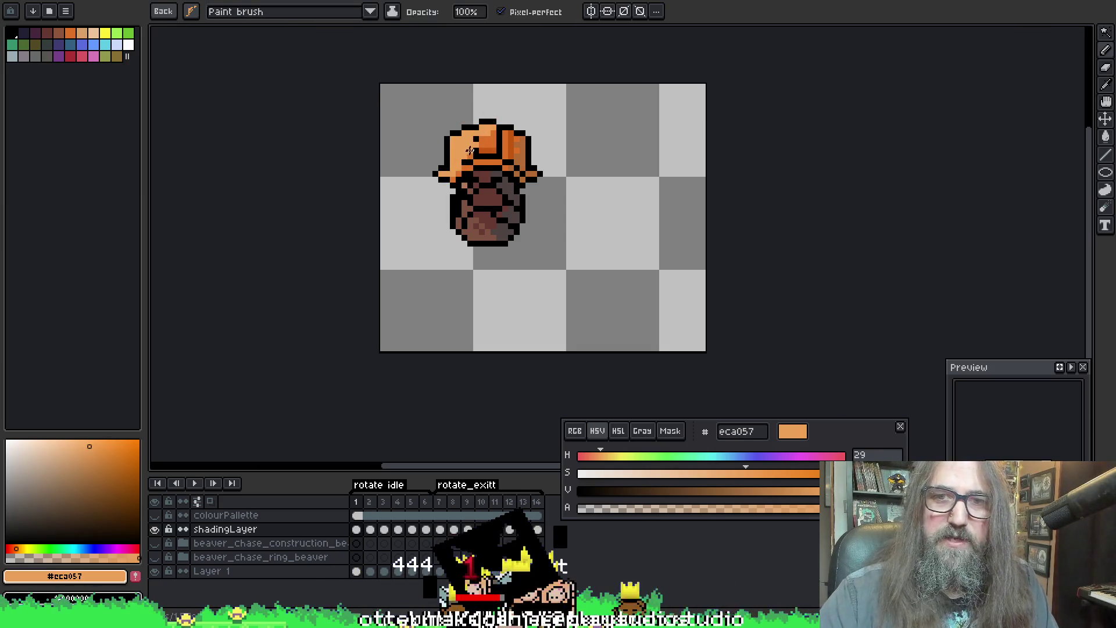
Step: Step through frames 2 to 5 to compare the hat shading, then play the animation
key(ctrl+Right)
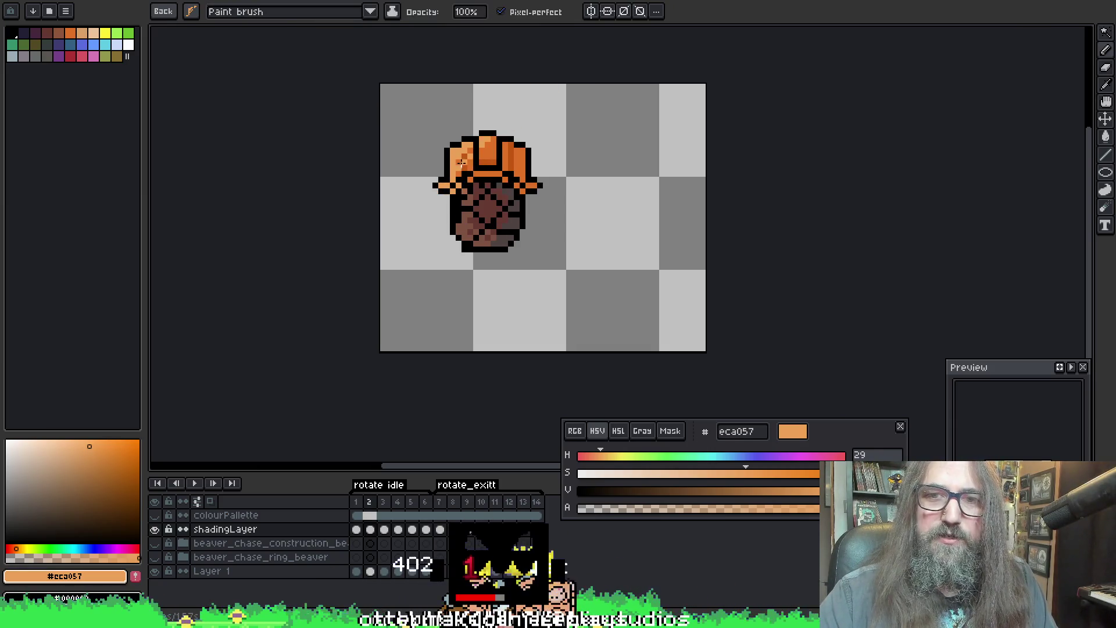
key(Right)
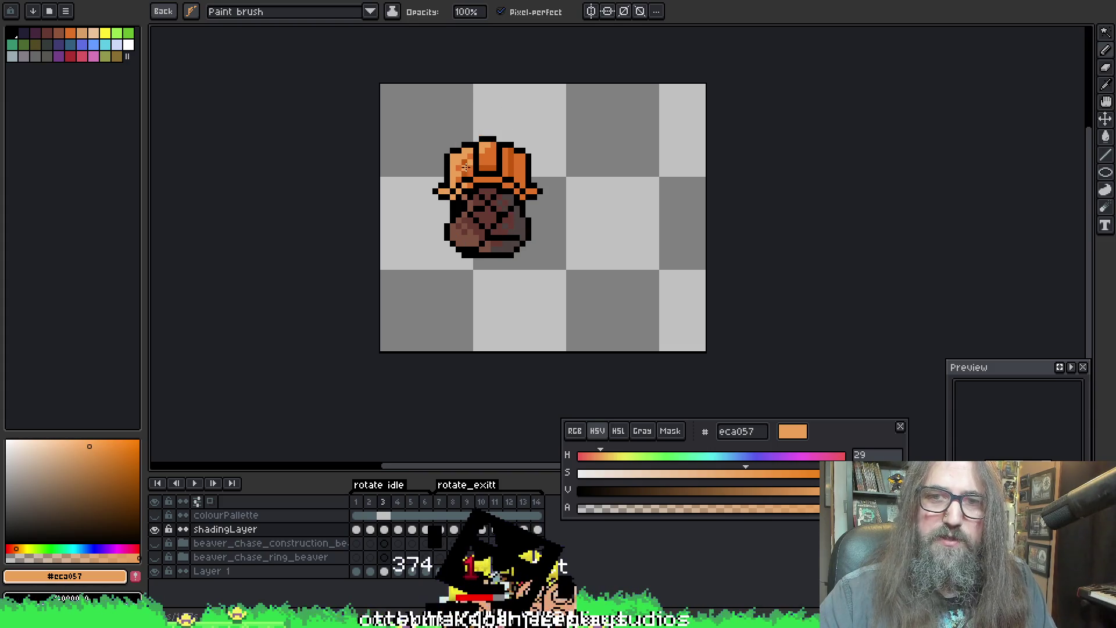
key(Right)
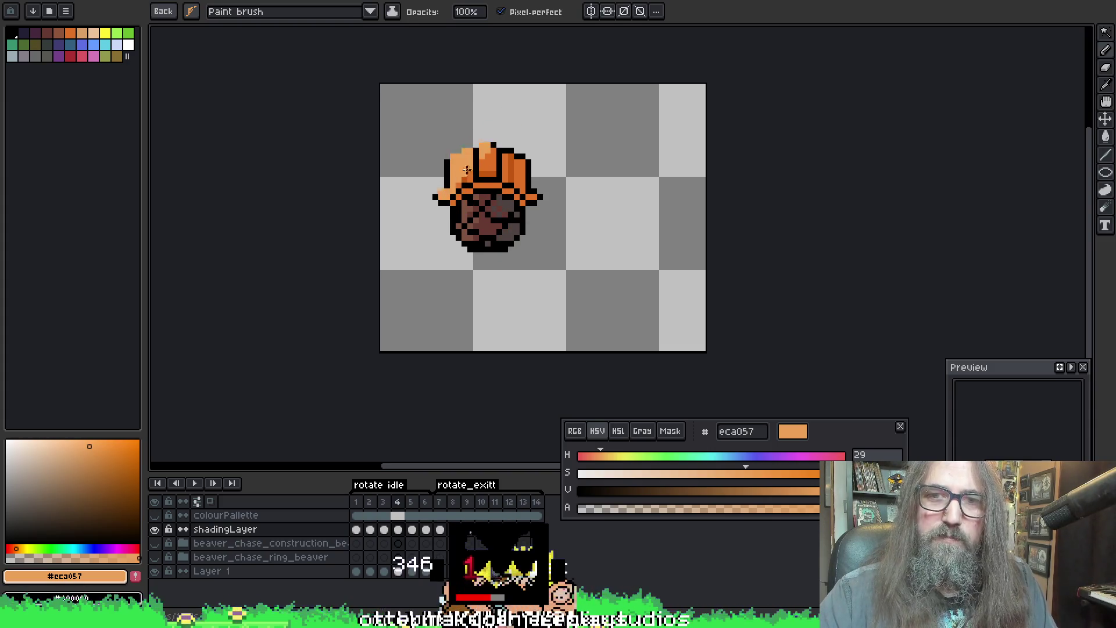
key(Right)
key(Right)
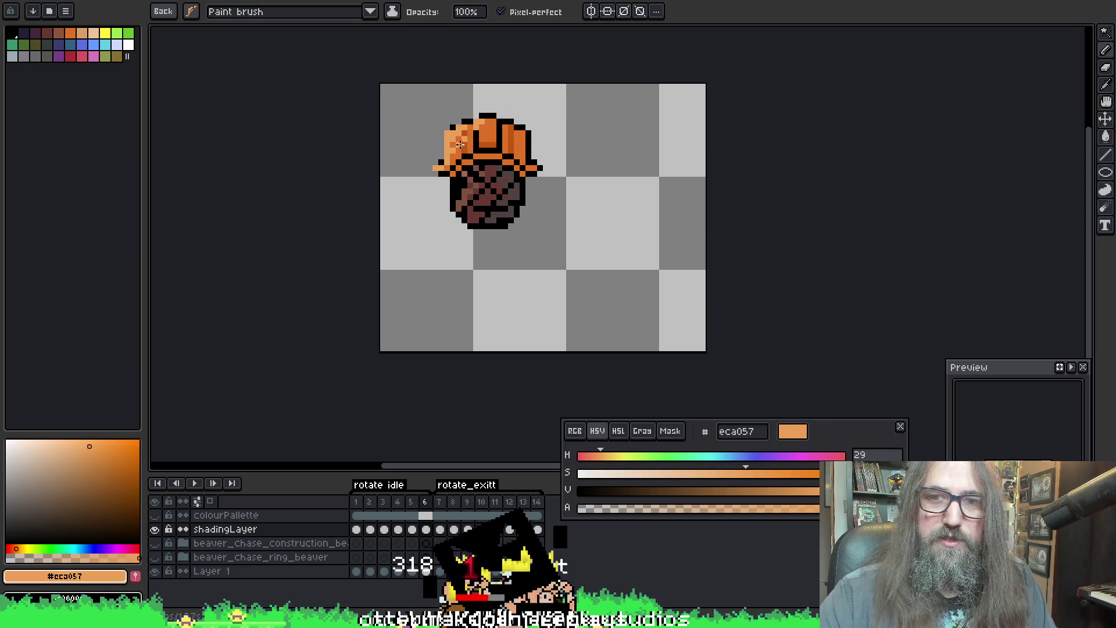
key(Return)
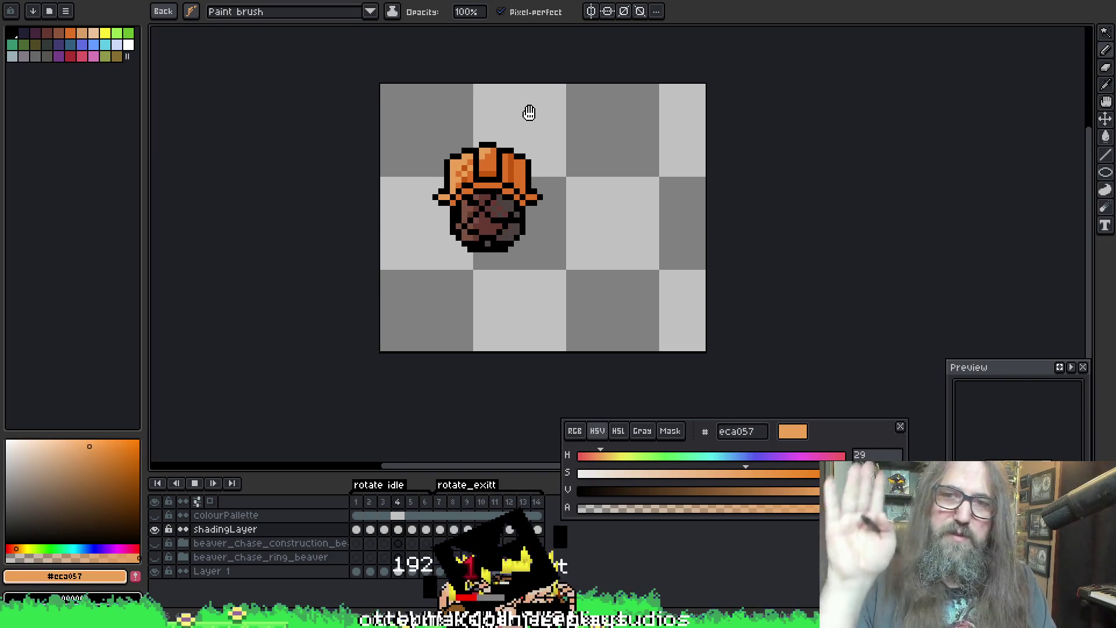
scroll(422, 202, up, 2)
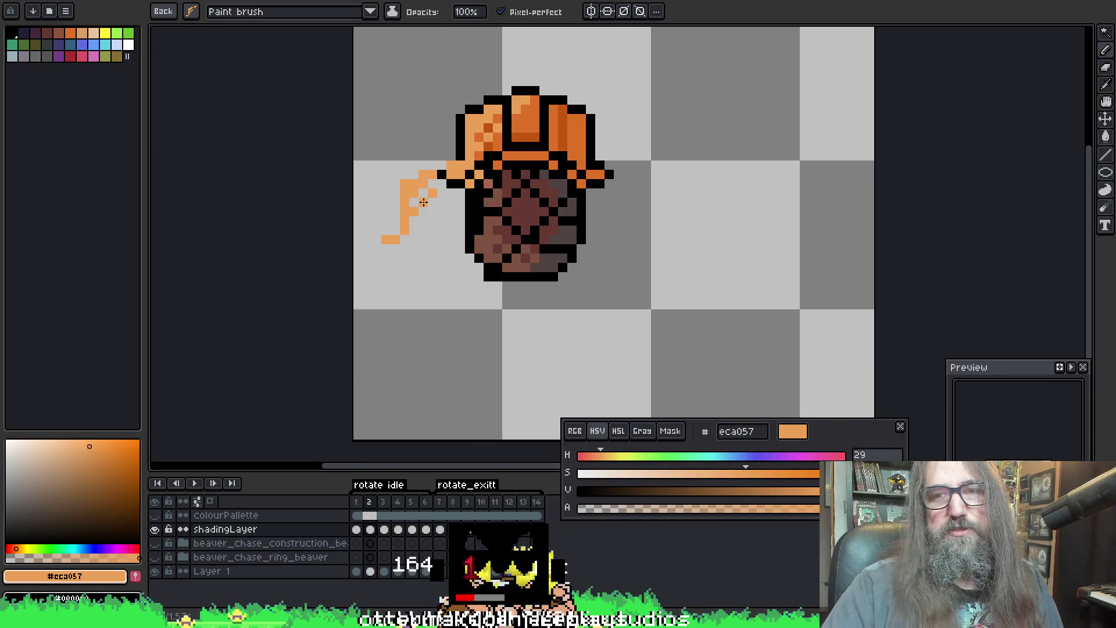
Step: Lay a light orange stroke beside the hat, sample the darker orange, and preview the spin
mouse_move(611, 108)
mouse_down()
mouse_move(648, 73)
mouse_move(590, 98)
mouse_up()
alt+click(599, 113)
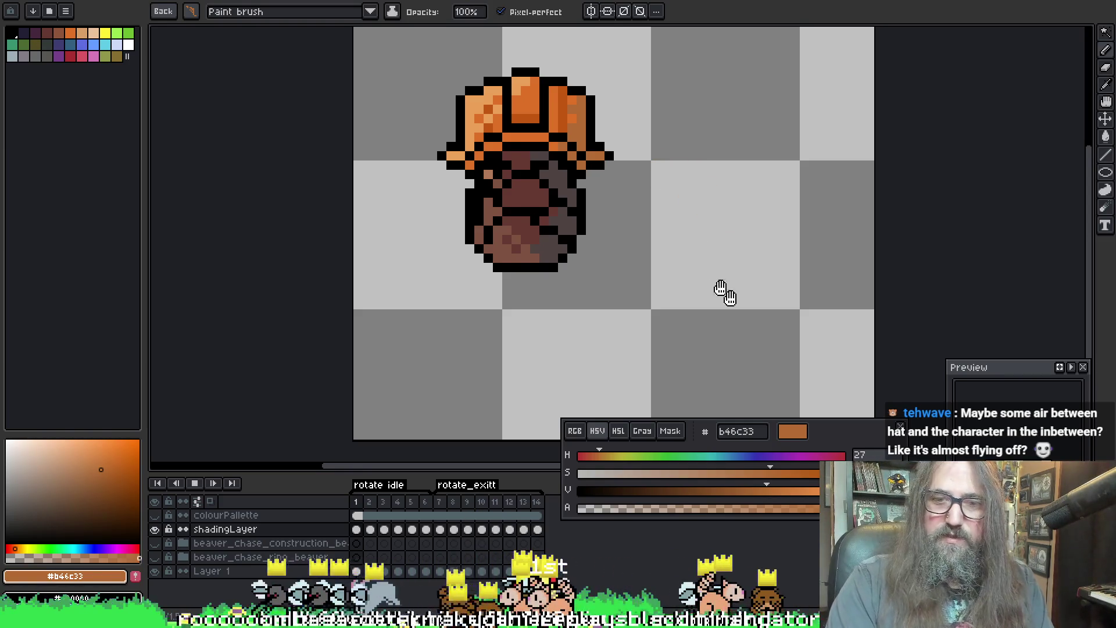
drag(471, 203, 503, 238)
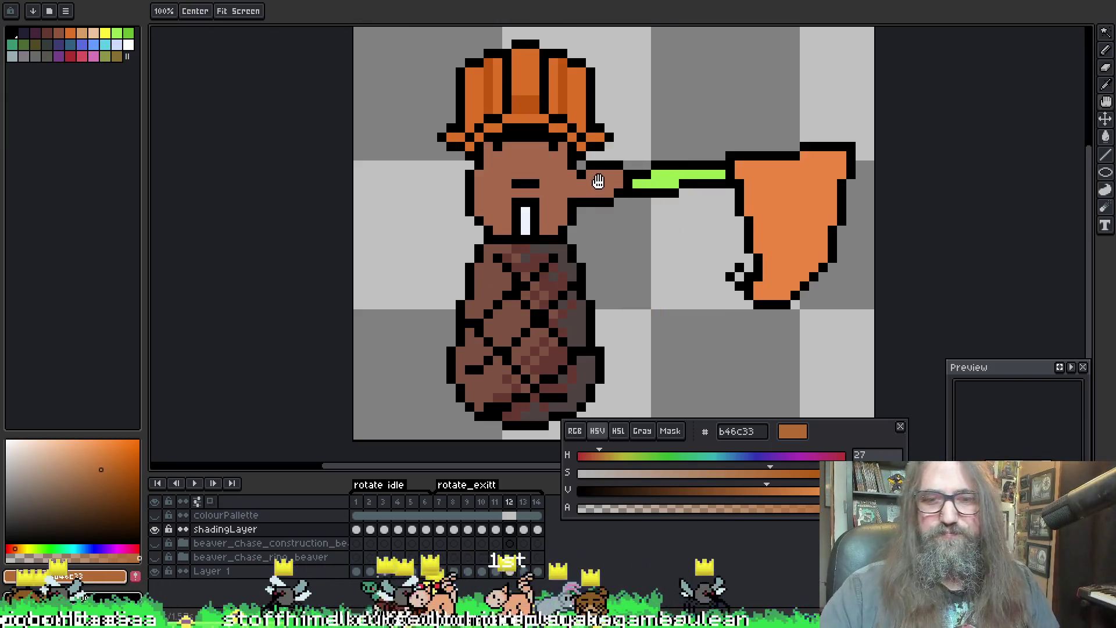
drag(628, 308, 608, 156)
key(Return)
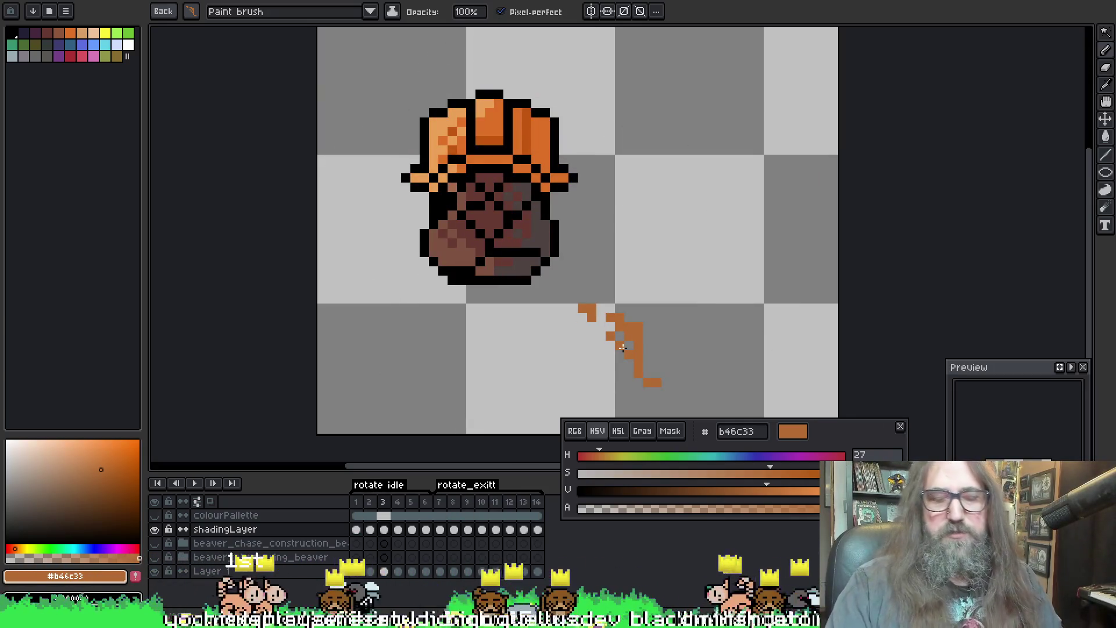
Step: Undo and redo around playback, pan the view down and return to the brush on frame 1
key(ctrl+z)
key(Return)
drag(562, 141, 559, 179)
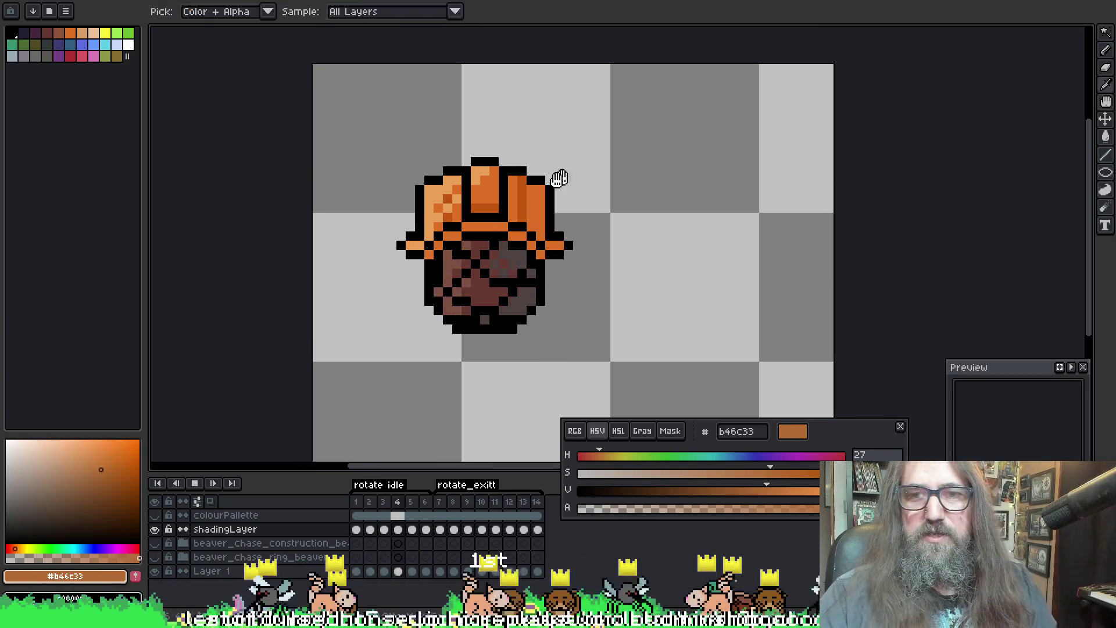
key(Return)
key(b)
key(ctrl+y)
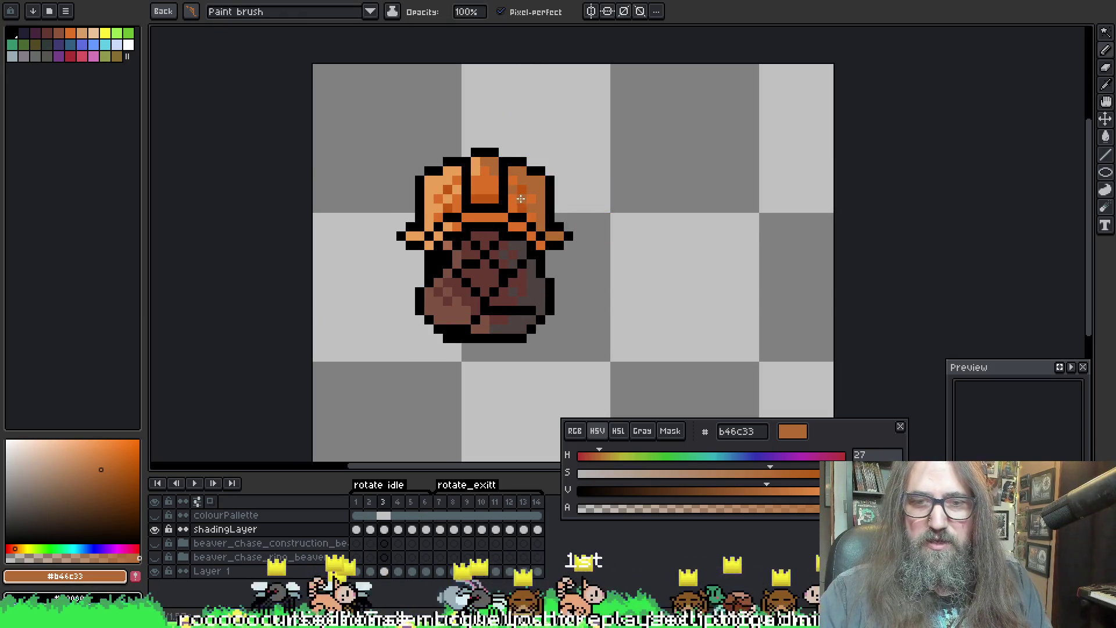
key(Return)
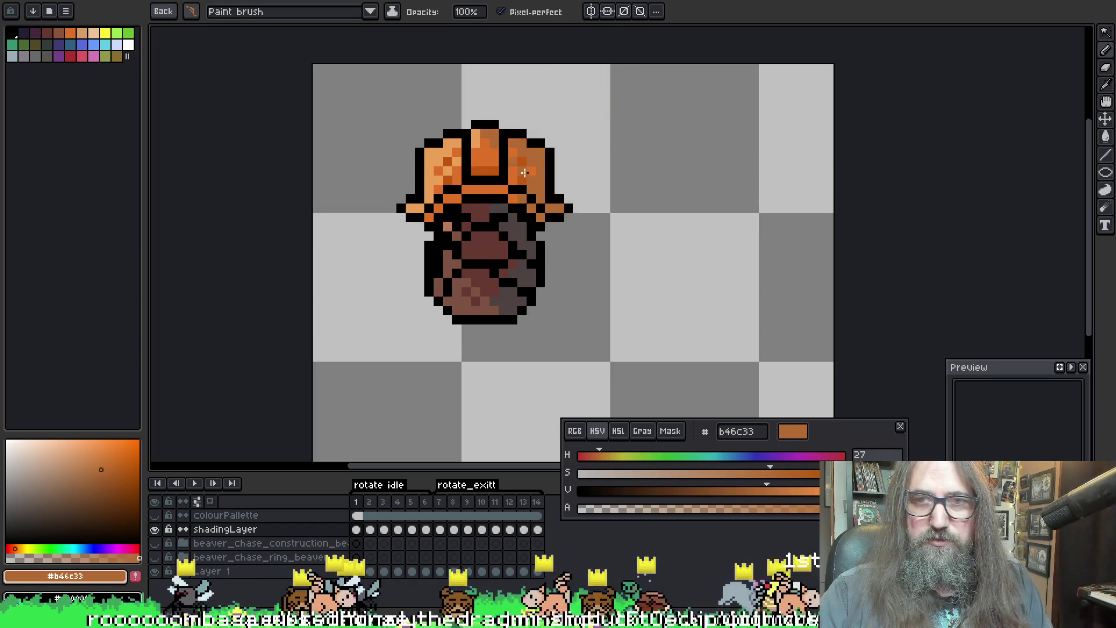
Step: Undo stray strokes, then box-select the right side of the hard hat and clear the selection
drag(502, 272, 563, 325)
key(ctrl+z)
drag(550, 68, 615, 132)
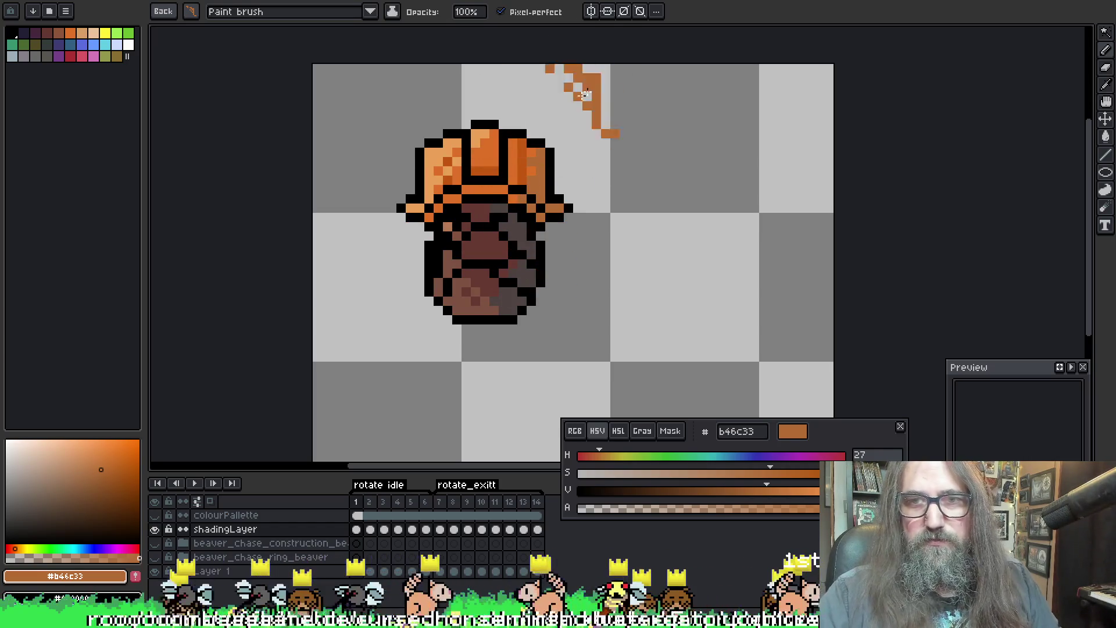
key(ctrl+z)
key(m)
key(Return)
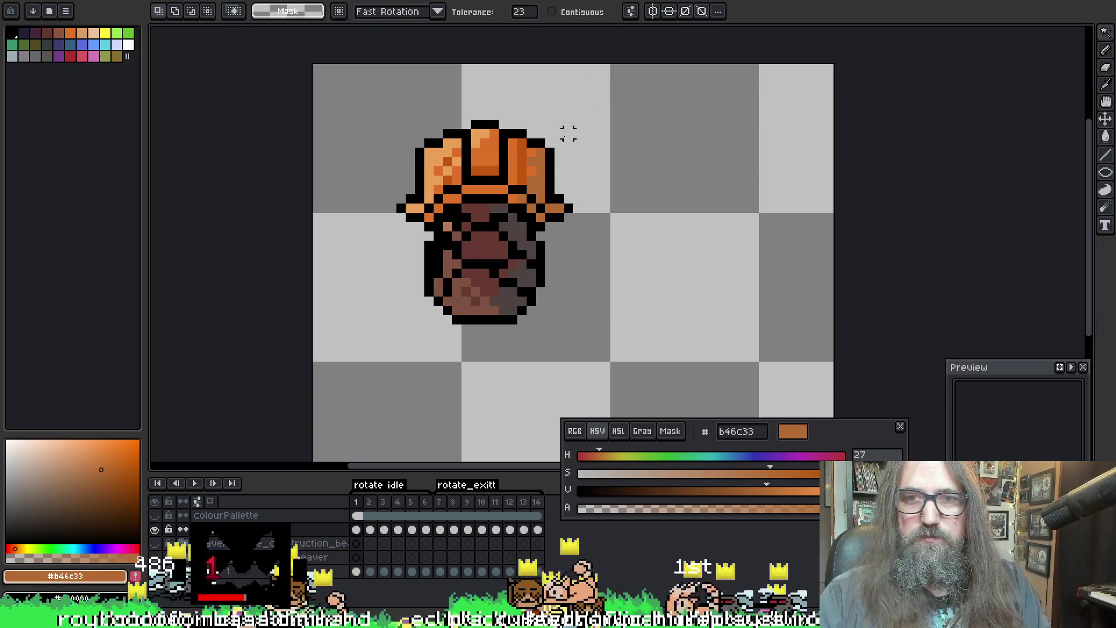
drag(567, 144, 514, 224)
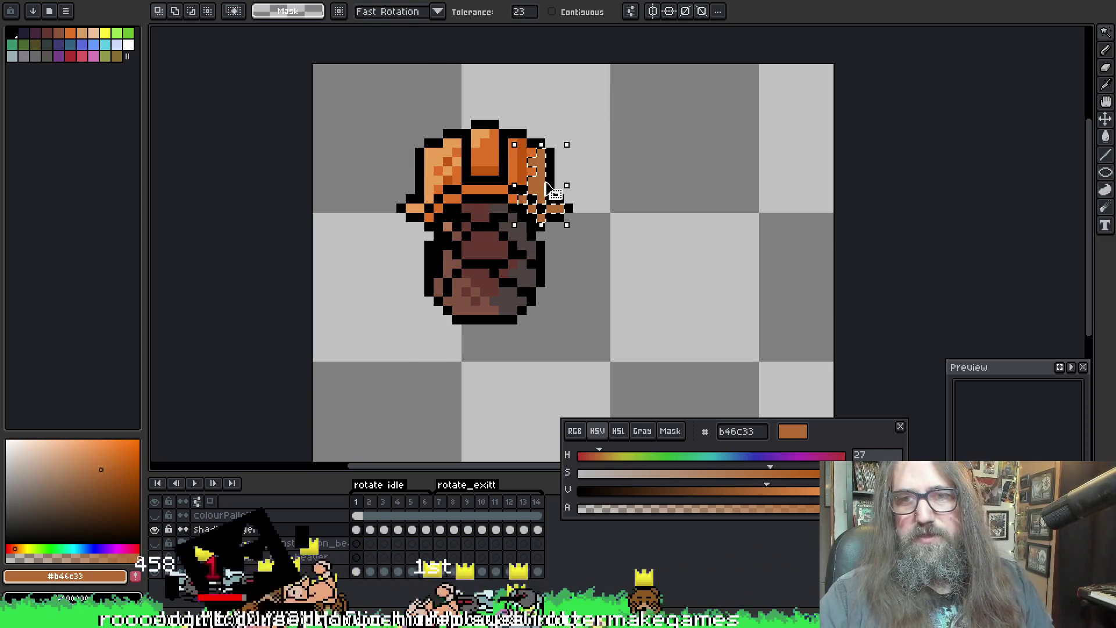
key(b)
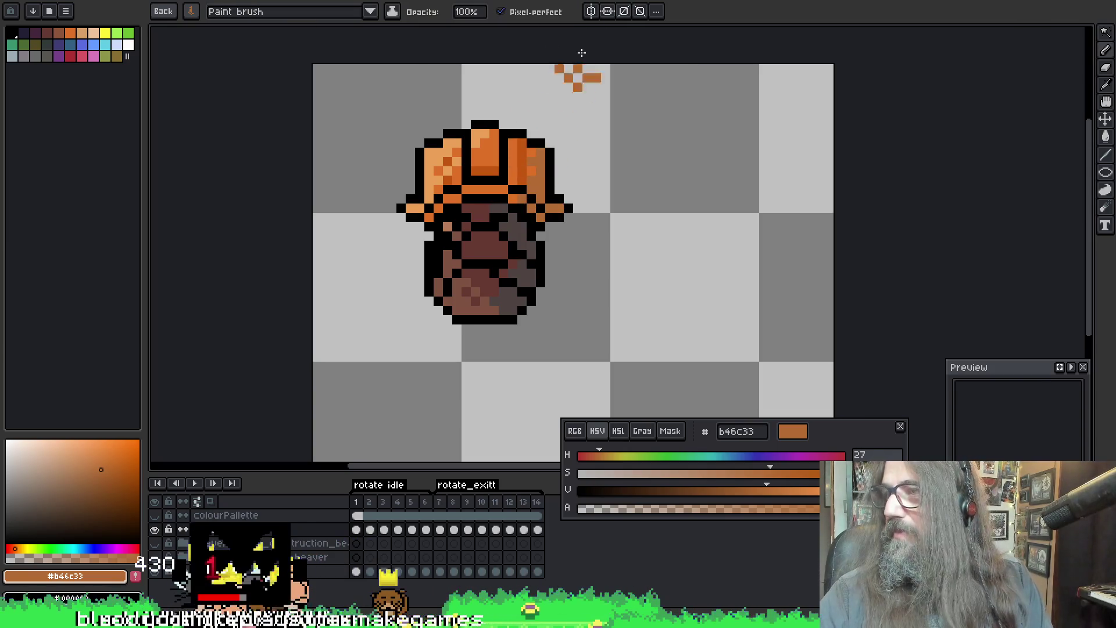
Step: Paint orange shading down the right side of the hat on frame 1
key(h)
mouse_move(615, 125)
mouse_down()
mouse_move(573, 233)
mouse_move(566, 198)
mouse_up()
key(b)
drag(541, 83, 545, 115)
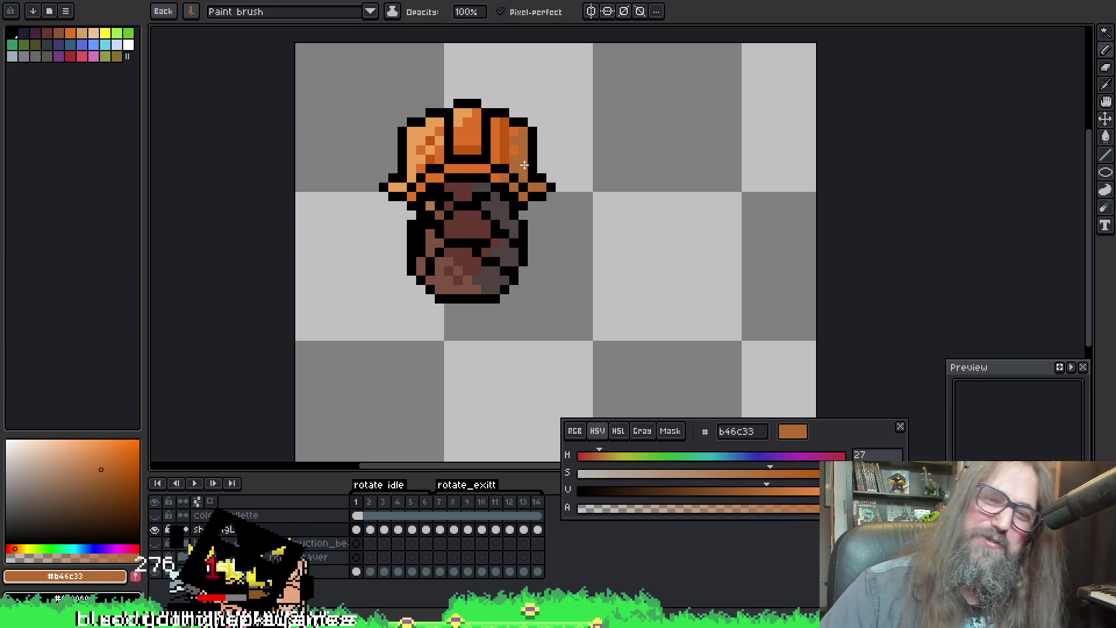
Step: Step through frames 2 to 4 to check the hat, panning the view to the right
key(Right)
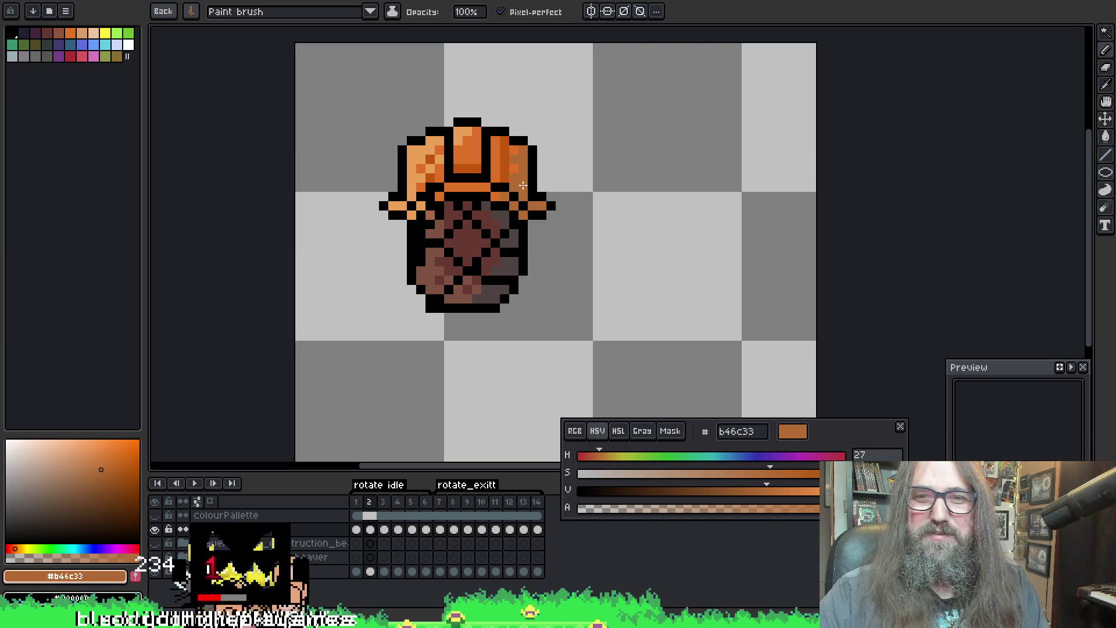
key(Right)
key(Right)
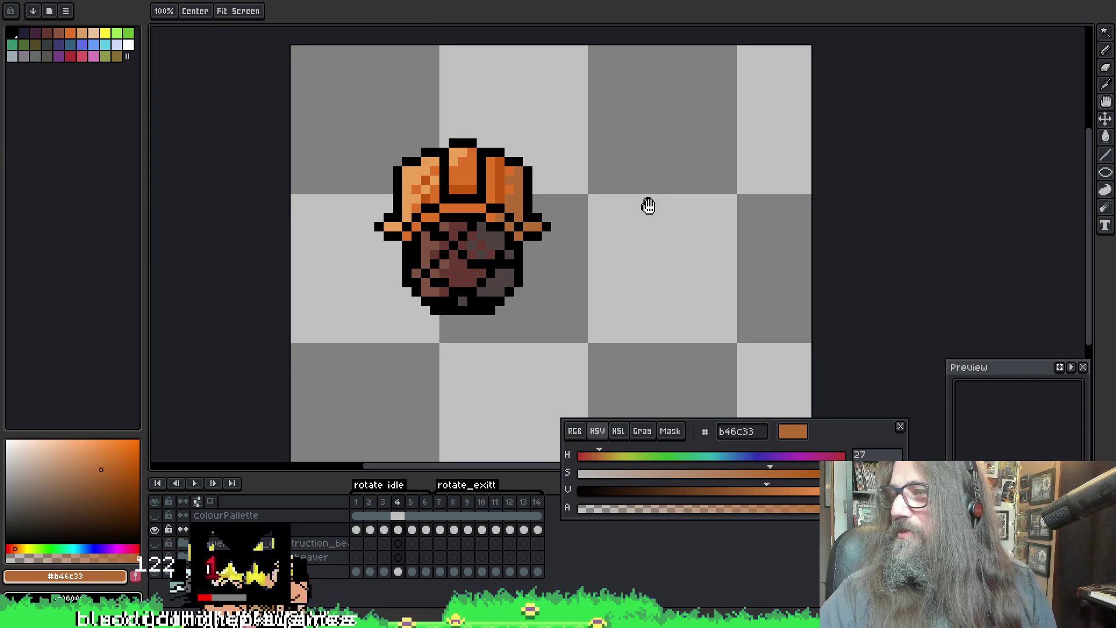
drag(647, 204, 671, 209)
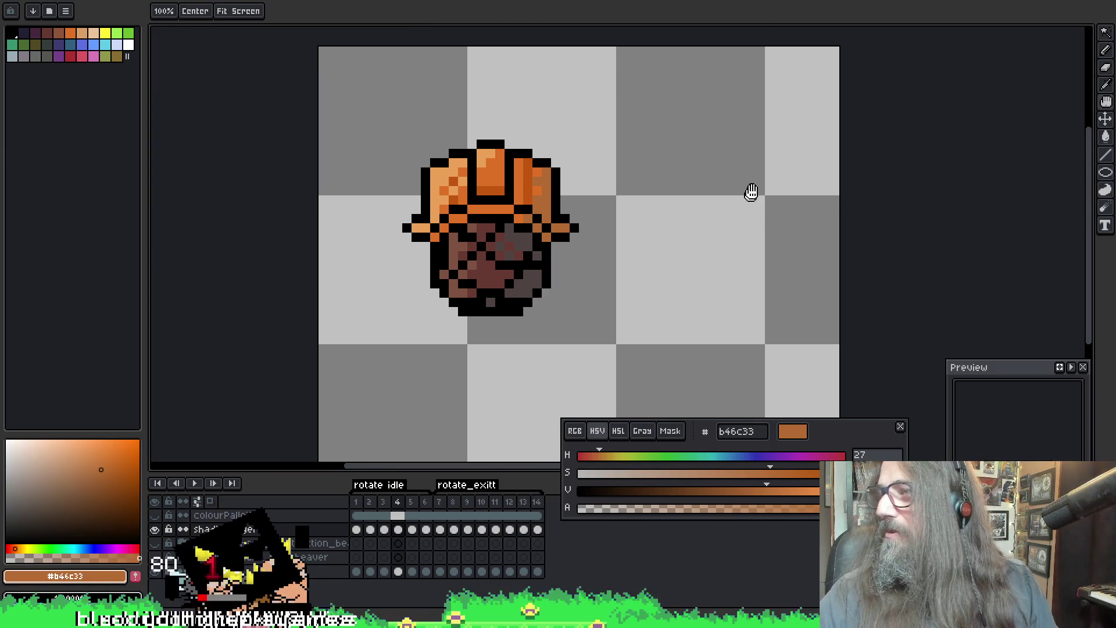
drag(750, 192, 752, 187)
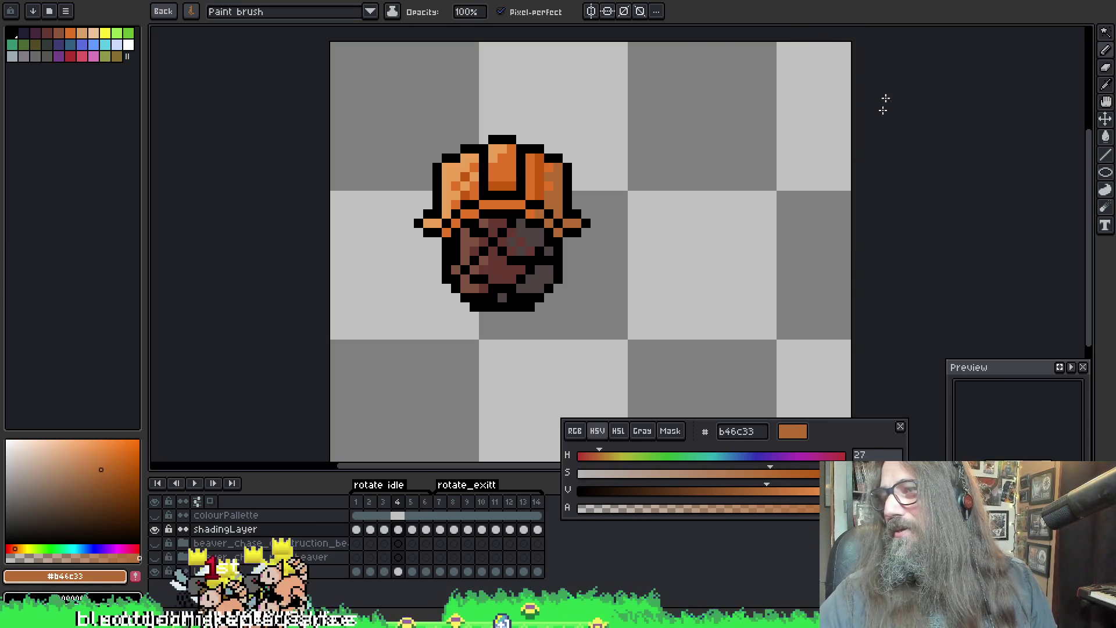
scroll(797, 162, down, 1)
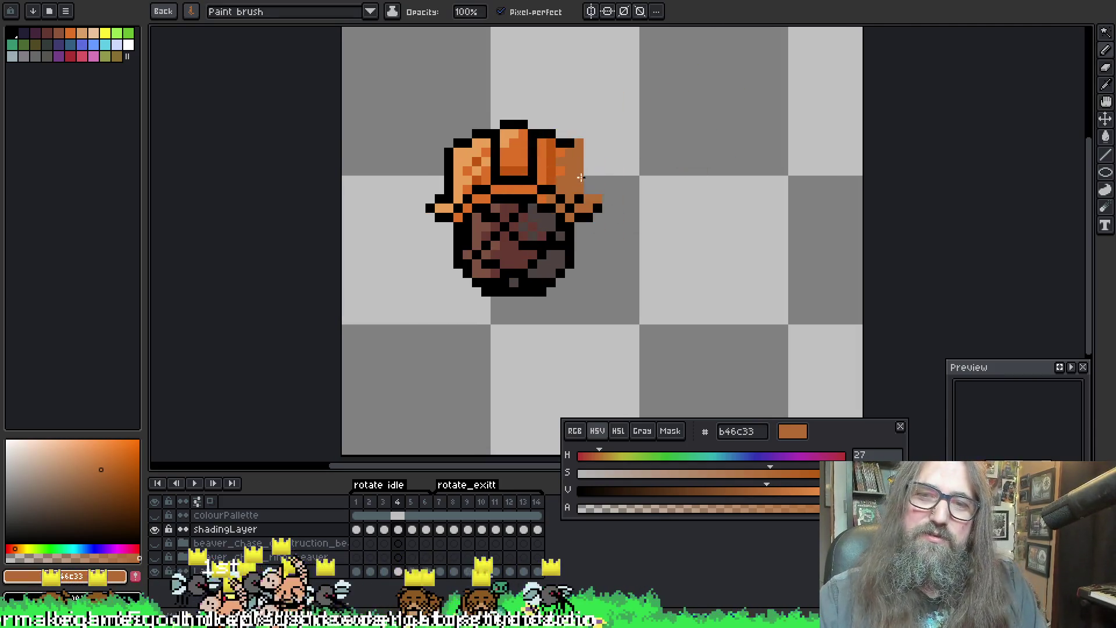
Step: Step through frames 5 to 7, save the project and play the spin once
key(period)
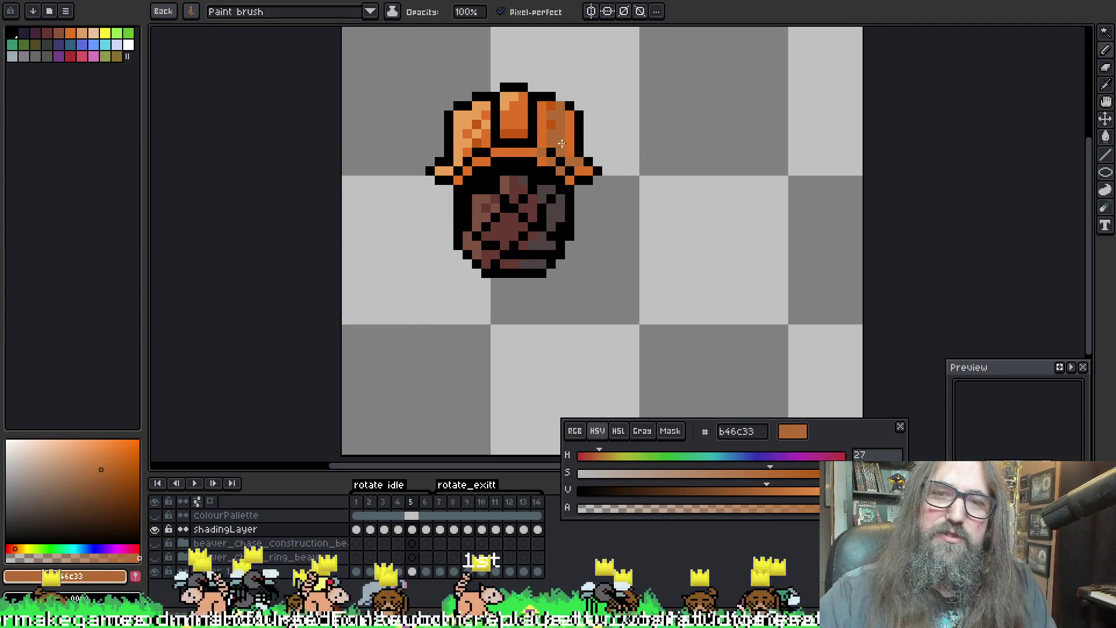
key(period)
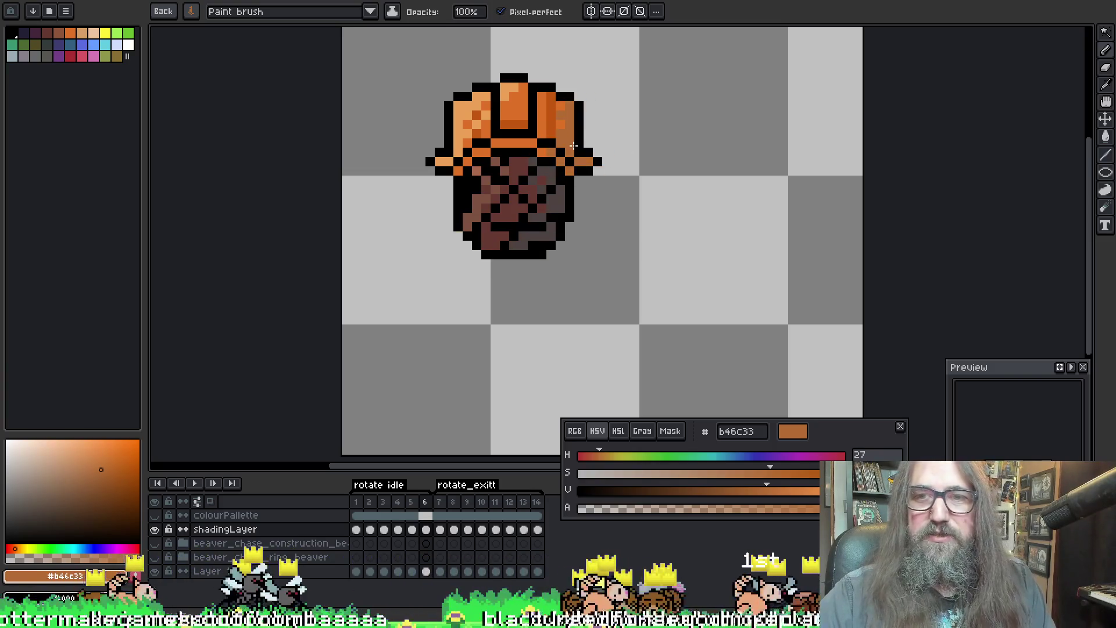
key(period)
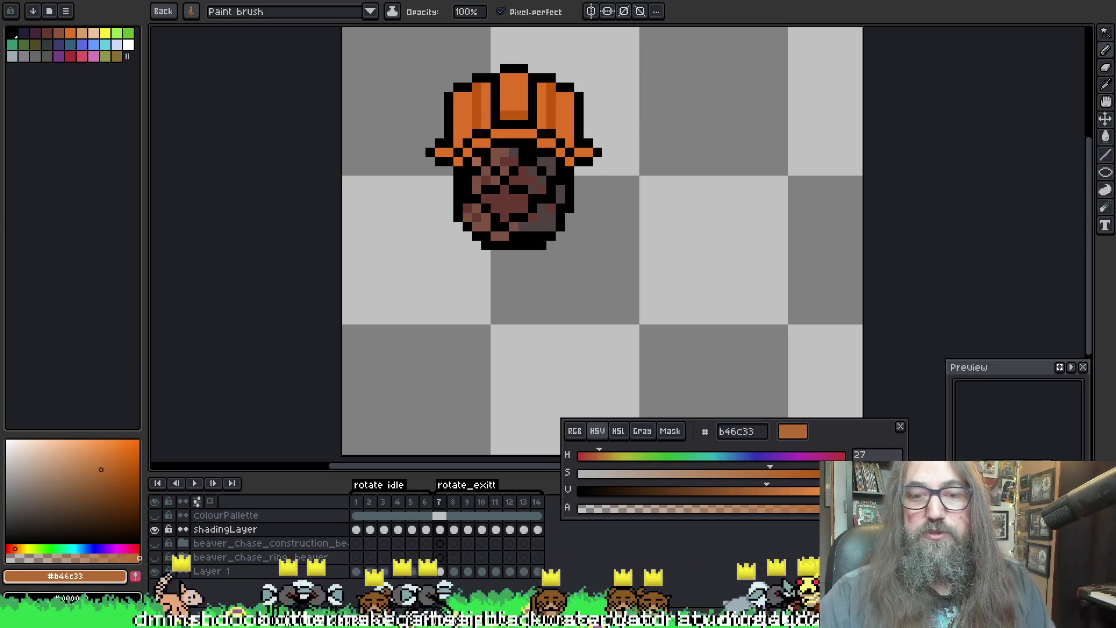
key(ctrl+s)
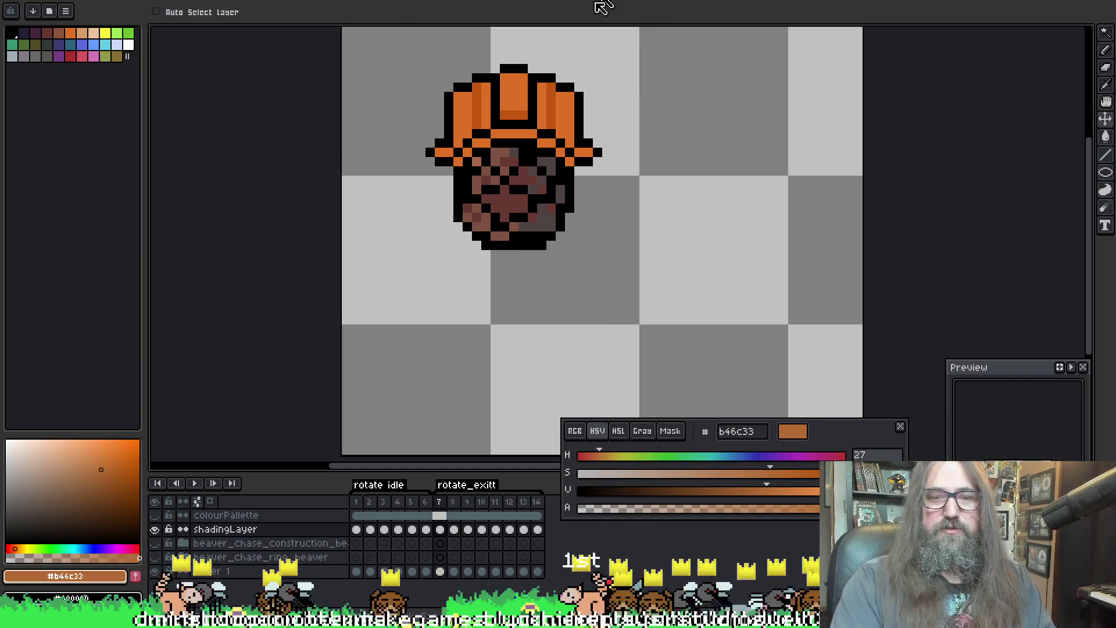
key(Return)
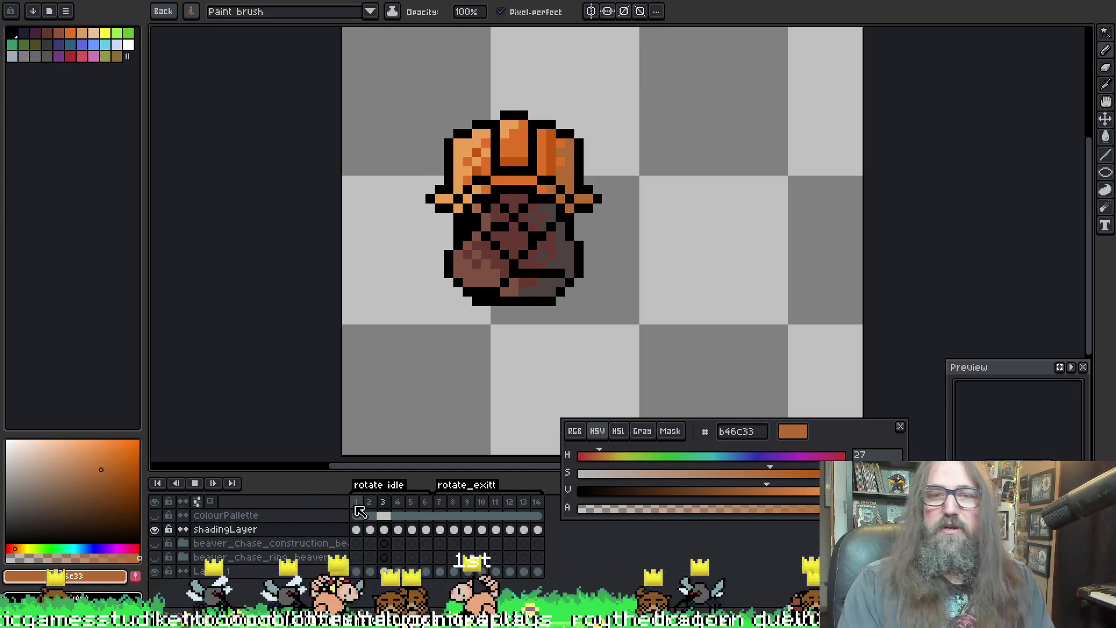
key(Return)
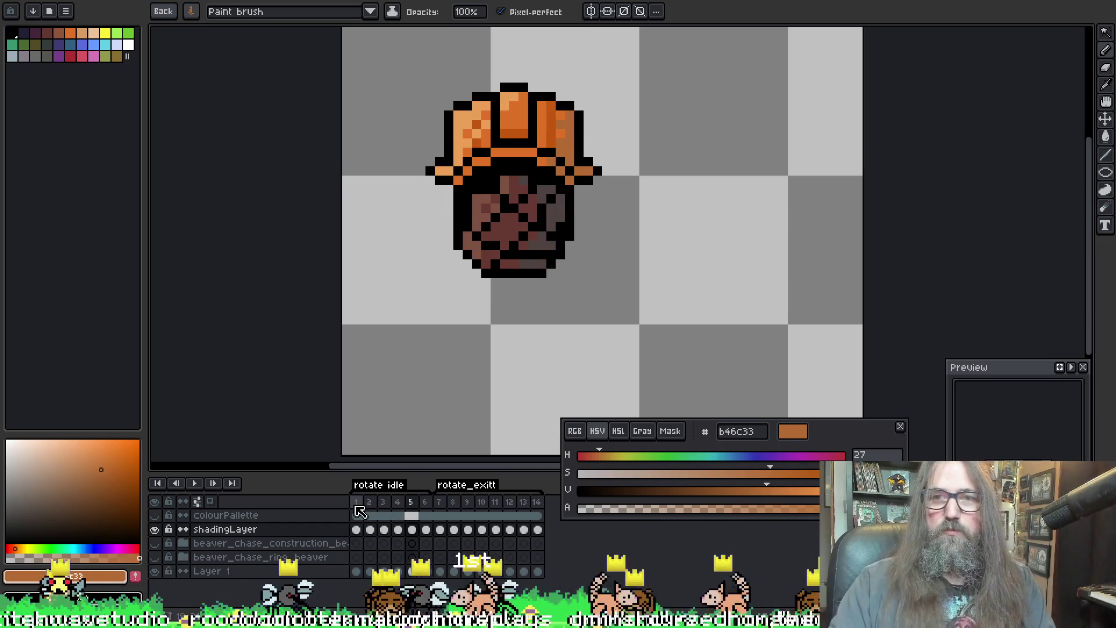
Step: Try a magic-wand selection on frame 6, clear it, and step back to frame 4
key(Right)
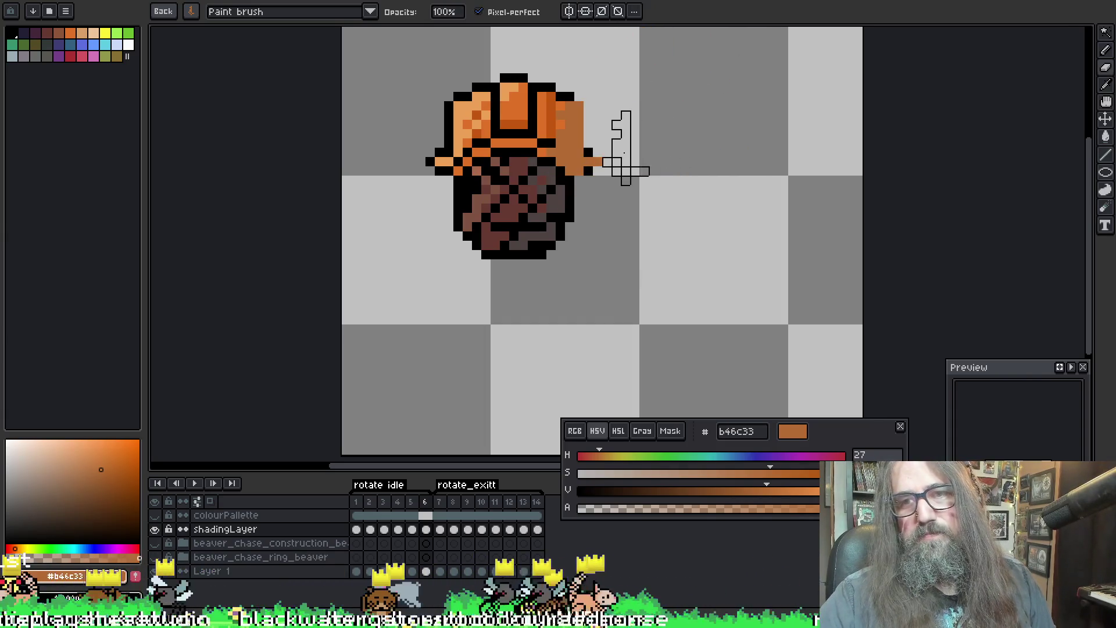
key(w)
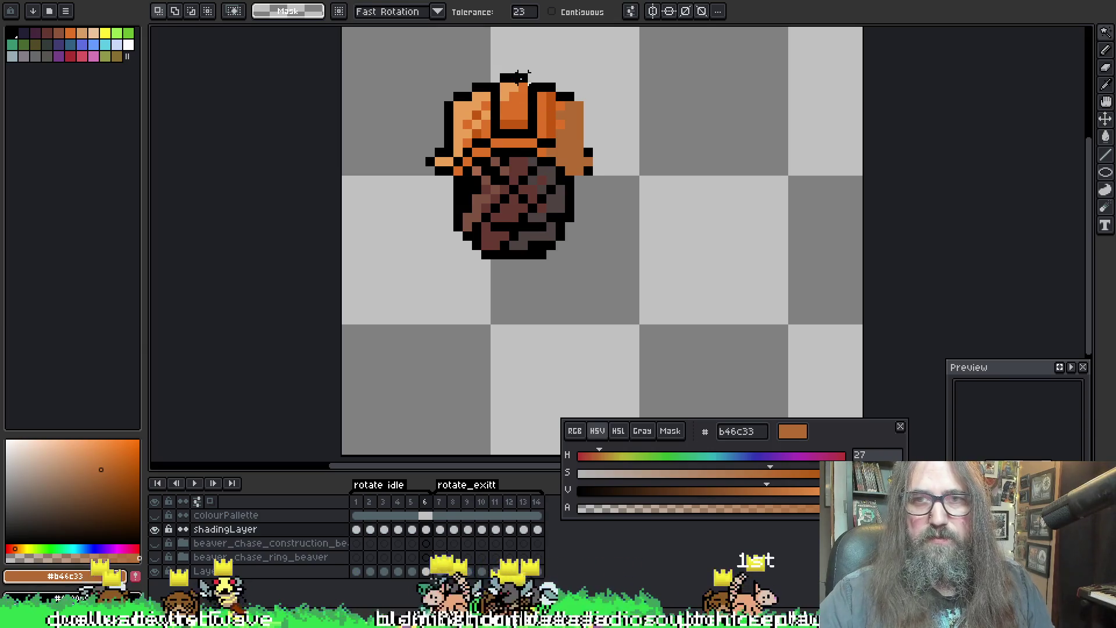
click(521, 77)
key(ctrl+d)
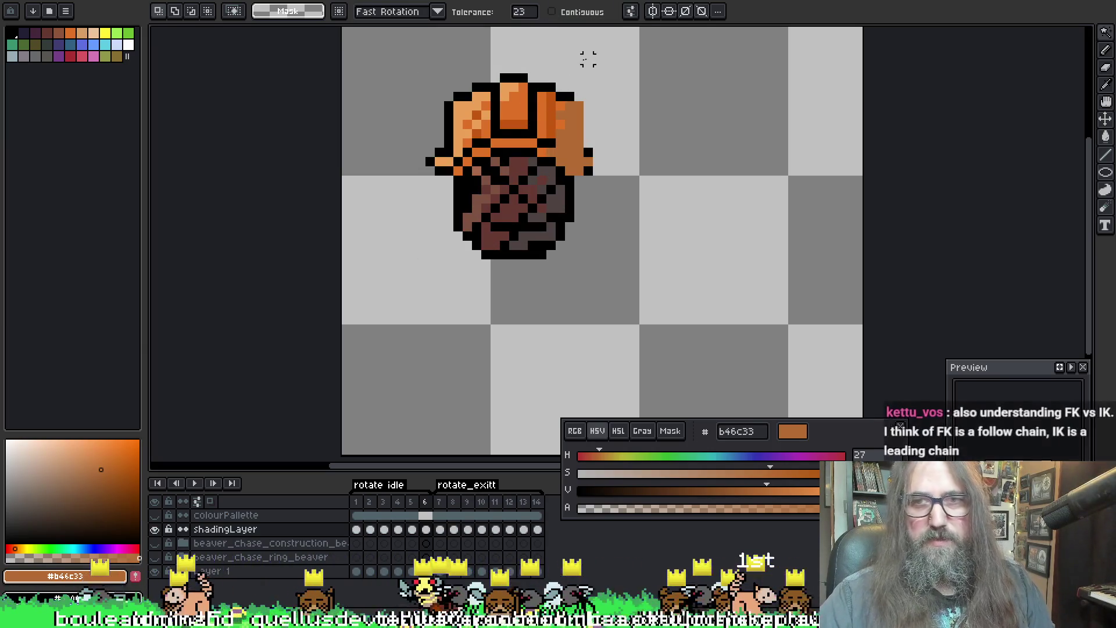
key(comma)
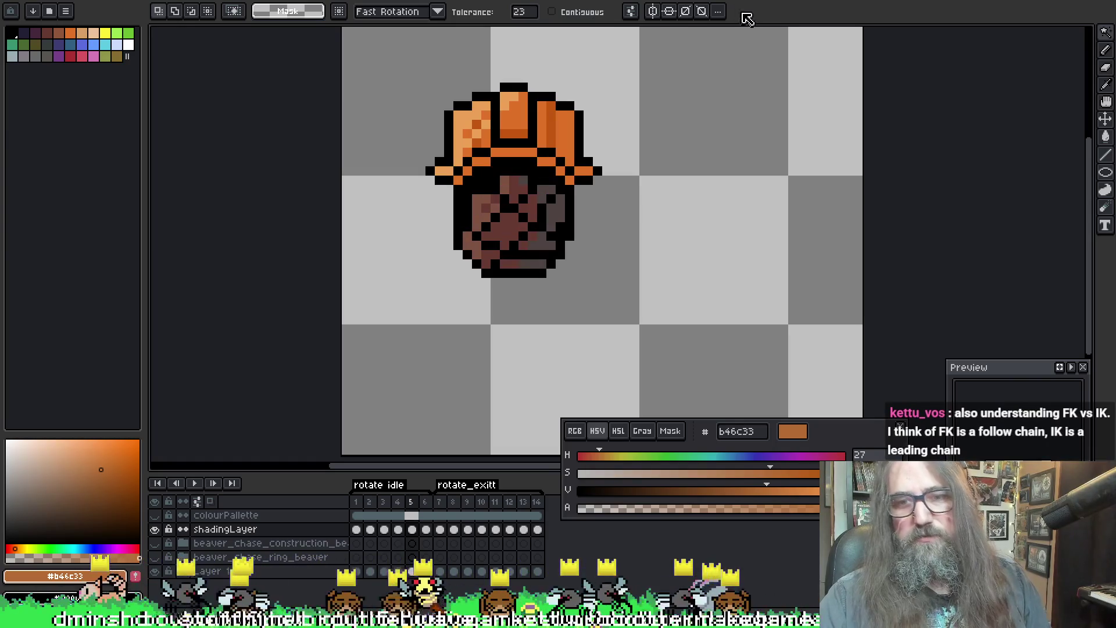
key(comma)
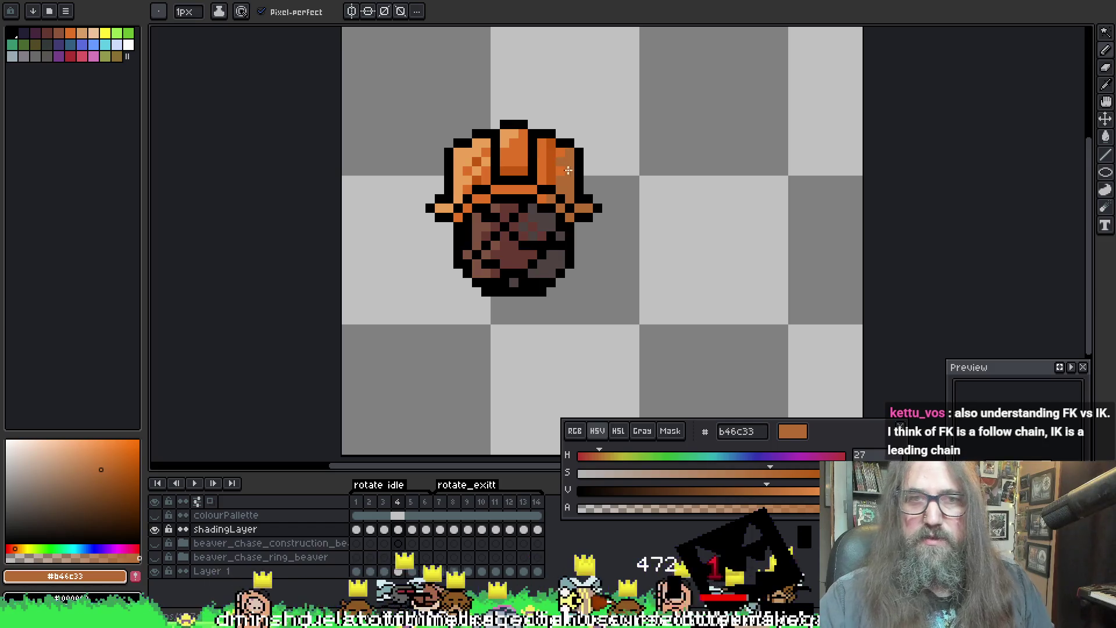
Step: Pick a saved brush preset and paint highlights on the top centre of the hat
key(b)
click(159, 11)
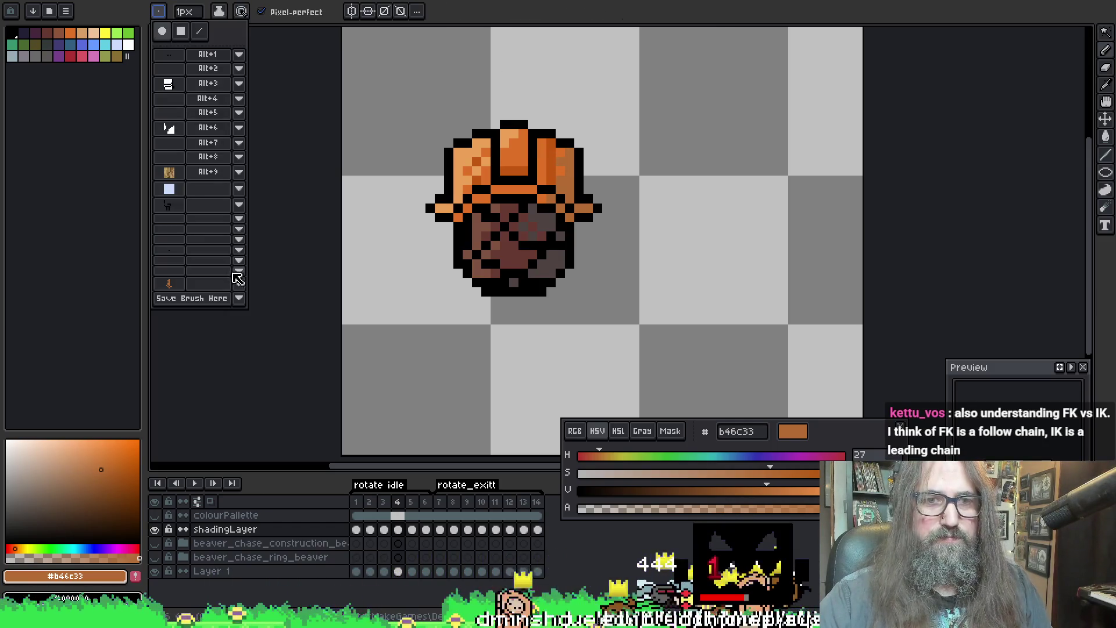
click(178, 285)
drag(594, 124, 598, 165)
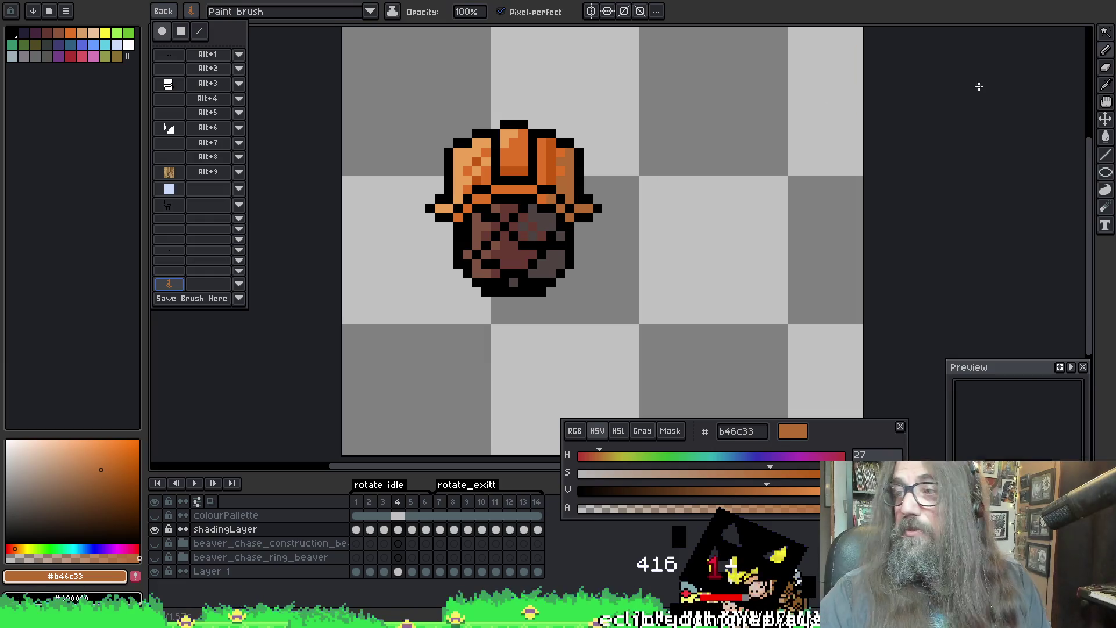
drag(523, 140, 522, 175)
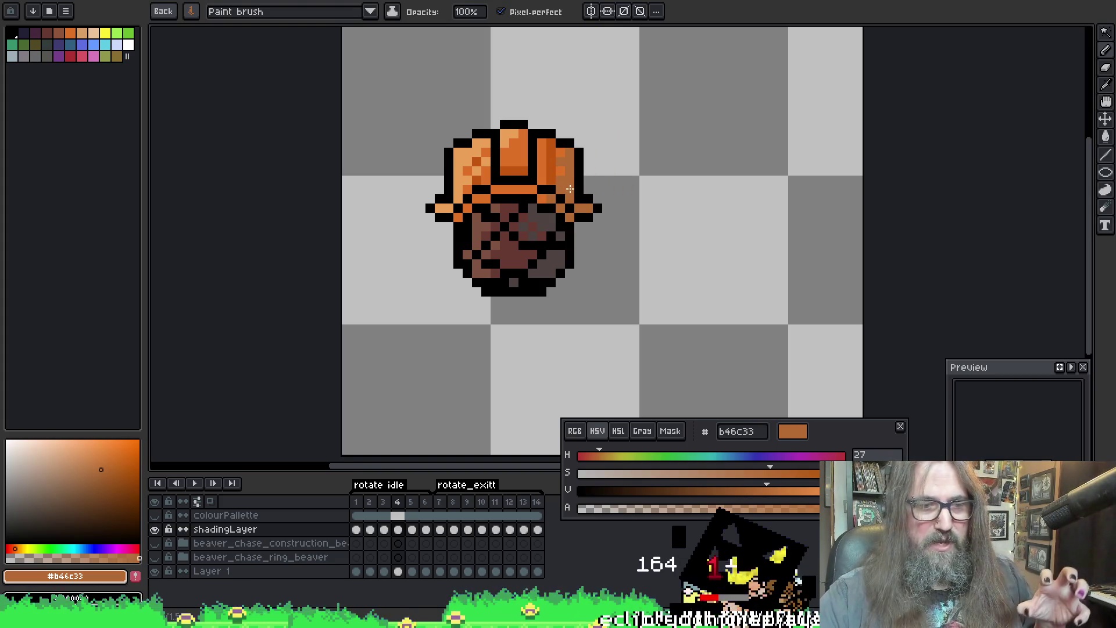
Step: Paint orange over the hat's right outline and beside it, then undo the stray strokes
drag(570, 188, 572, 182)
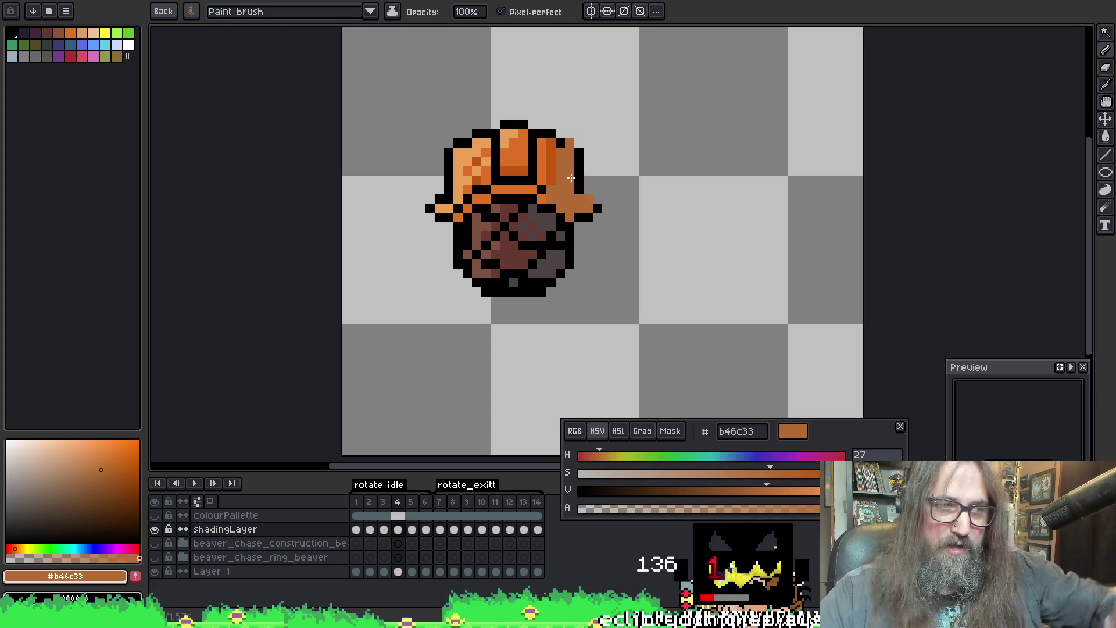
drag(566, 187, 572, 183)
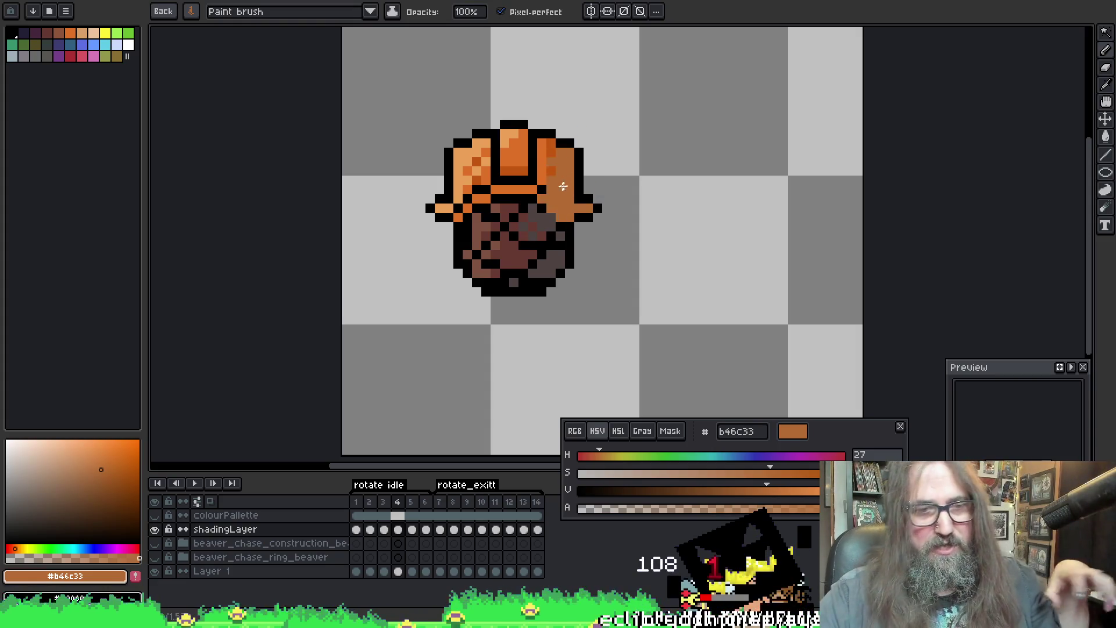
key(ctrl+z)
drag(540, 60, 536, 98)
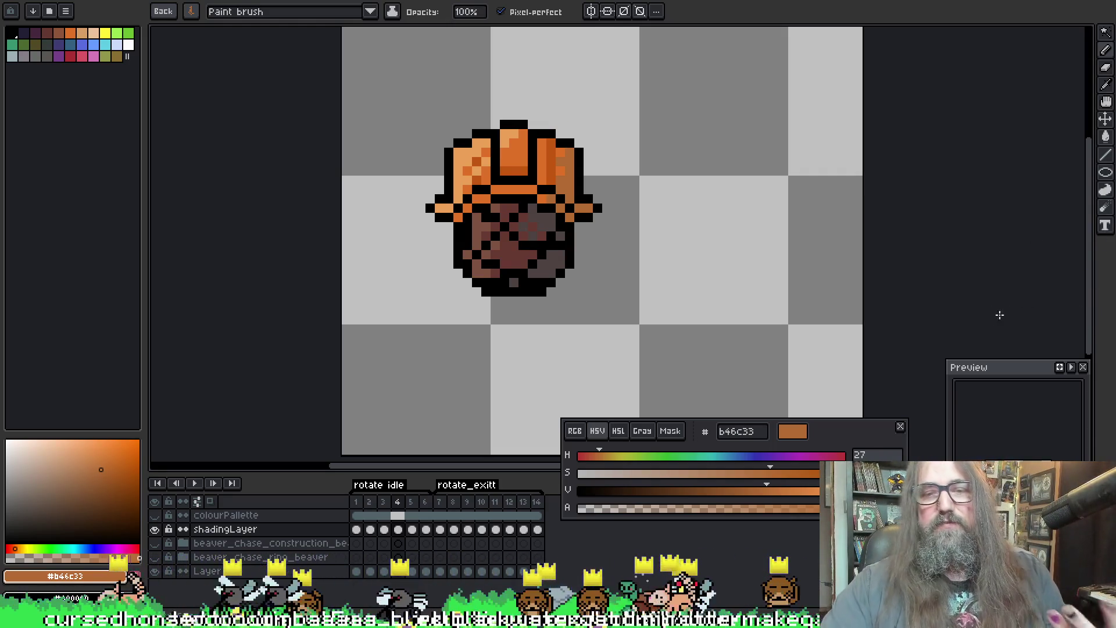
drag(610, 153, 587, 122)
key(ctrl+z)
key(ctrl+z)
key(ctrl+z)
key(ctrl+z)
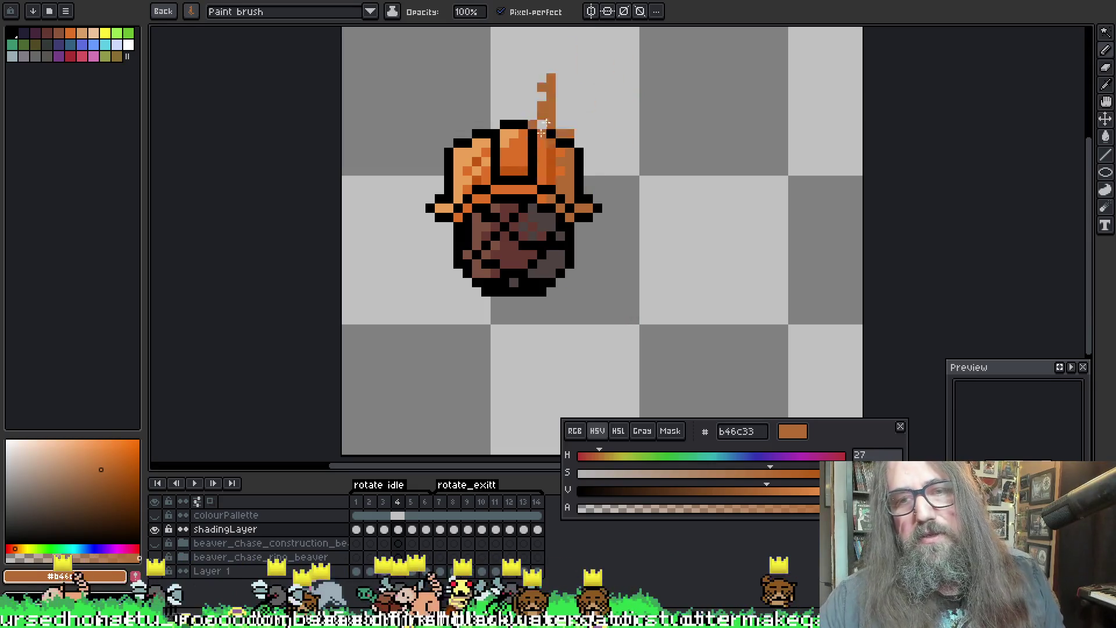
key(ctrl+z)
key(ctrl+z)
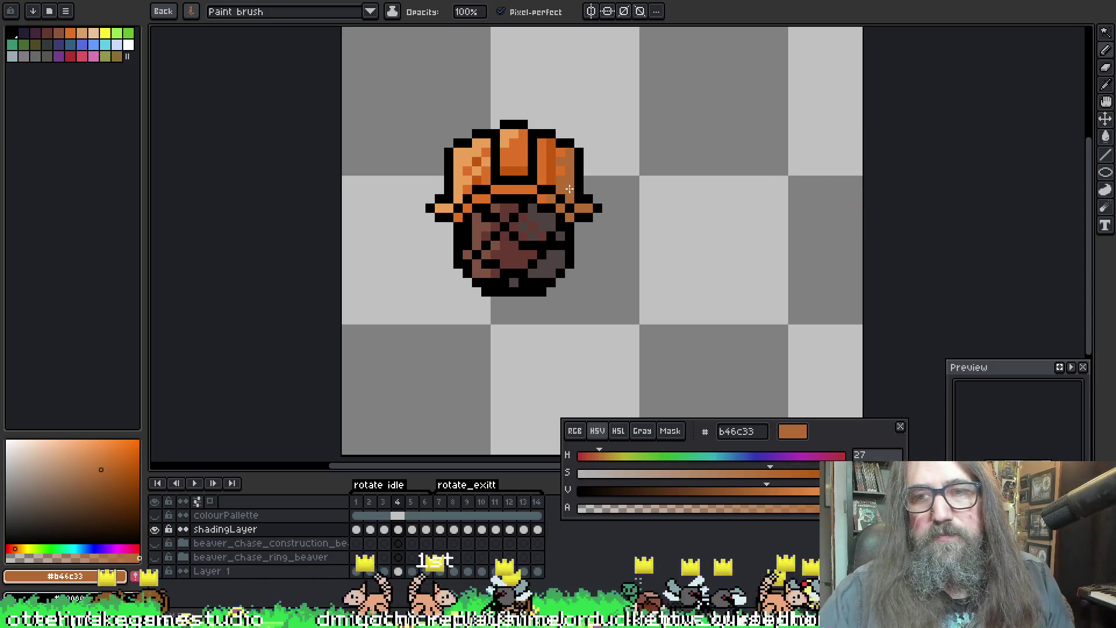
Step: Advance through frames 5, 6 and 7 to check the hat, then play the animation
key(Right)
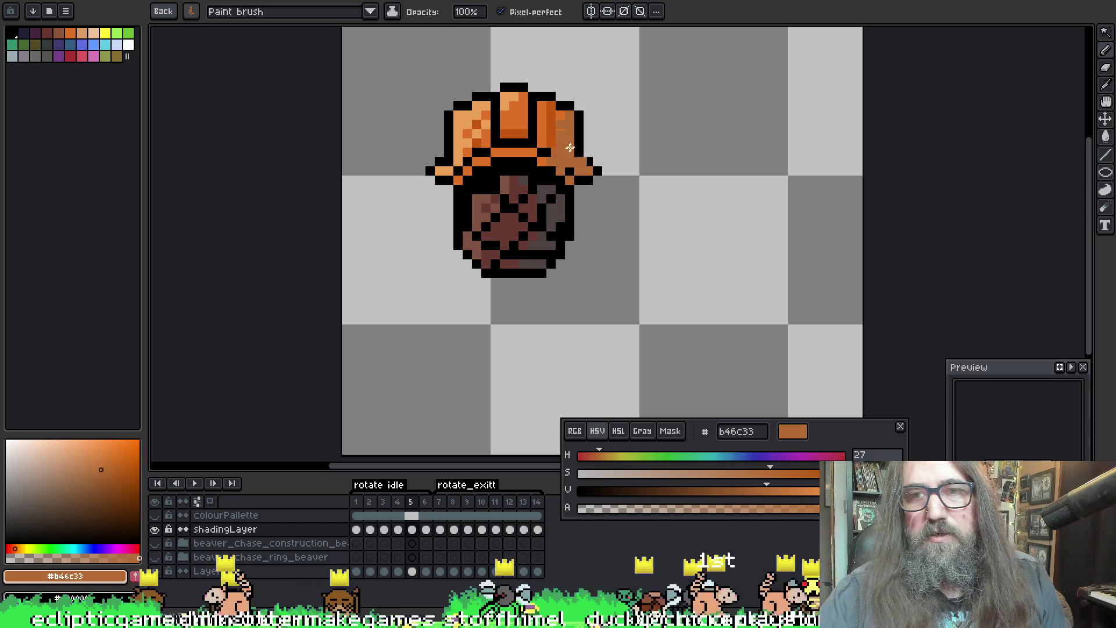
key(Right)
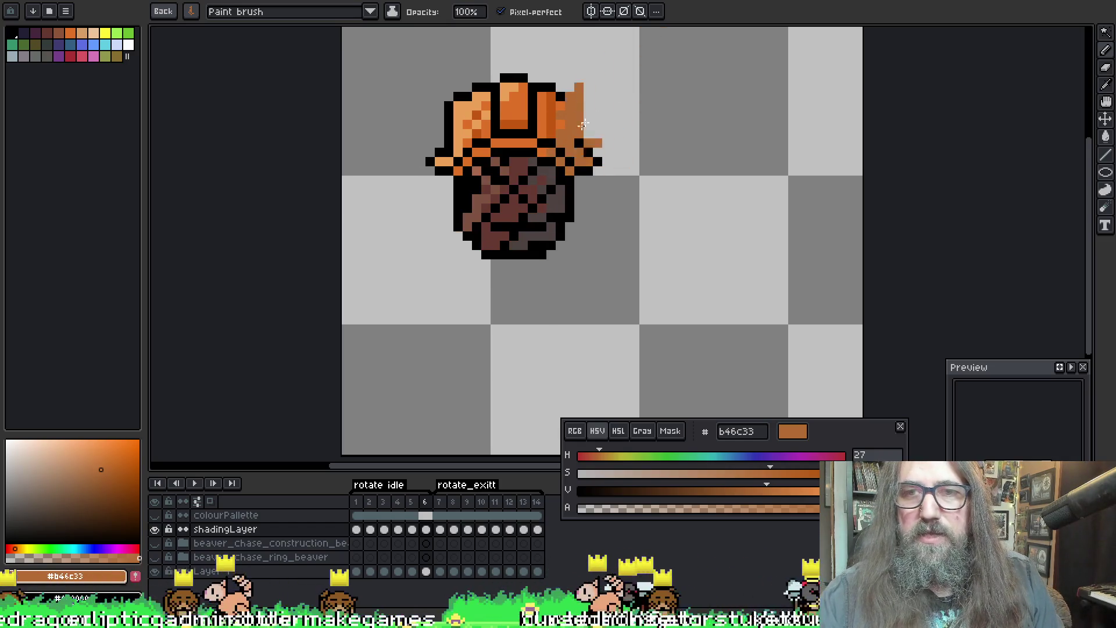
key(Right)
key(Return)
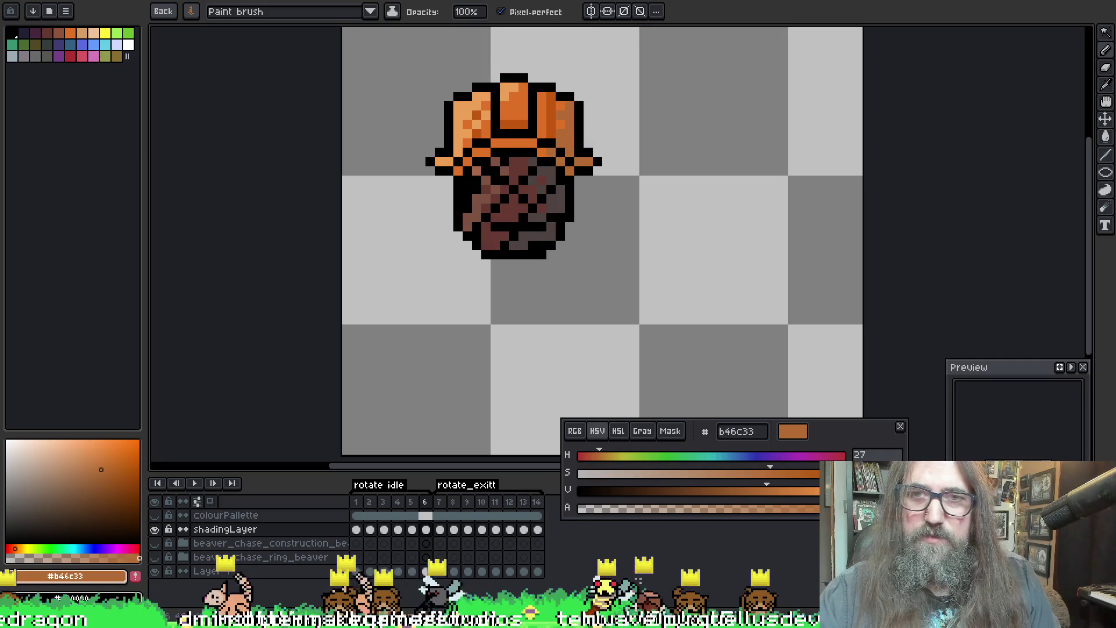
scroll(667, 195, down, 2)
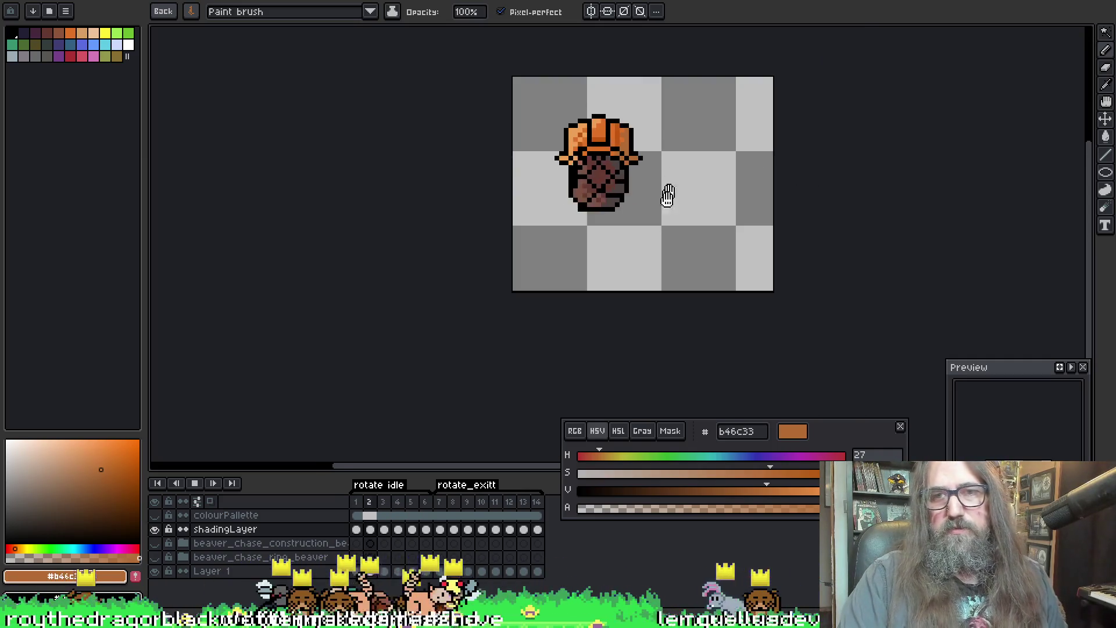
scroll(686, 261, down, 1)
Step: Stop on frame 1, pick the light orange #eca057 and undo a bad highlight stroke above the hat
drag(685, 261, 578, 244)
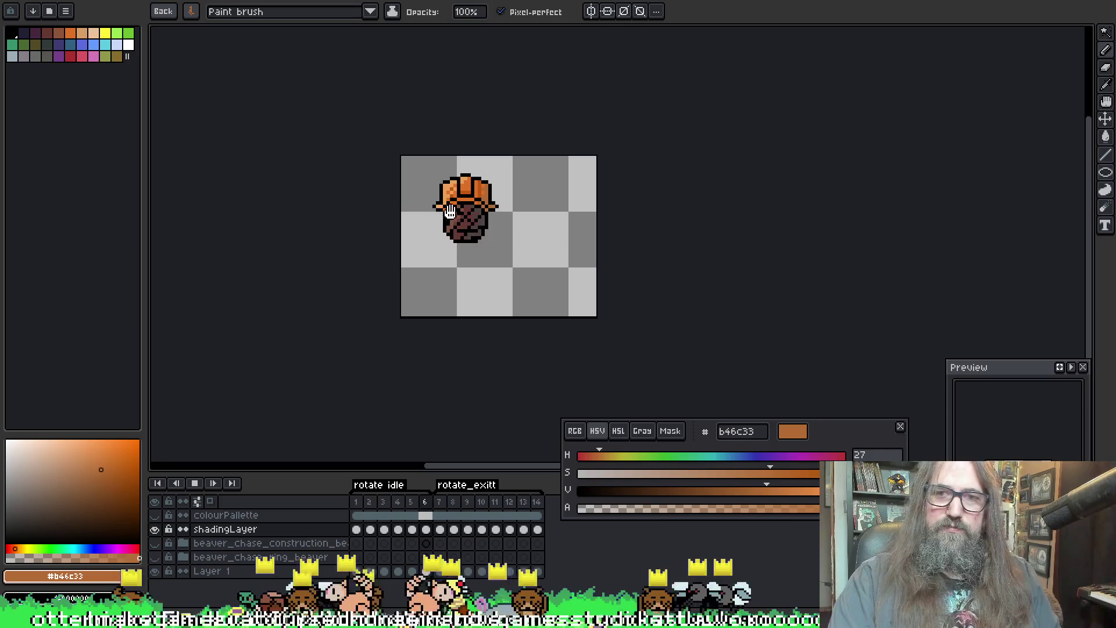
scroll(547, 224, up, 1)
scroll(440, 174, up, 1)
scroll(441, 174, up, 1)
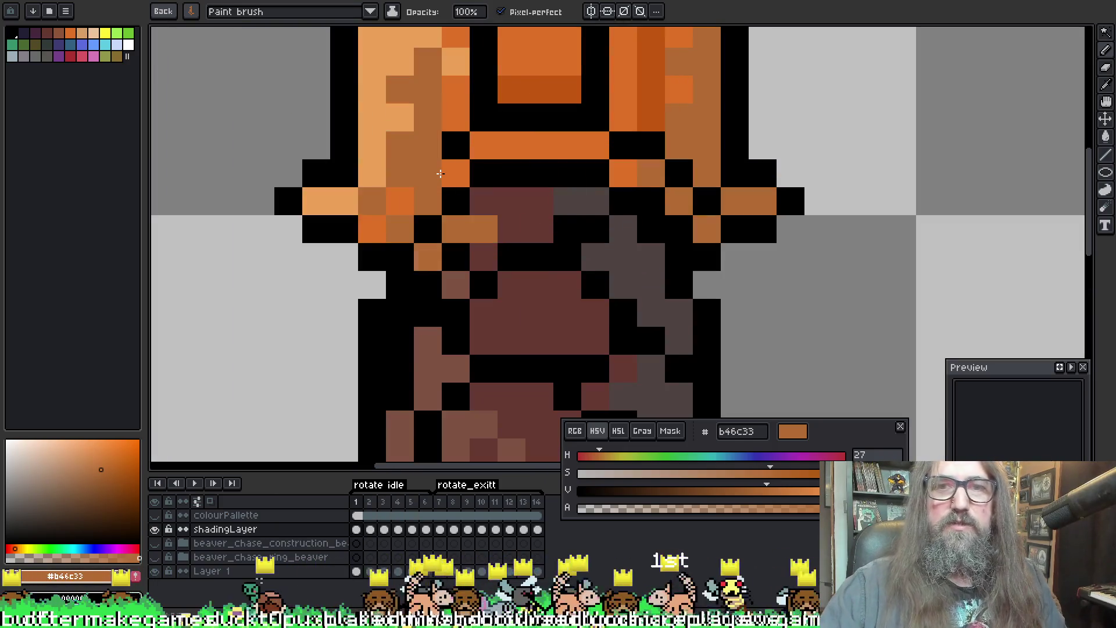
key(Return)
alt+click(461, 166)
drag(461, 167, 454, 106)
key(ctrl+z)
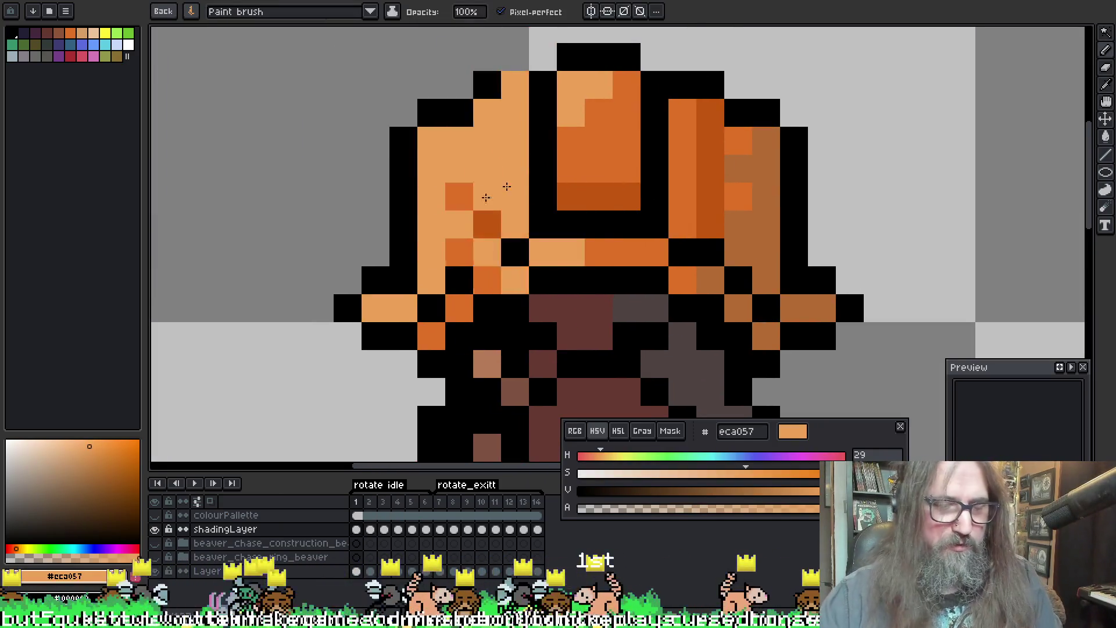
Step: Place a single light orange highlight pixel on the hat's left side and resume painting
click(518, 137)
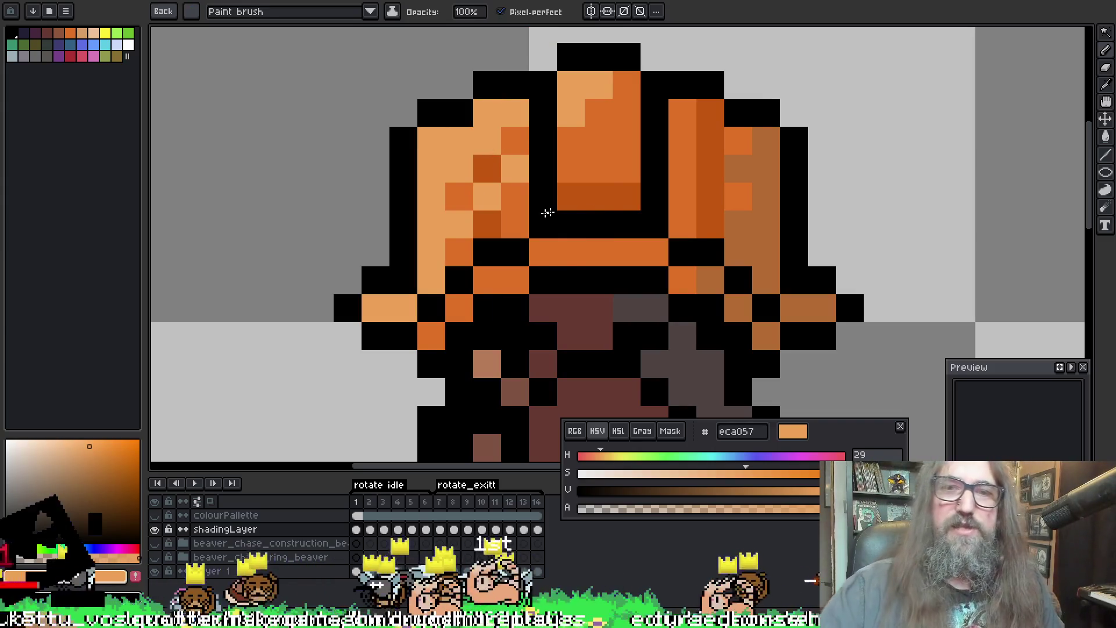
key(alt)
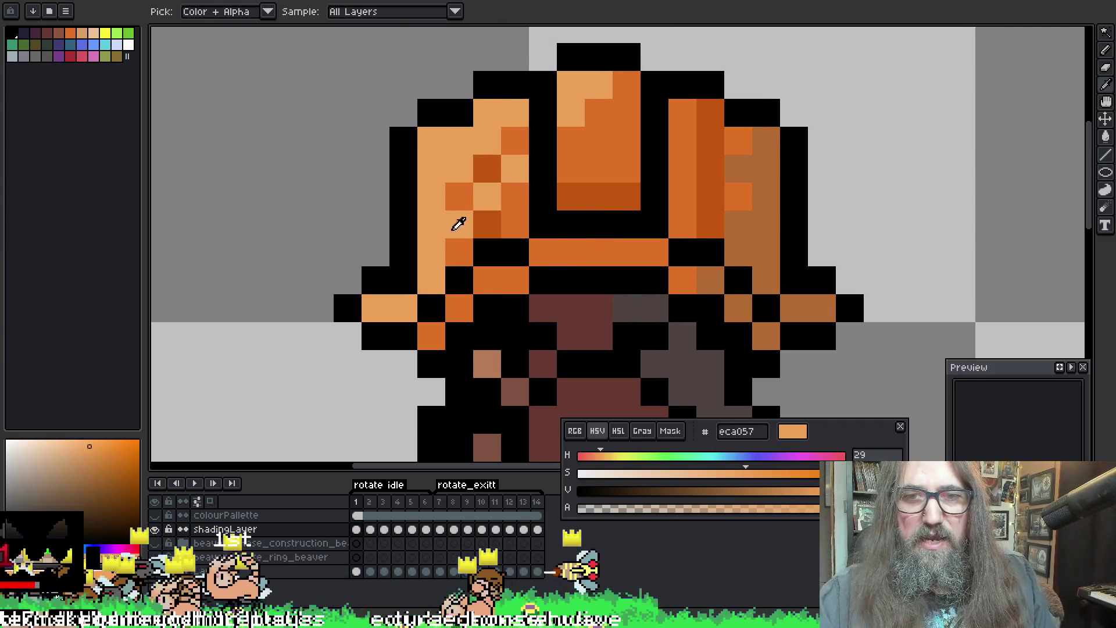
key(alt)
scroll(588, 63, down, 1)
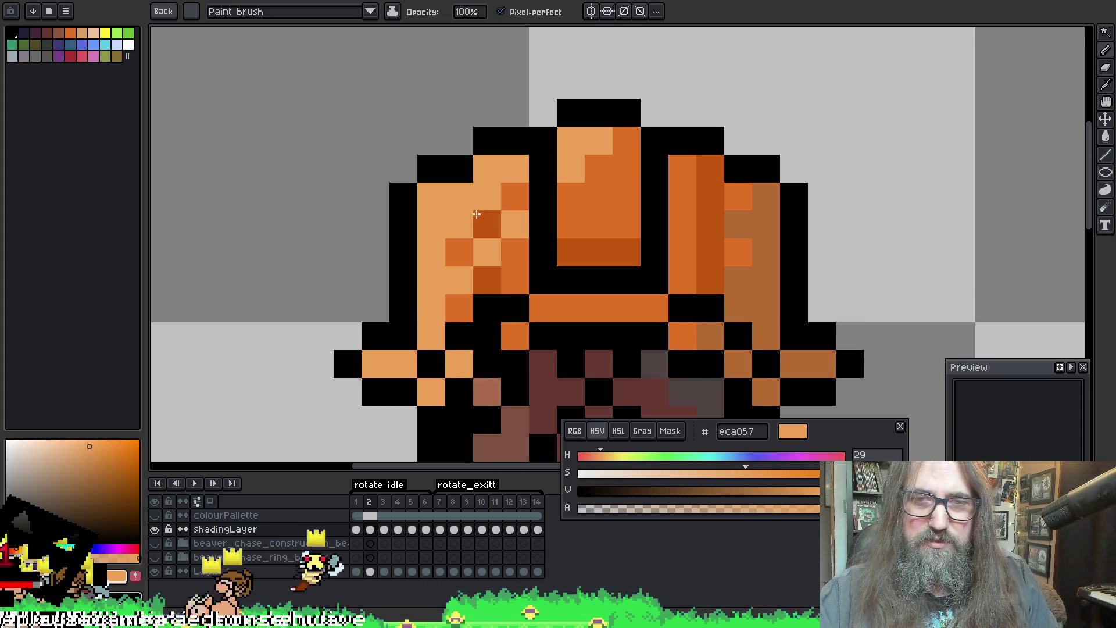
scroll(588, 63, up, 1)
scroll(594, 288, down, 3)
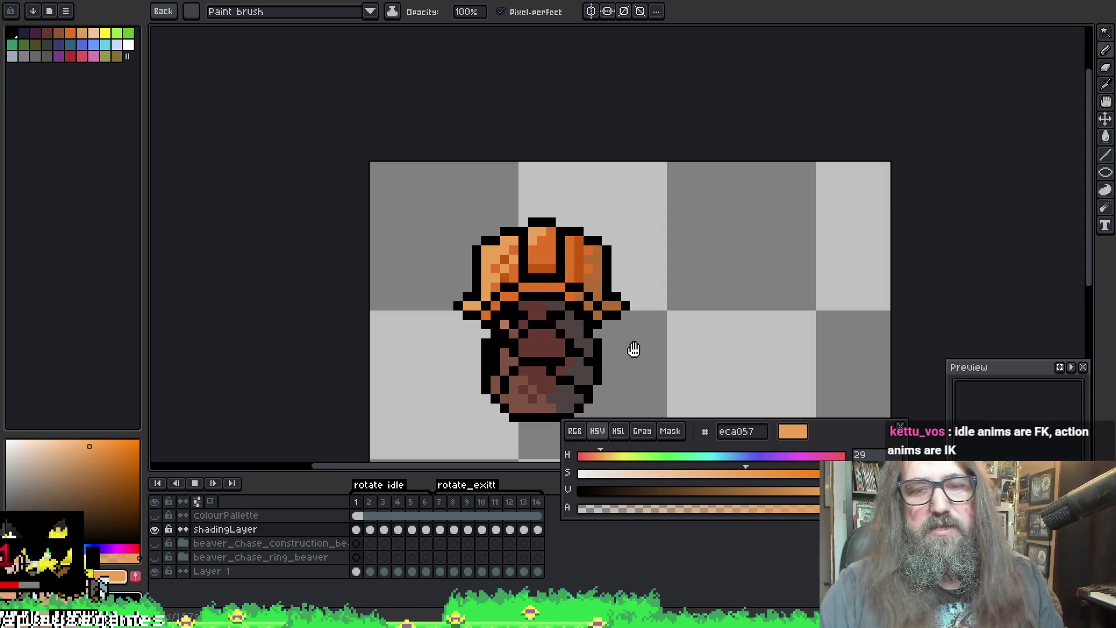
Step: Stop playback on frame 1 and Magic-Wand-select the hat's light orange highlight pixels
drag(581, 259, 406, 244)
scroll(406, 245, up, 1)
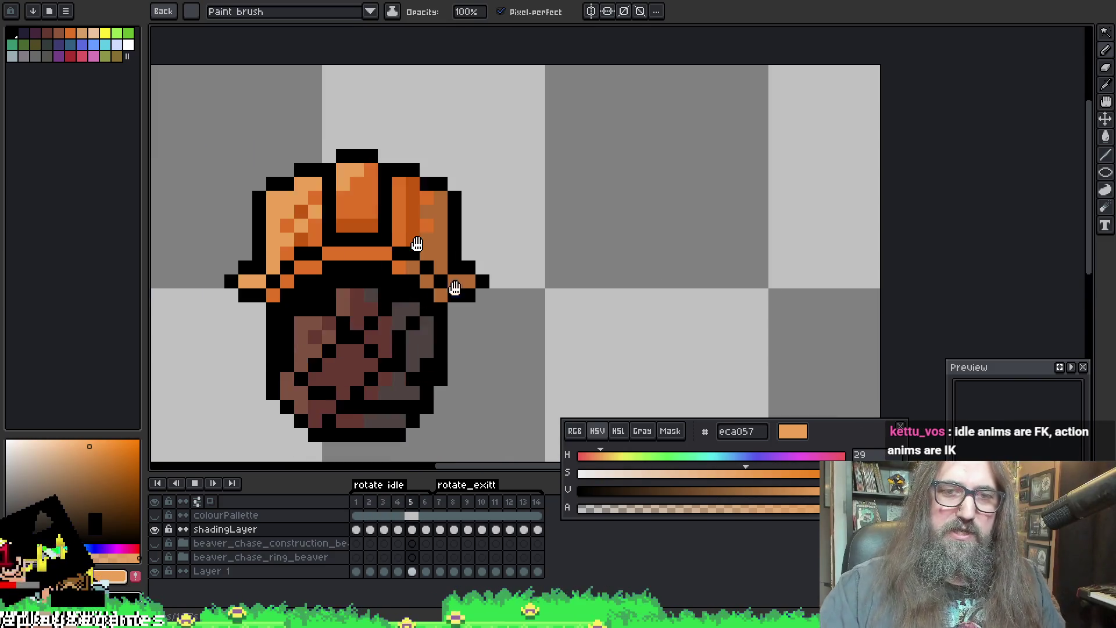
drag(546, 270, 491, 79)
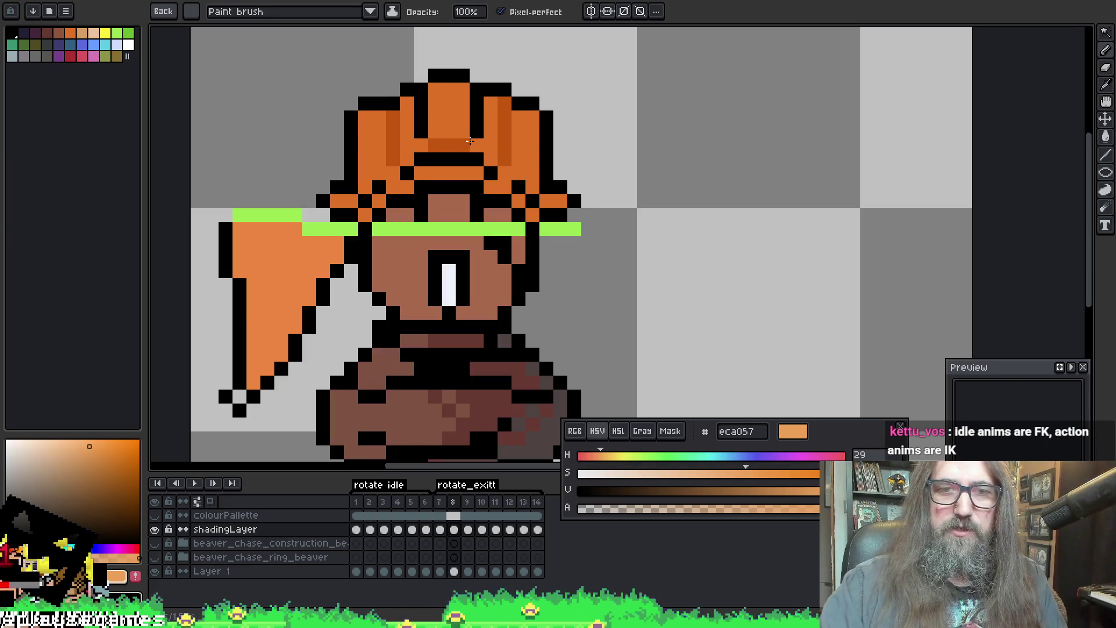
key(Return)
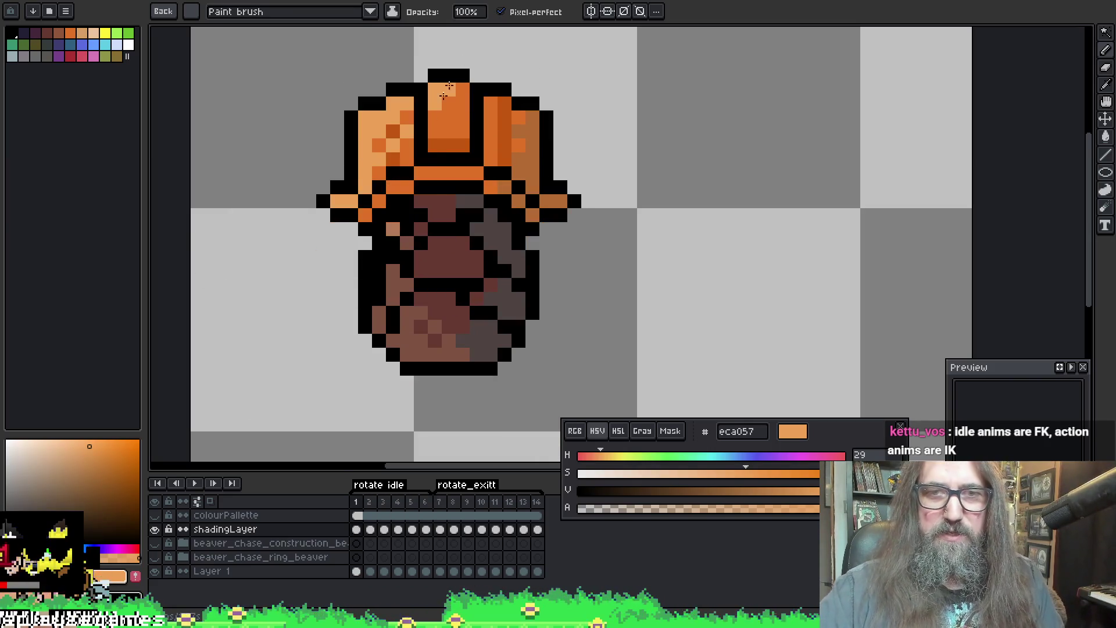
drag(418, 187, 449, 220)
key(w)
click(443, 173)
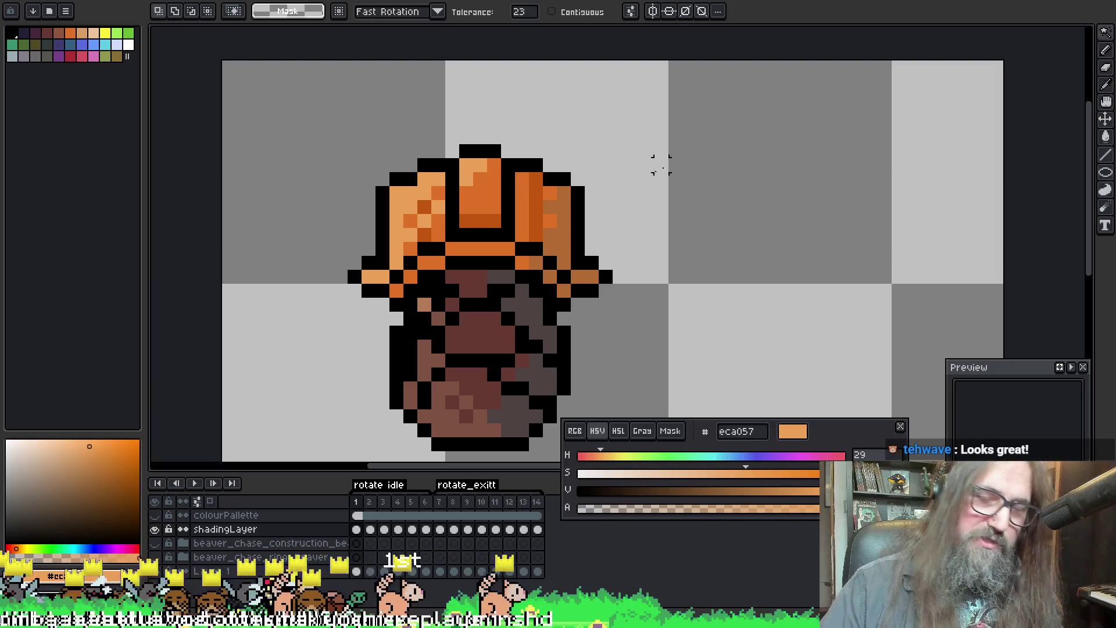
Step: Briefly sample colours, then return to colour-based selection with the view nudged
key(i)
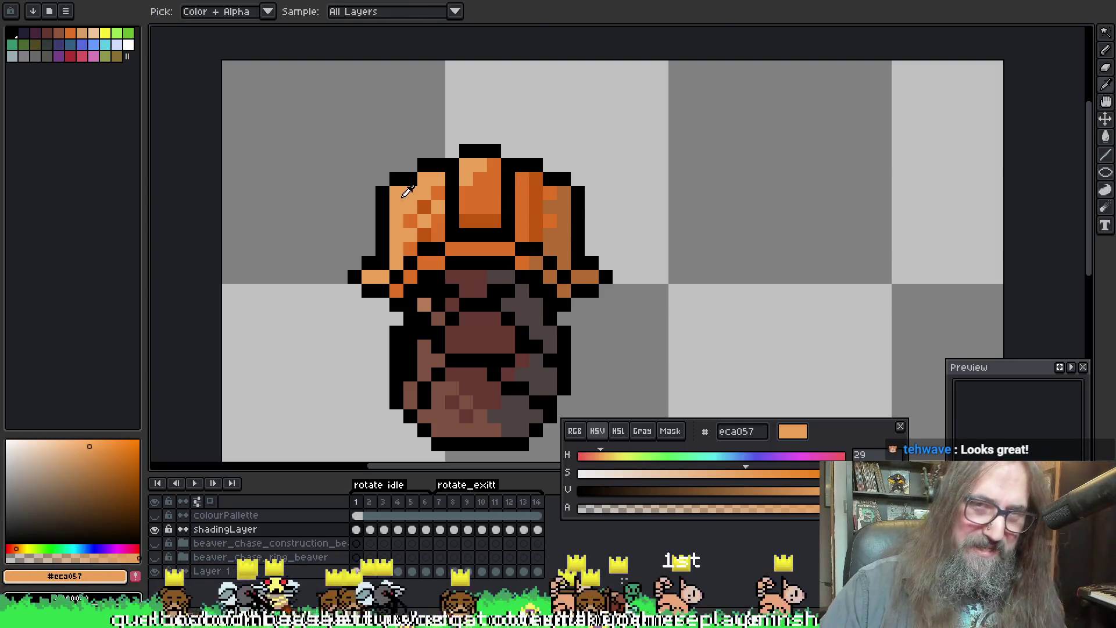
key(w)
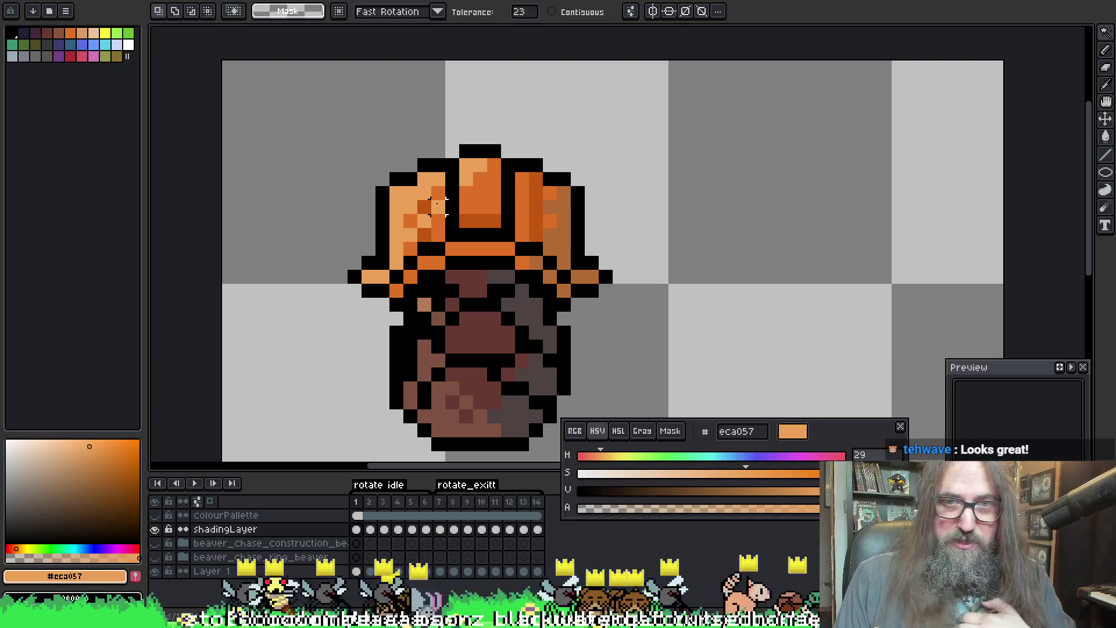
drag(381, 232, 365, 224)
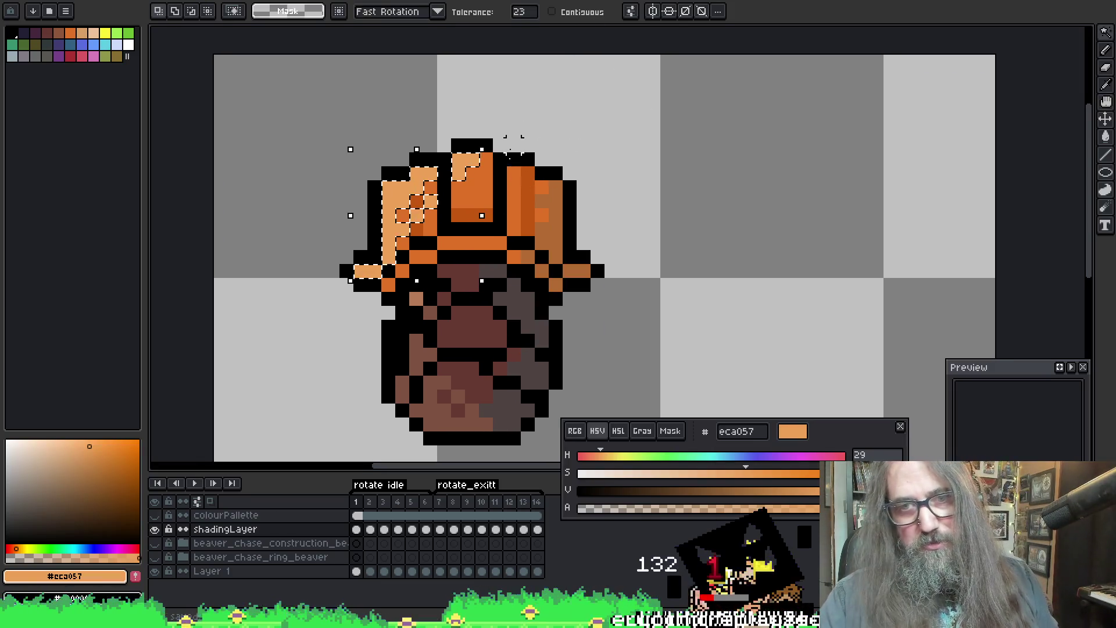
Step: Recentre the hat with the hand tool and switch to the 1px Pencil for touch-ups
key(space)
drag(467, 230, 460, 217)
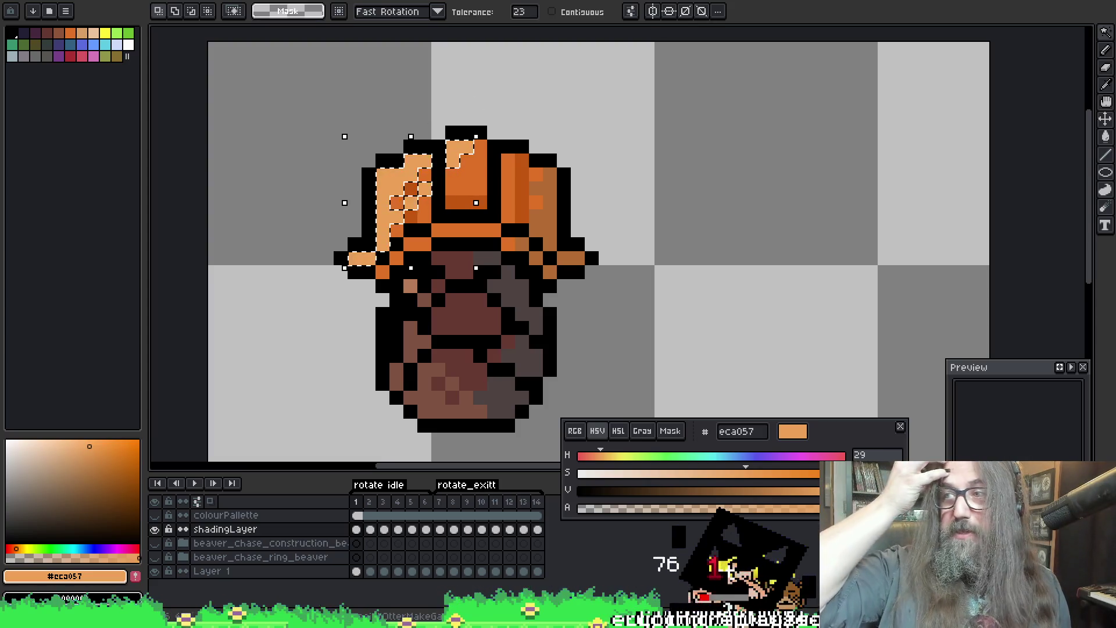
drag(535, 199, 523, 200)
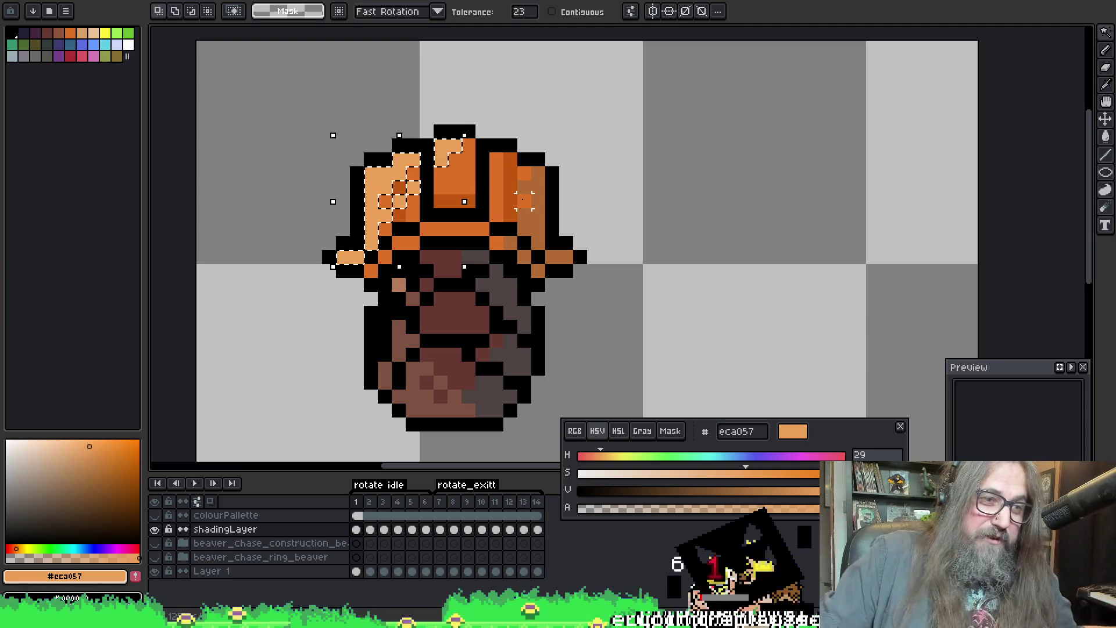
key(alt)
key(b)
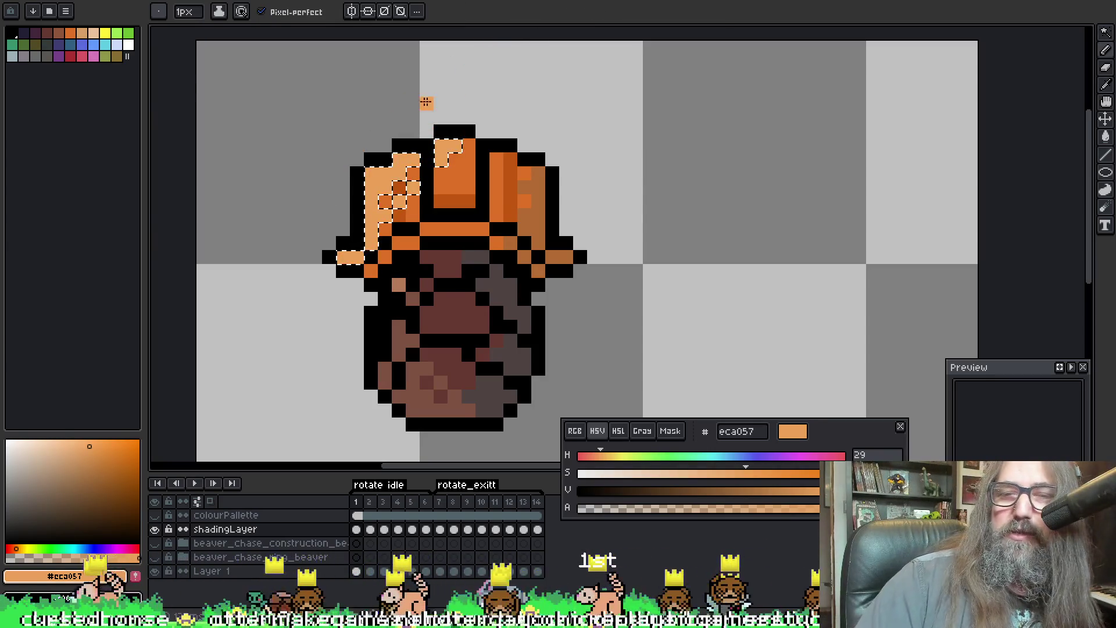
Step: Select the shading cel and flip between frames 1 and 2 to compare the hat
drag(418, 115, 405, 124)
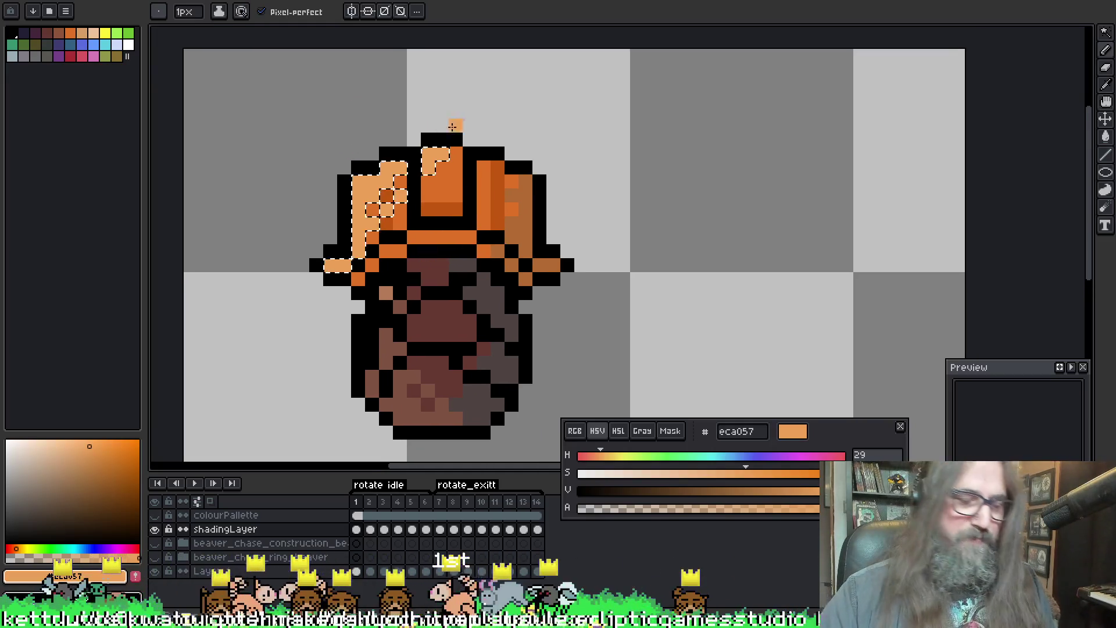
key(alt)
click(397, 529)
click(356, 530)
click(375, 527)
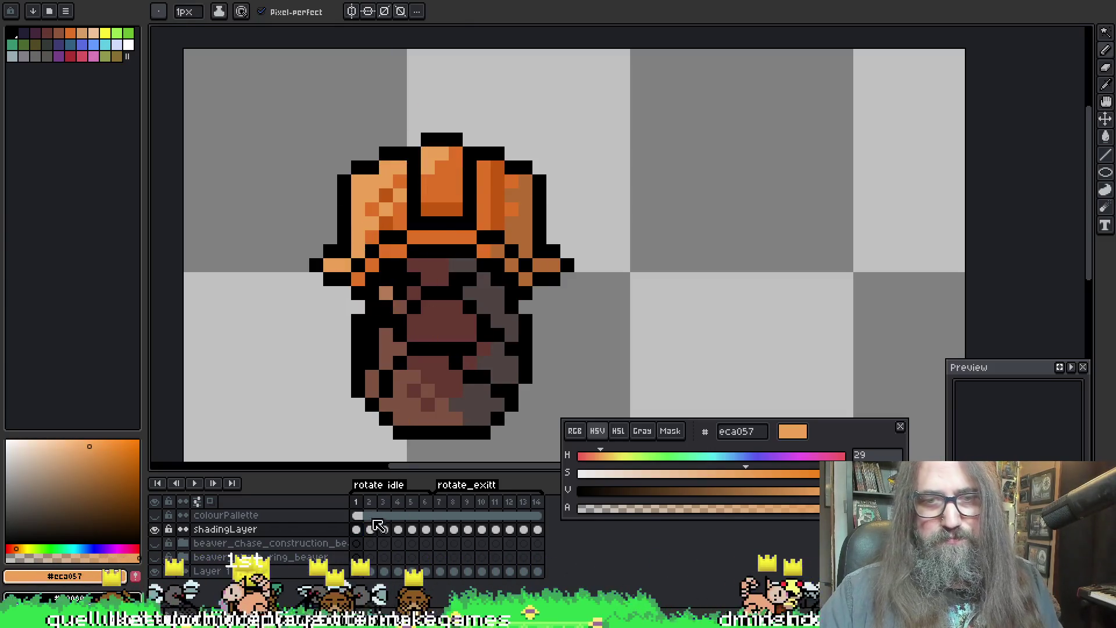
click(370, 530)
key(Left)
key(Right)
key(alt)
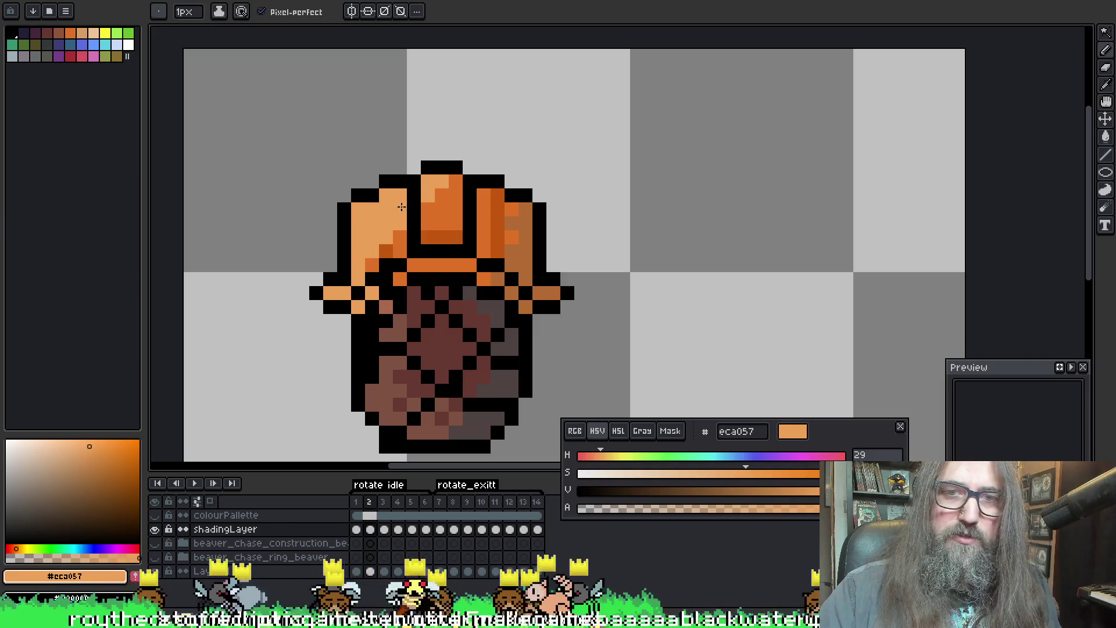
Step: Paint dark orange shading on the hat's left side in frame 2, then advance to frame 3
alt+click(392, 227)
drag(385, 235, 380, 253)
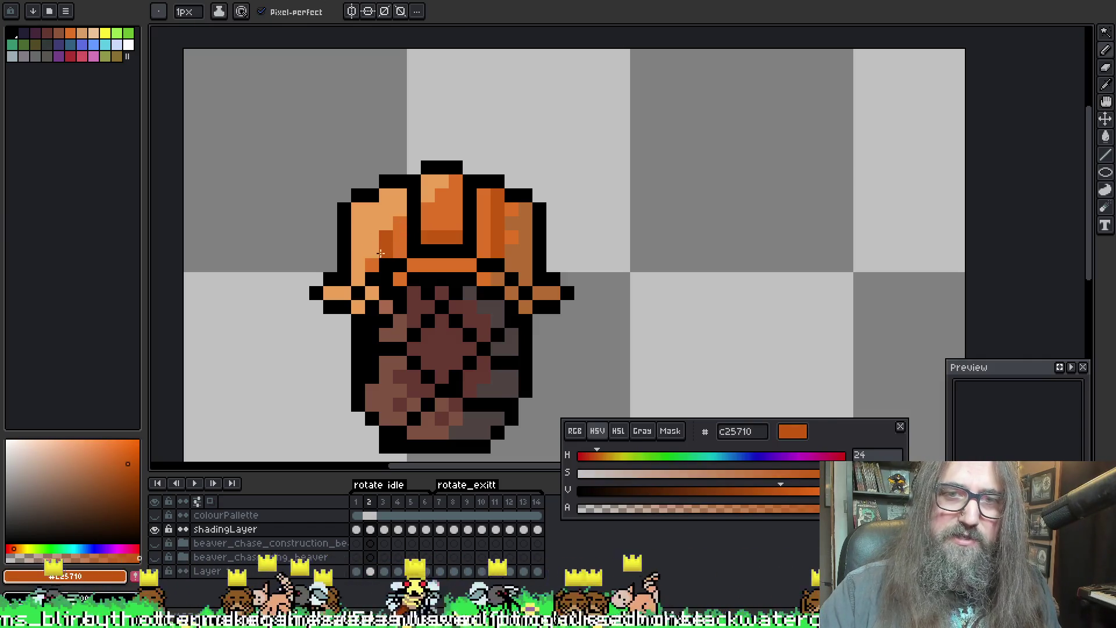
alt+click(423, 193)
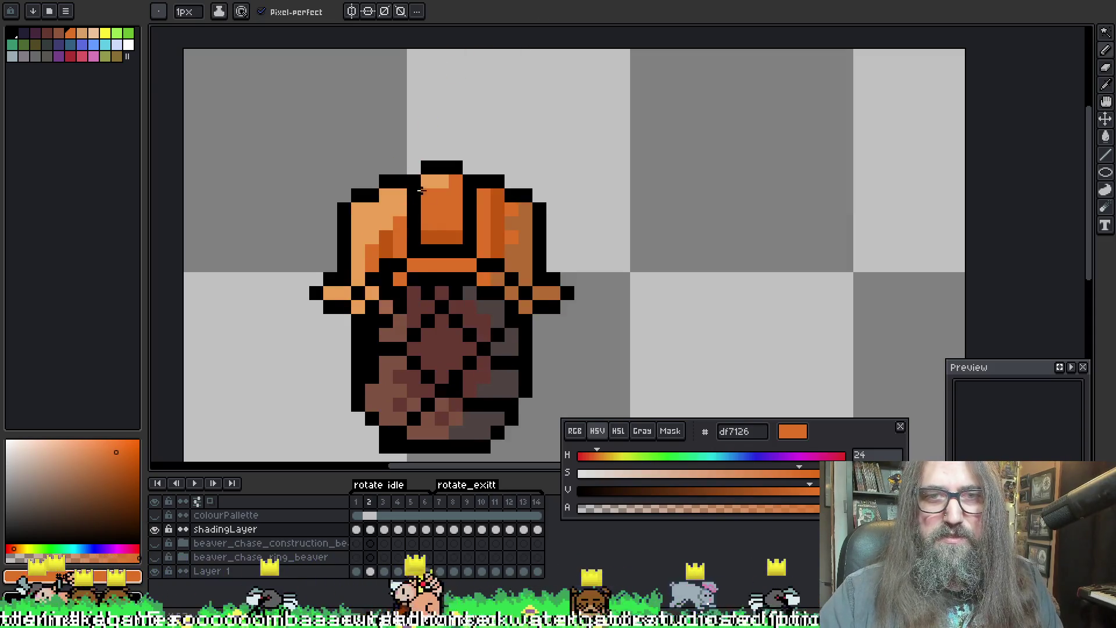
key(Right)
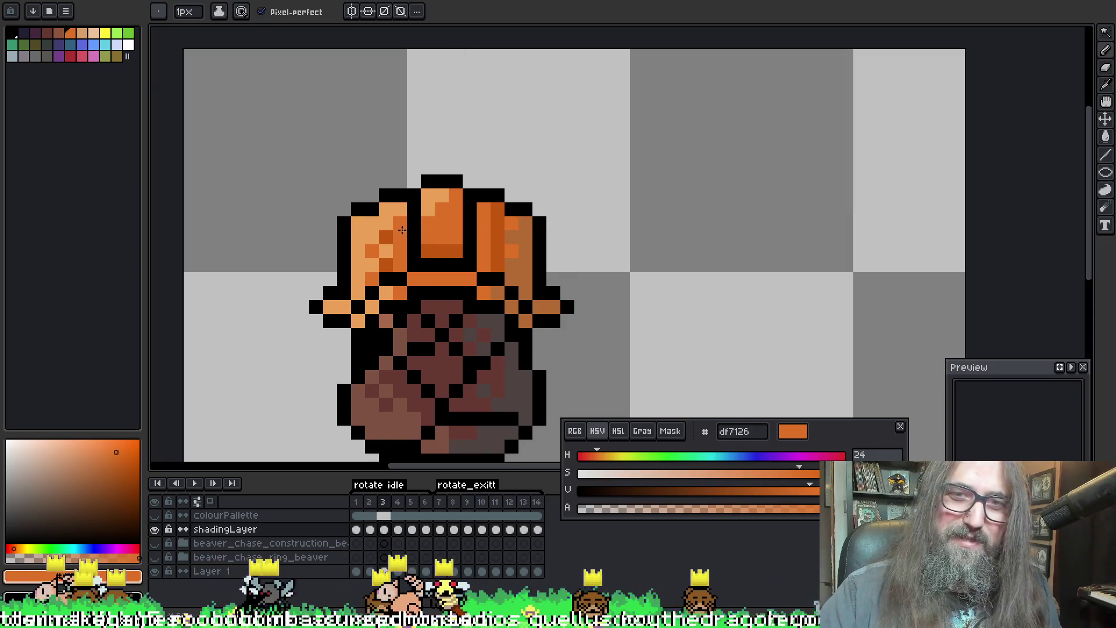
Step: Sample the hat's light, mid and dark oranges on frame 3, then move to frame 4
alt+click(401, 229)
alt+click(398, 237)
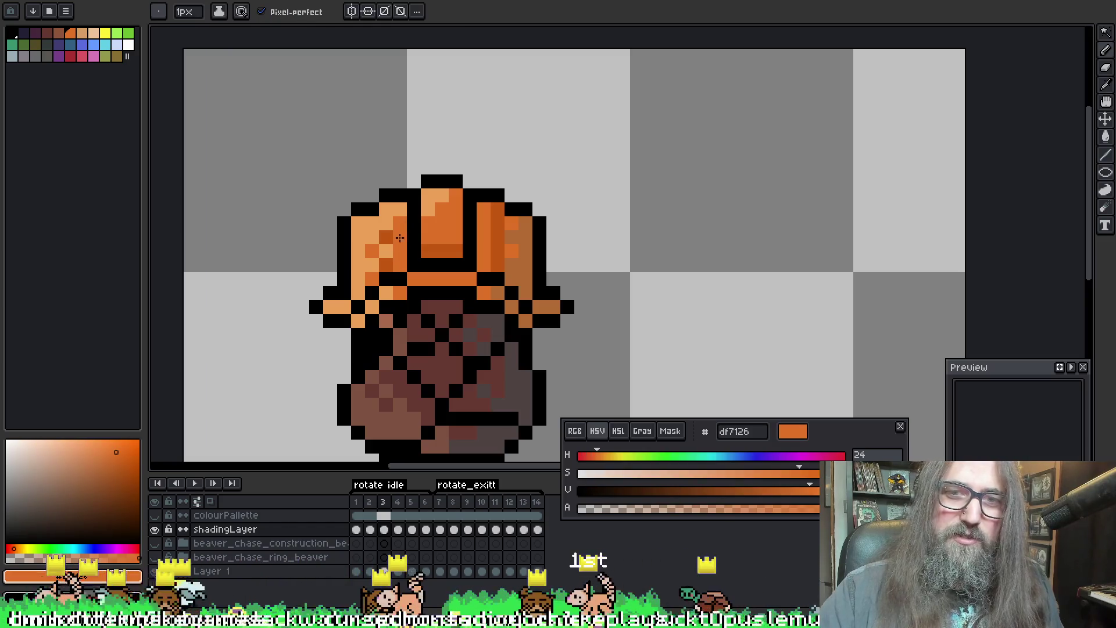
alt+click(386, 233)
alt+click(375, 250)
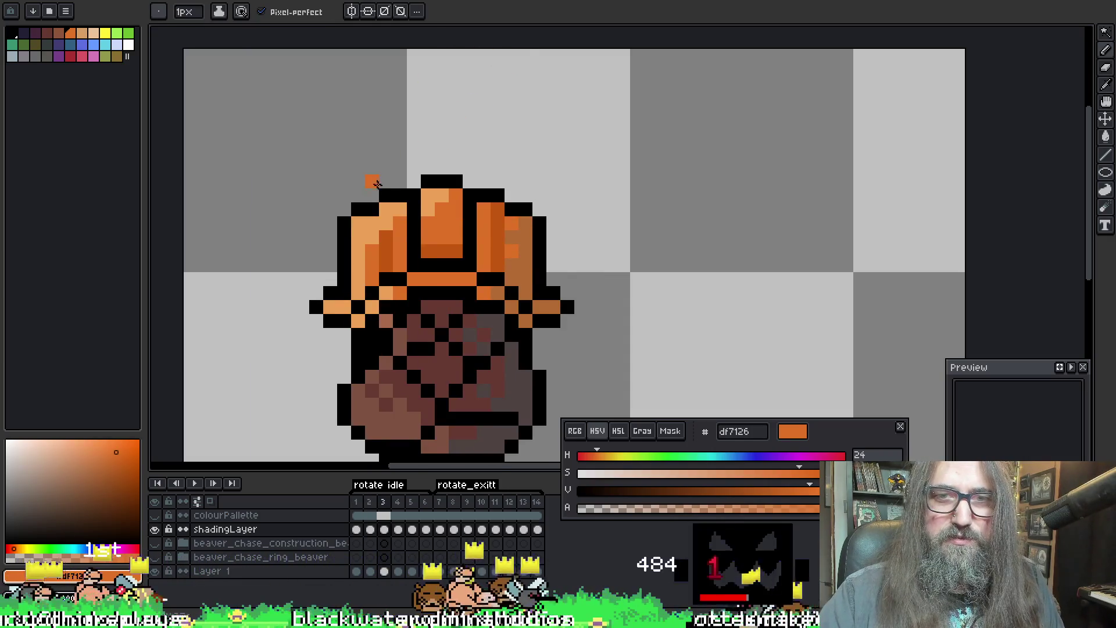
key(Right)
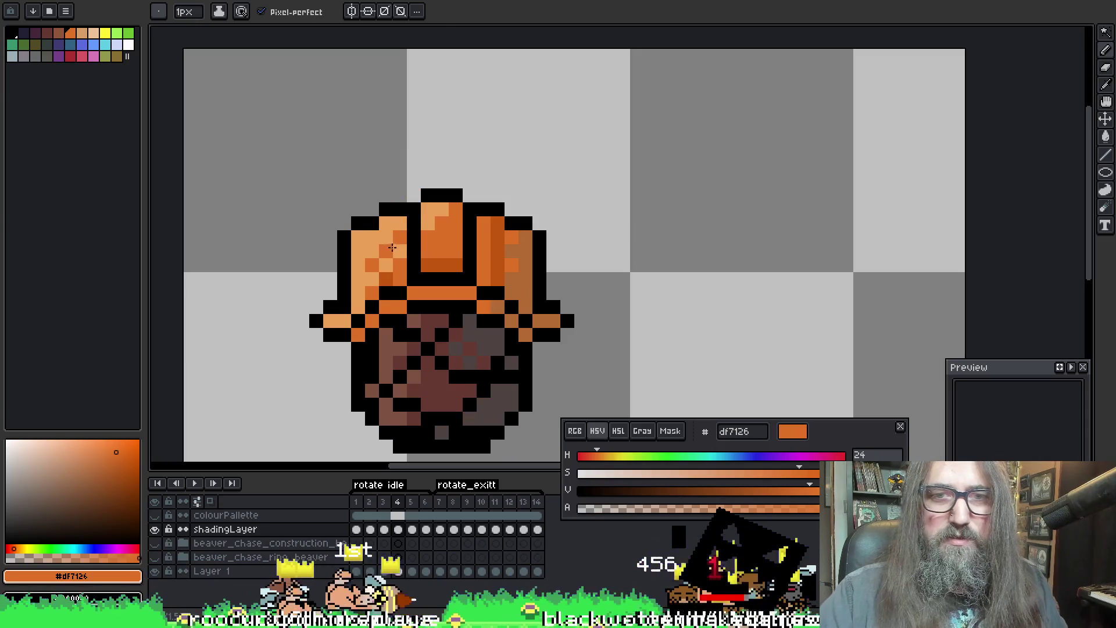
alt+click(385, 268)
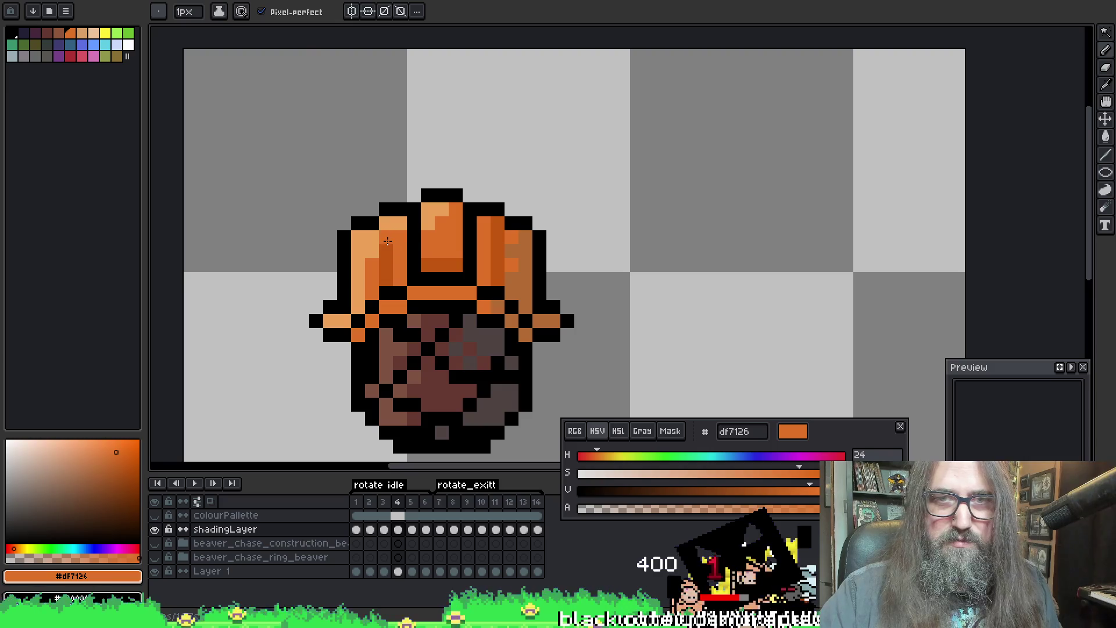
Step: Compare frame 4 against frame 3 and add a mid-orange pixel to the hat top
alt+click(391, 249)
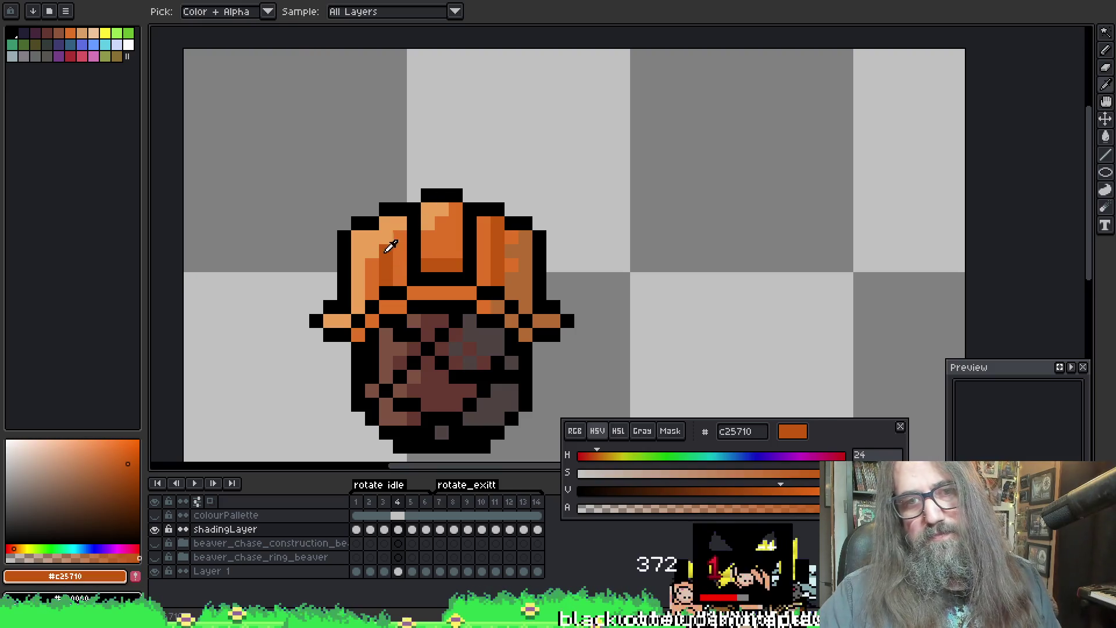
key(Left)
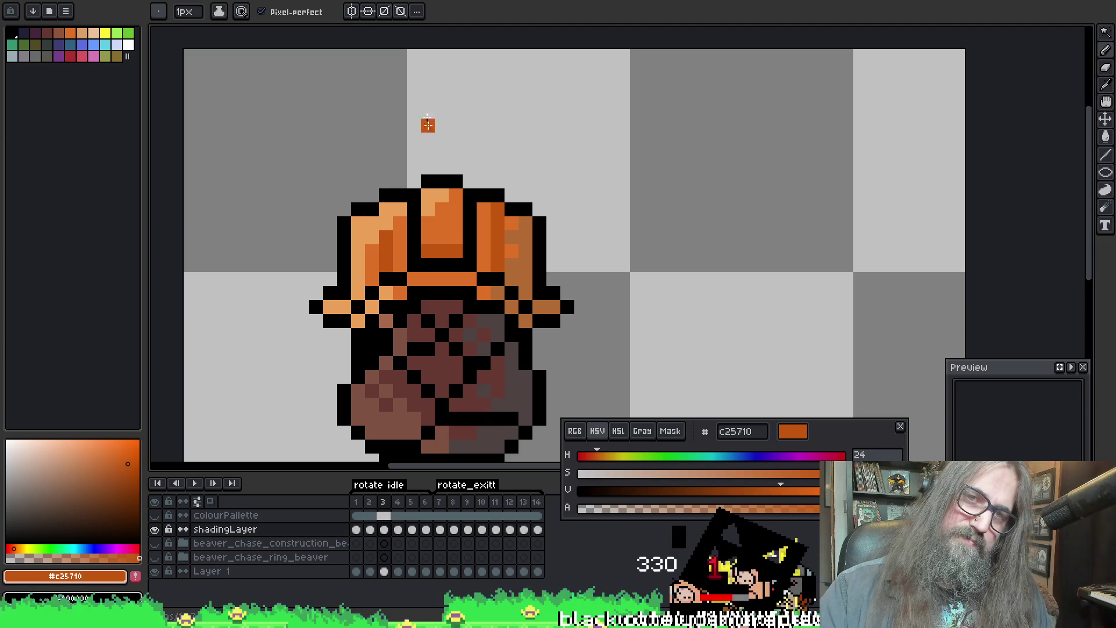
key(Right)
alt+click(392, 237)
click(458, 190)
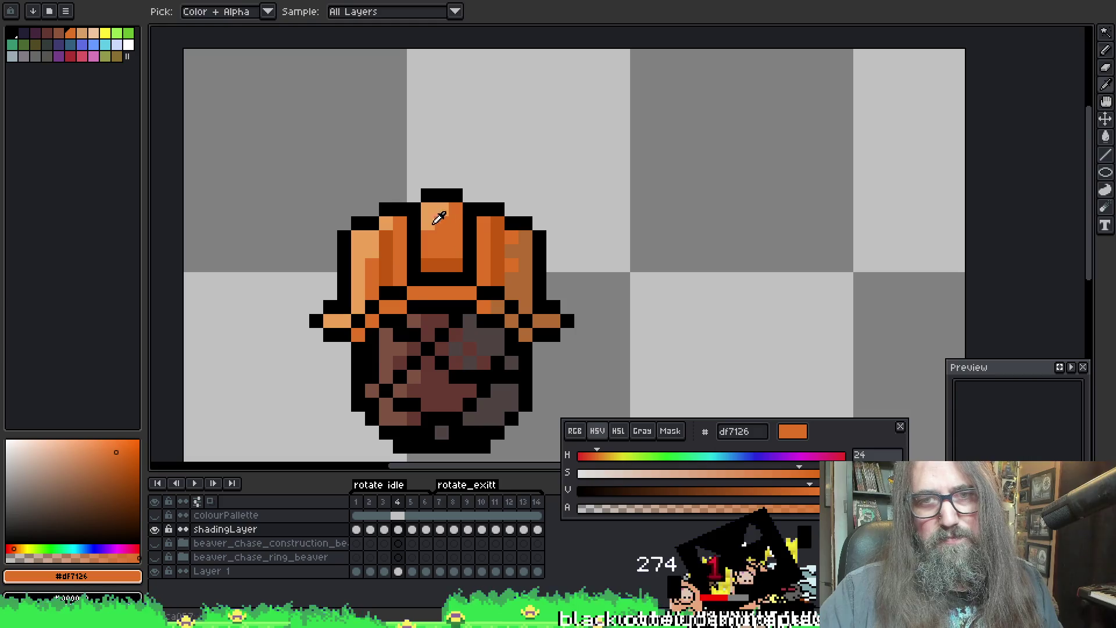
Step: Flip back and forth through earlier frames to check the hat shading matches
key(Left)
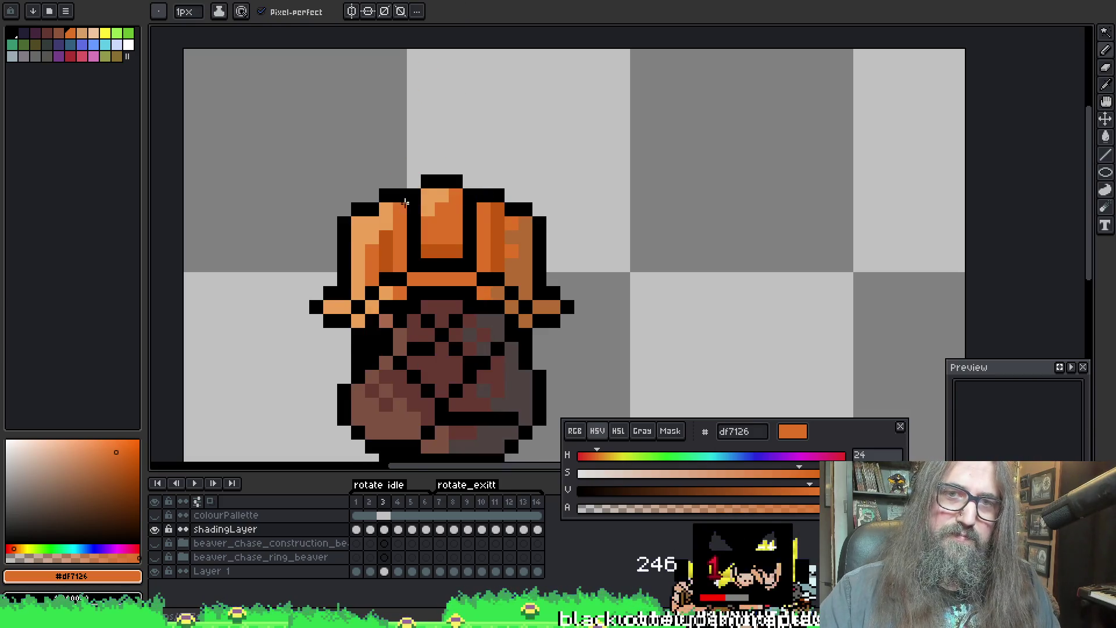
key(Right)
key(Left)
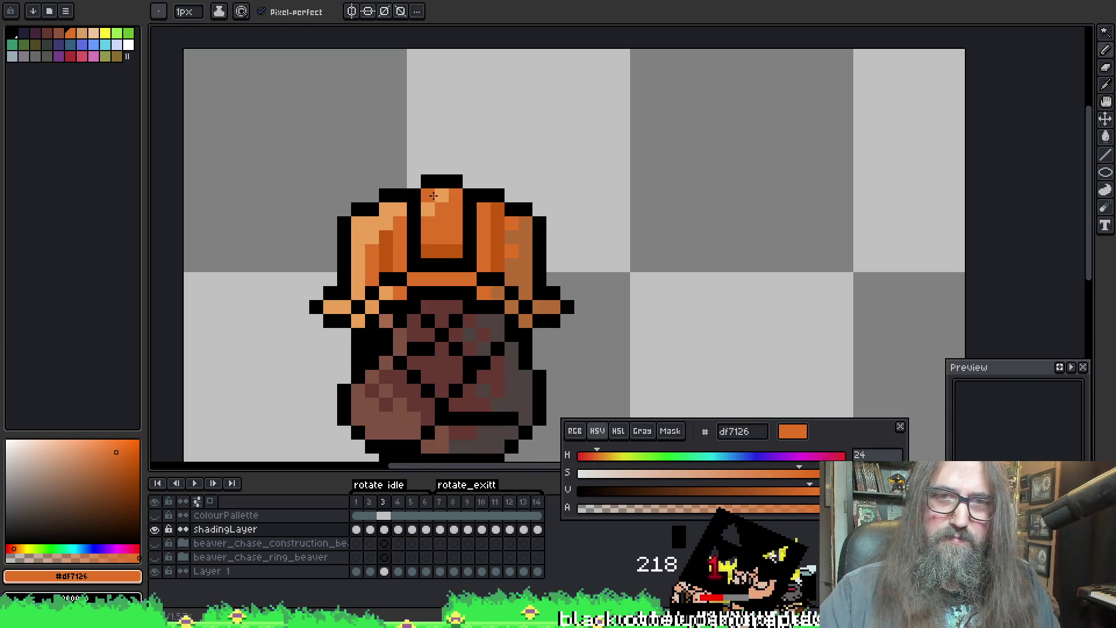
key(Left)
key(Left)
key(Right)
key(Right)
key(Right)
key(Right)
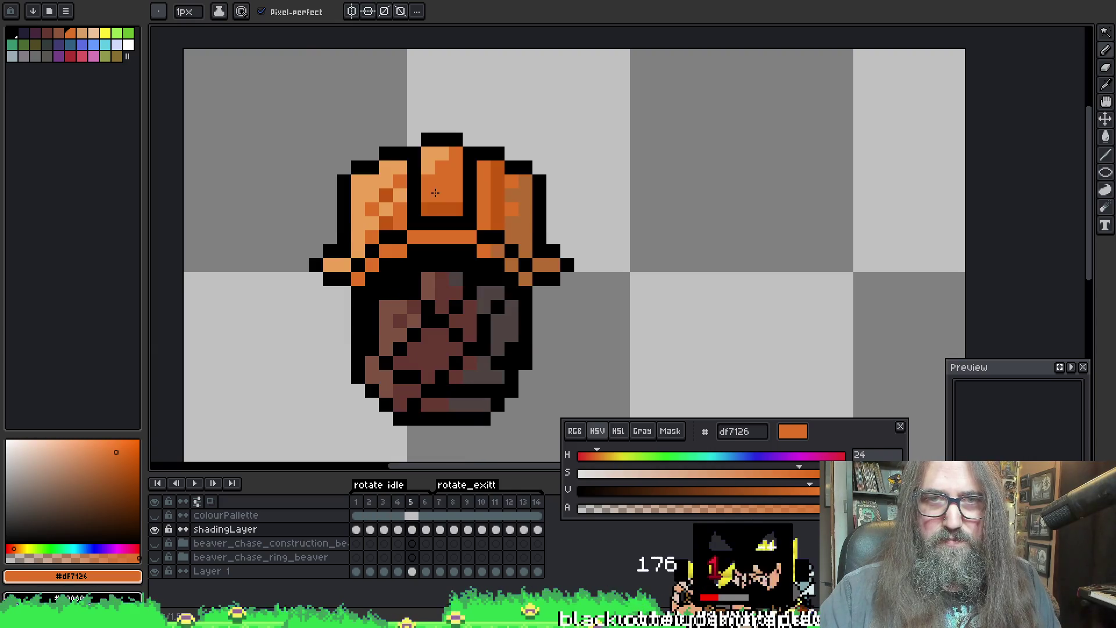
key(Left)
key(Right)
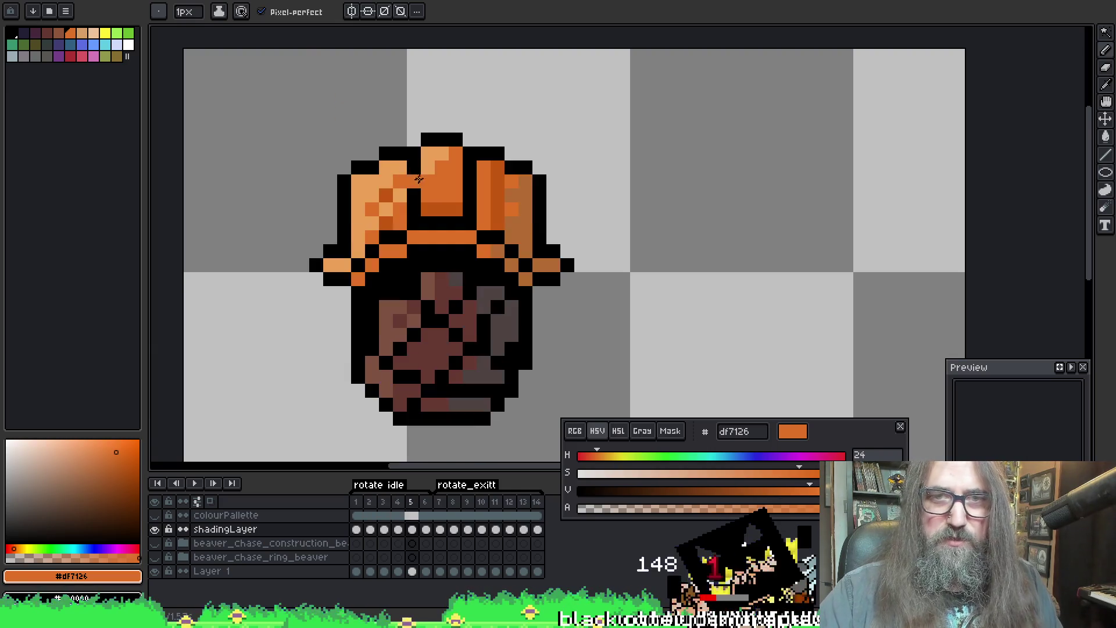
Step: Sample the darker c25710 orange, undo a stray hat pixel and recentre the hat
key(alt)
key(alt)
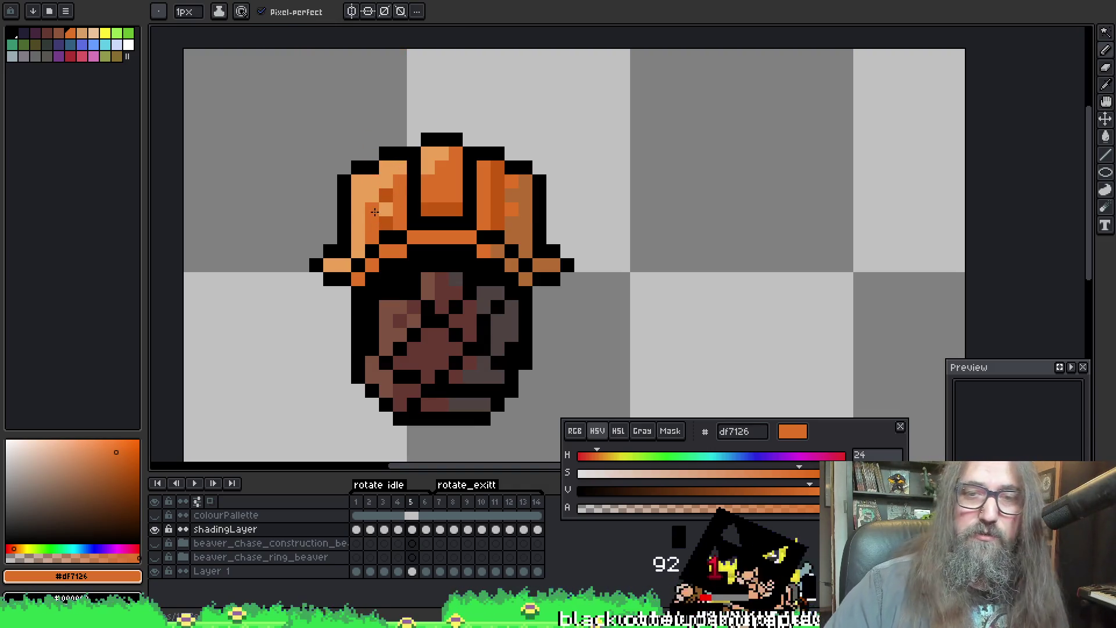
alt+click(383, 209)
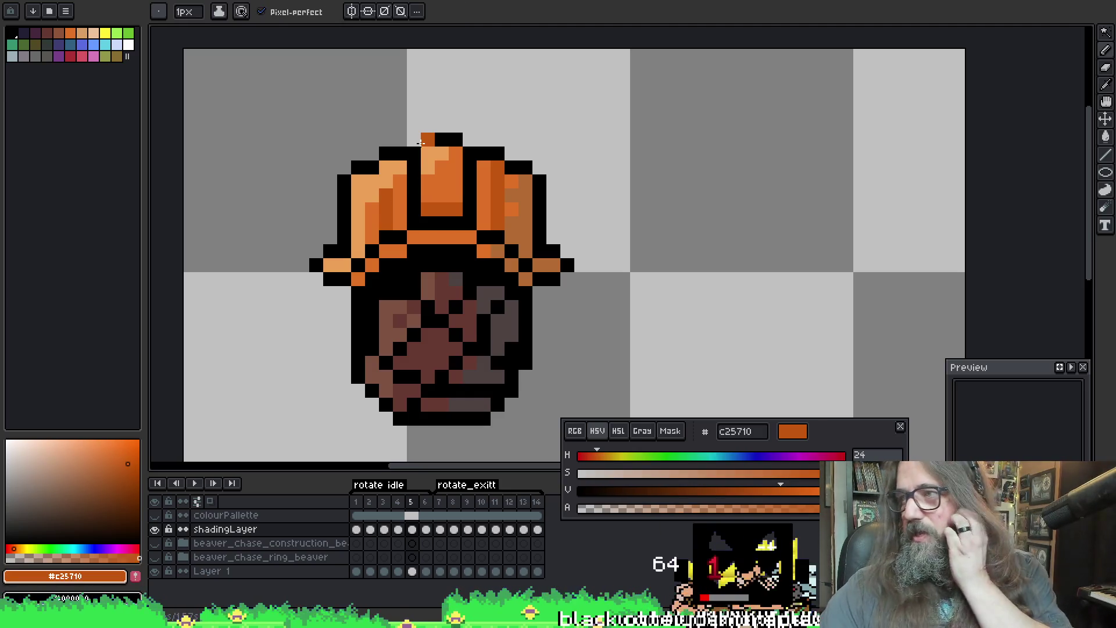
key(ctrl+z)
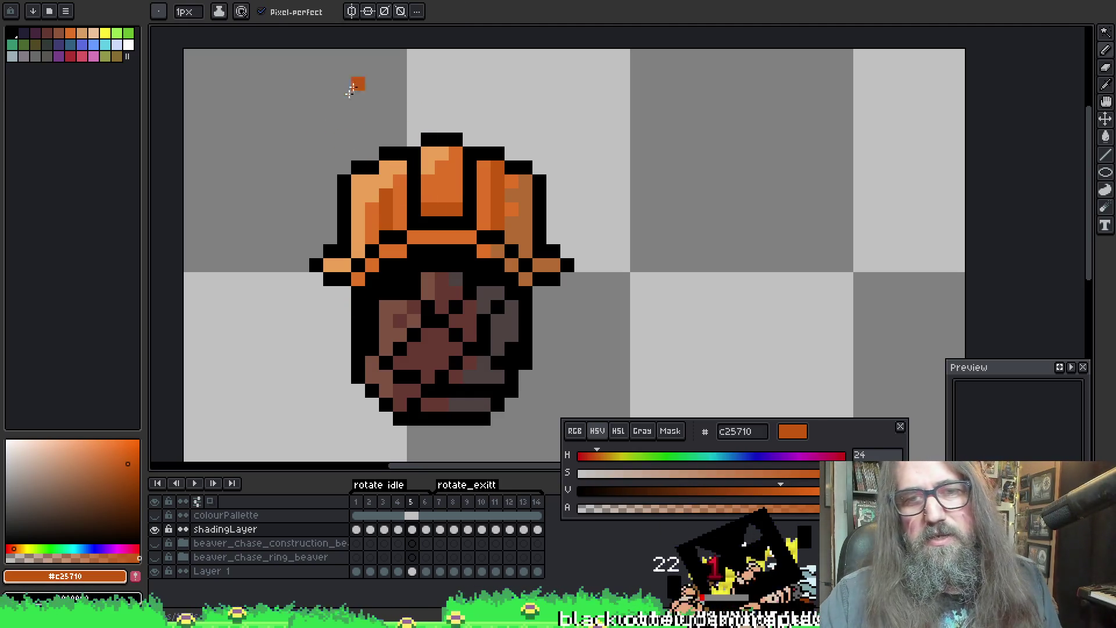
drag(460, 182, 425, 195)
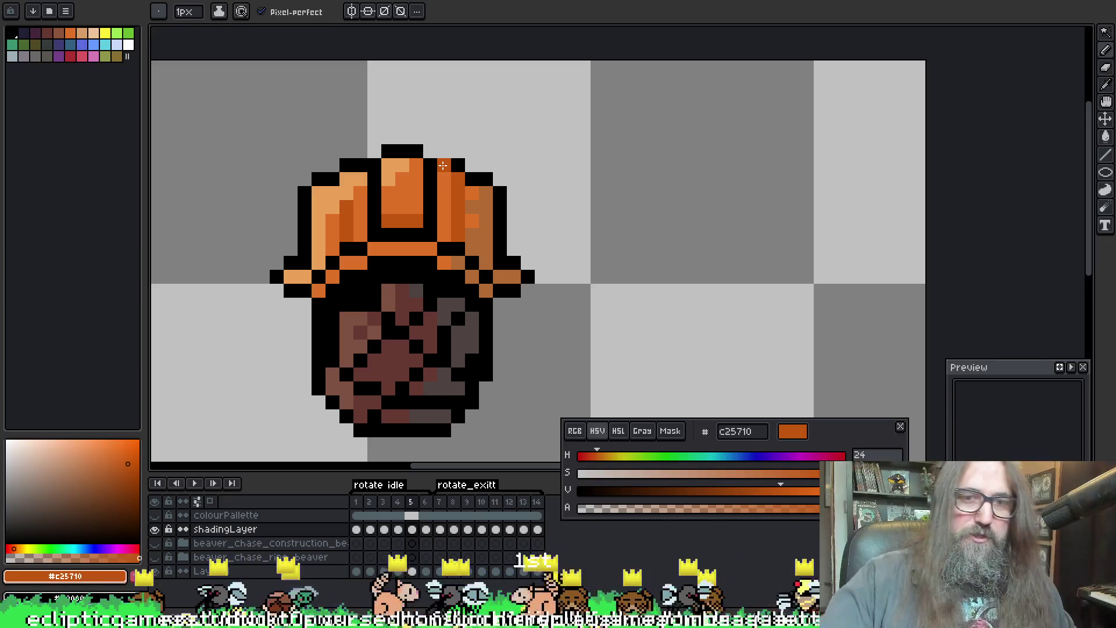
Step: Eyedrop a hat shade, return to the Pencil and advance to frame 6
key(i)
drag(356, 219, 322, 188)
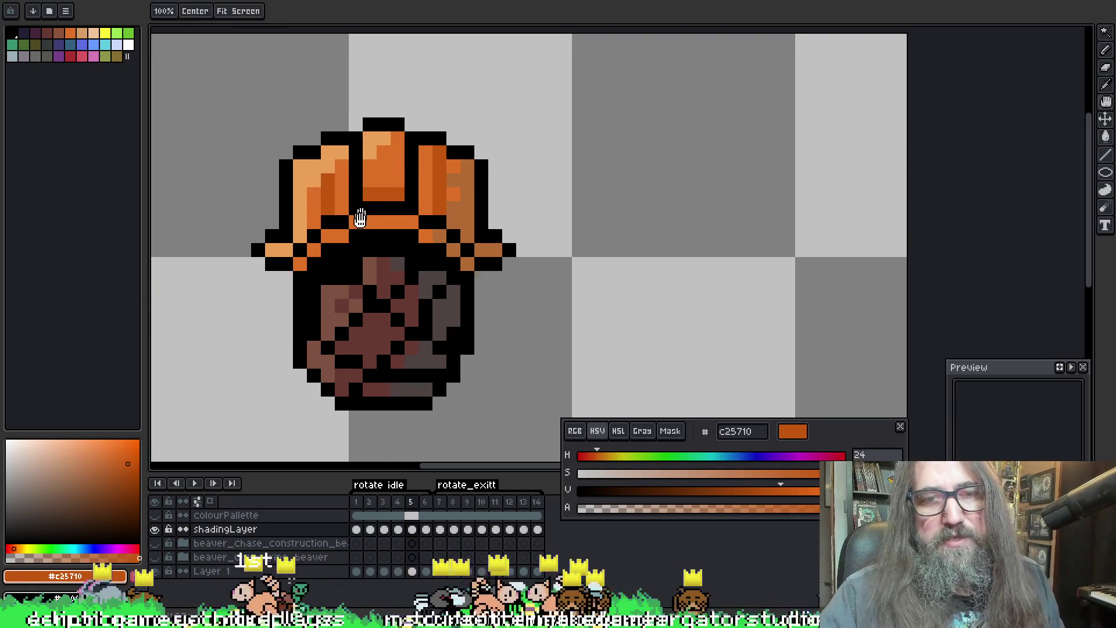
key(b)
click(410, 131)
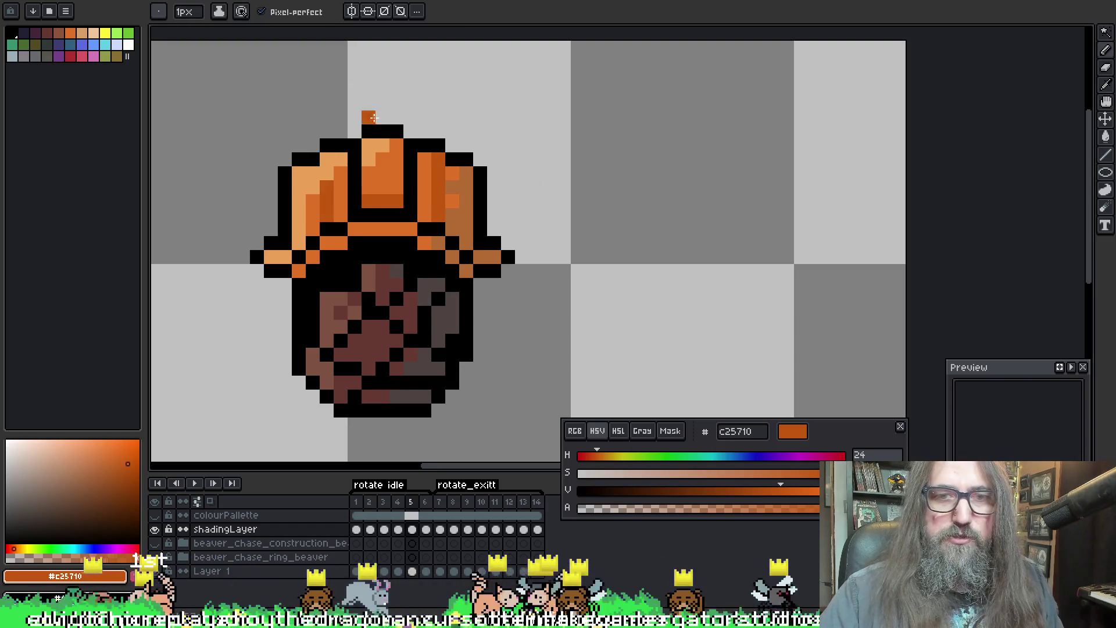
key(Right)
key(Left)
key(Right)
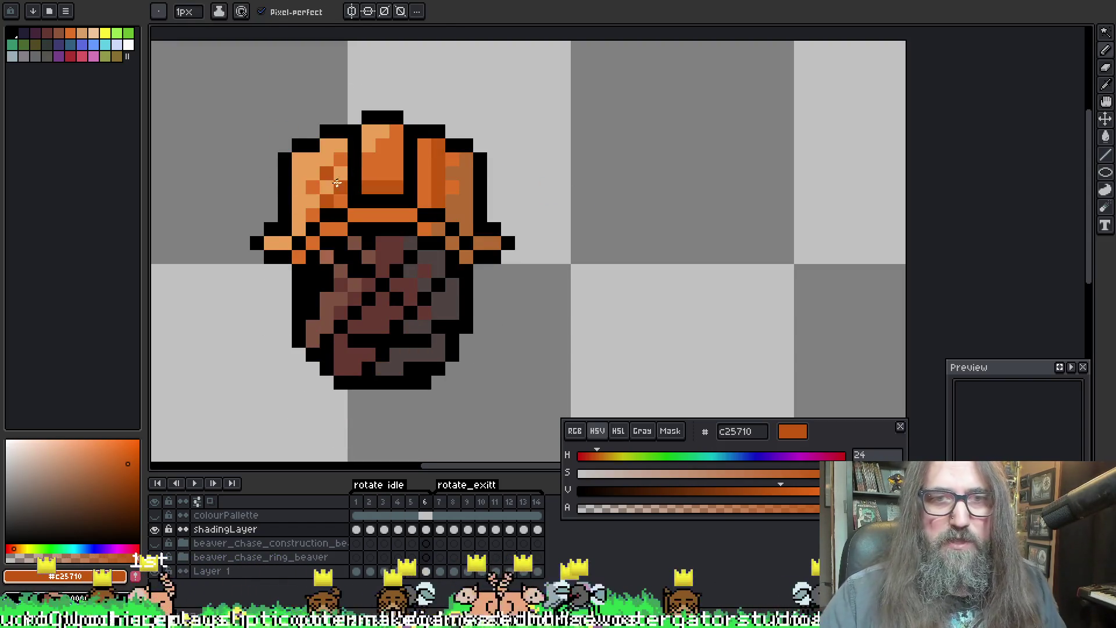
Step: Lighten two pixels on the hat's left side in frame 6, then glance back at frame 5
alt+click(321, 188)
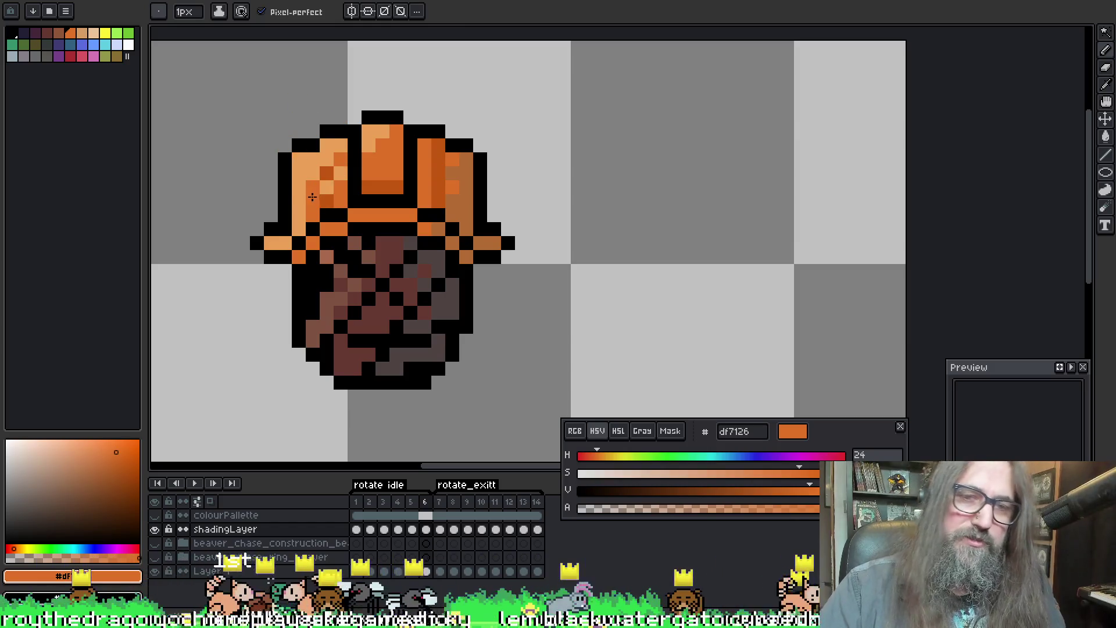
click(355, 160)
alt+click(340, 165)
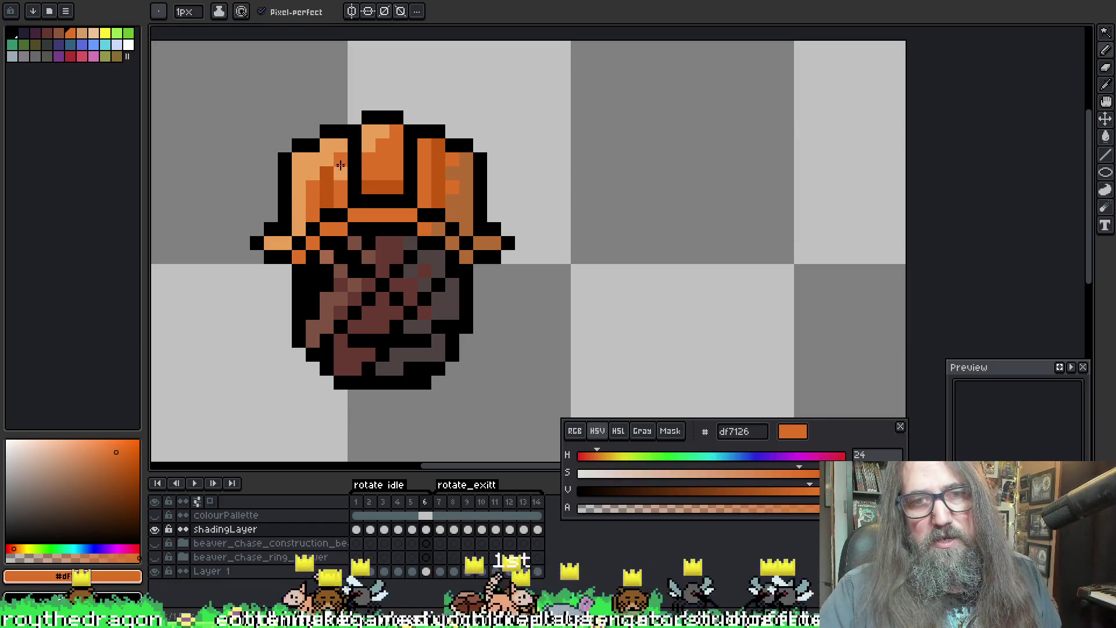
key(Return)
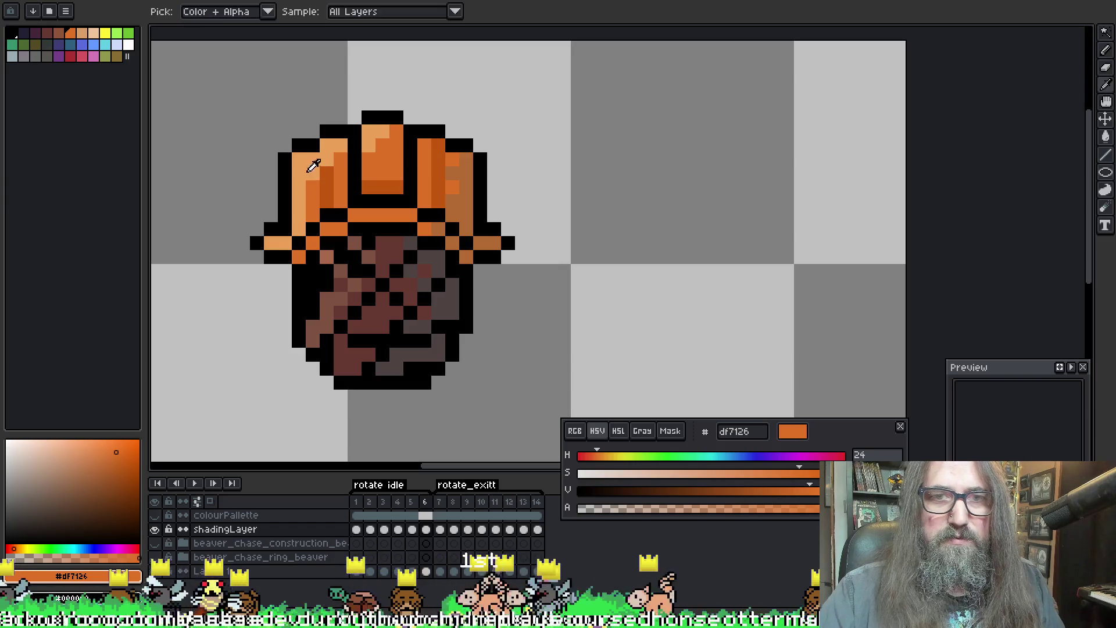
Step: Sample the light, dark and mid oranges, step to frame 7 and play the spin animation
alt+click(313, 188)
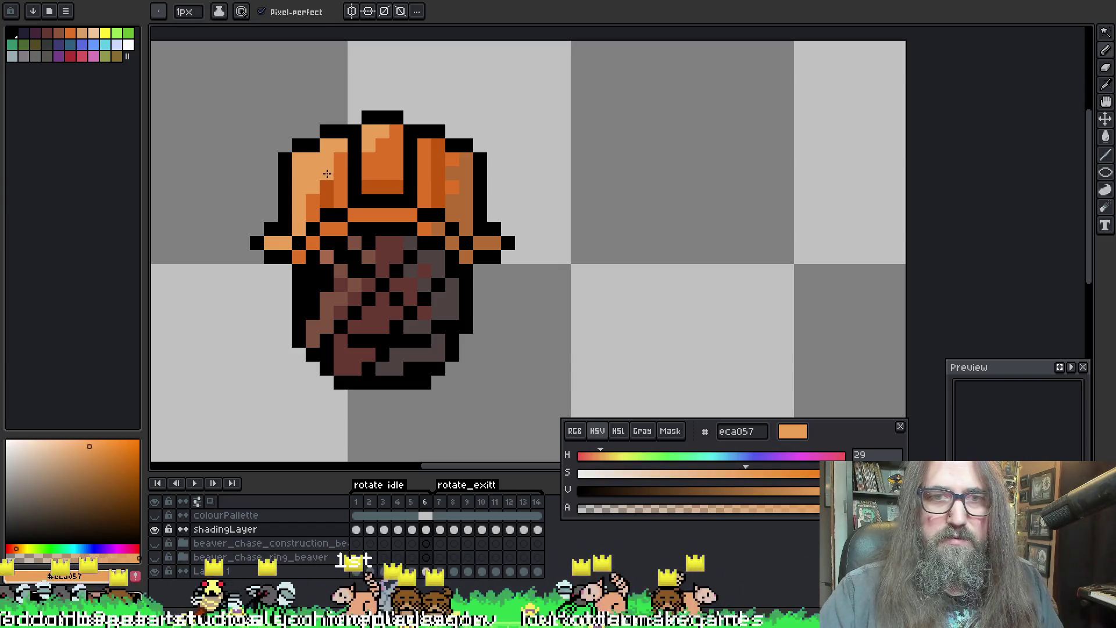
alt+click(326, 185)
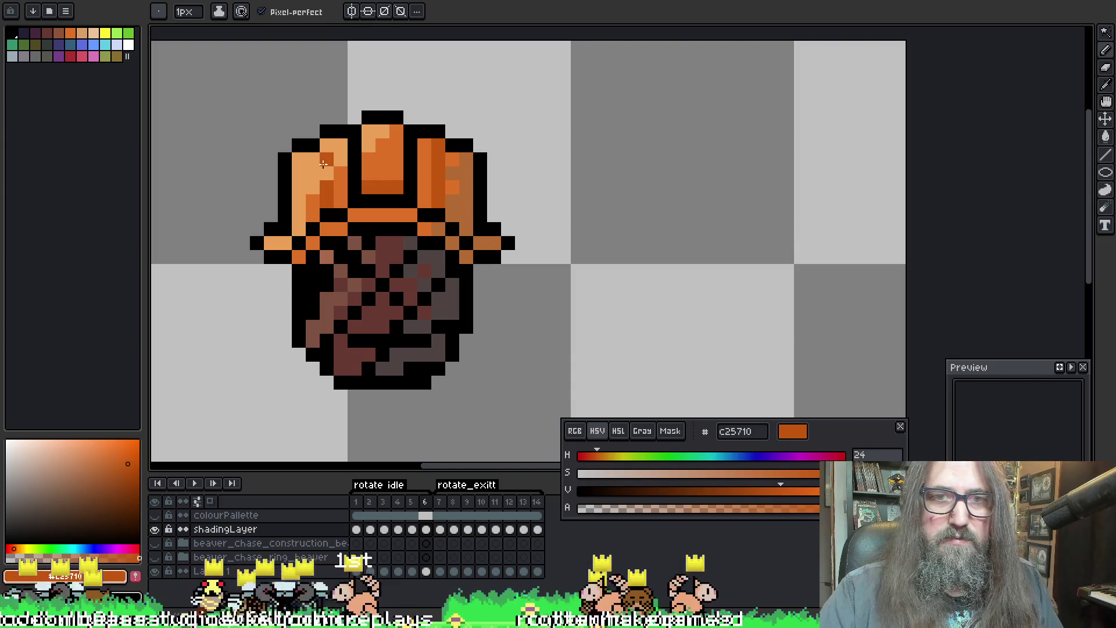
alt+click(327, 192)
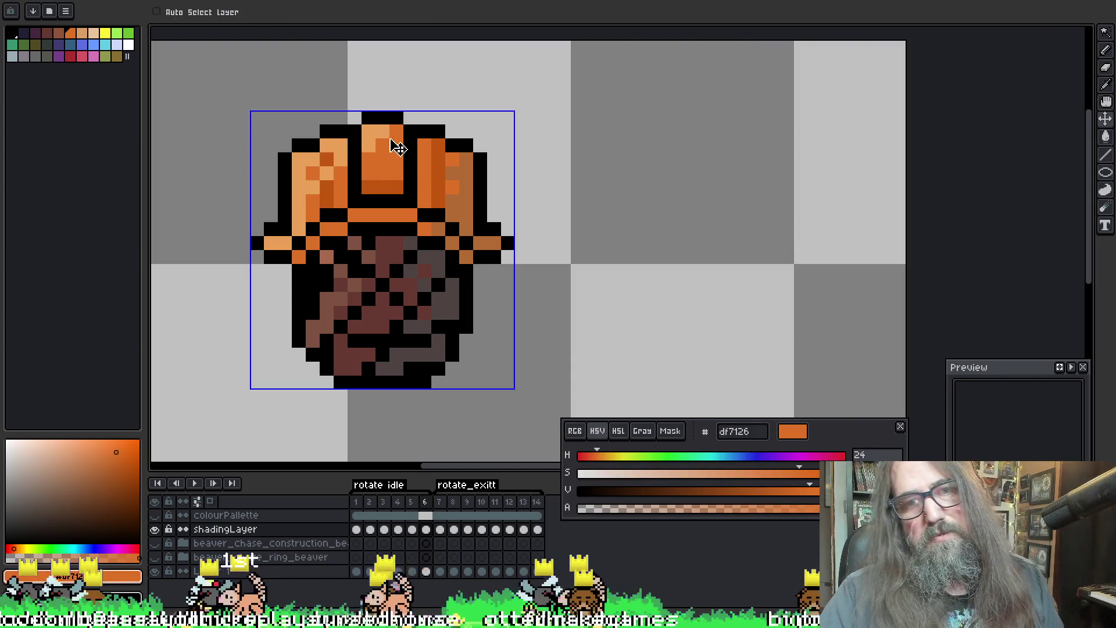
key(b)
key(Right)
key(Left)
key(Right)
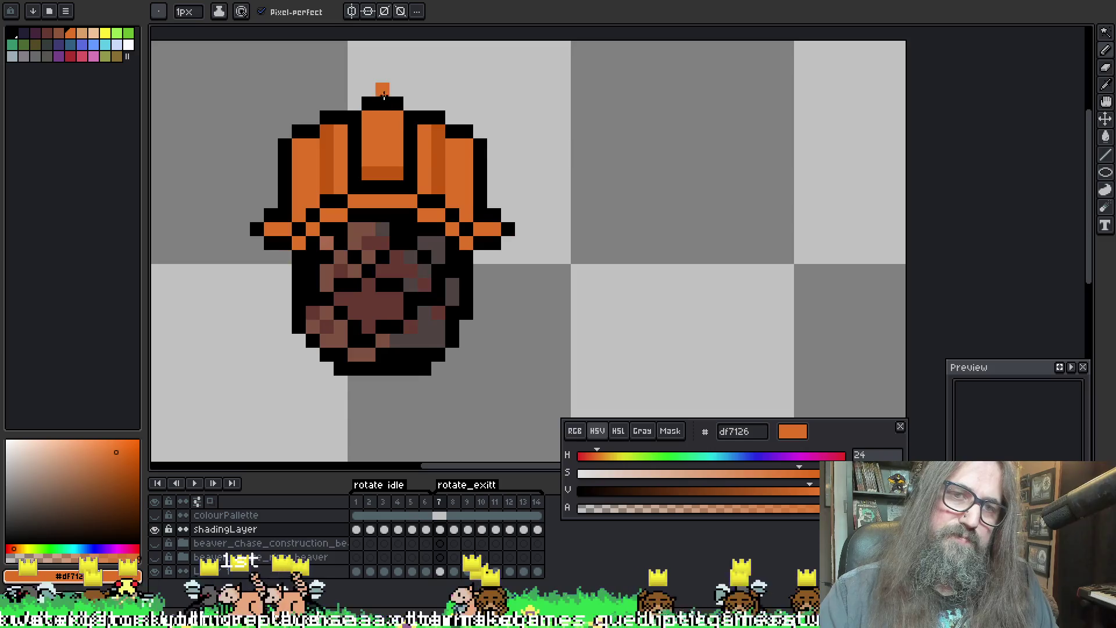
key(Return)
scroll(434, 116, down, 2)
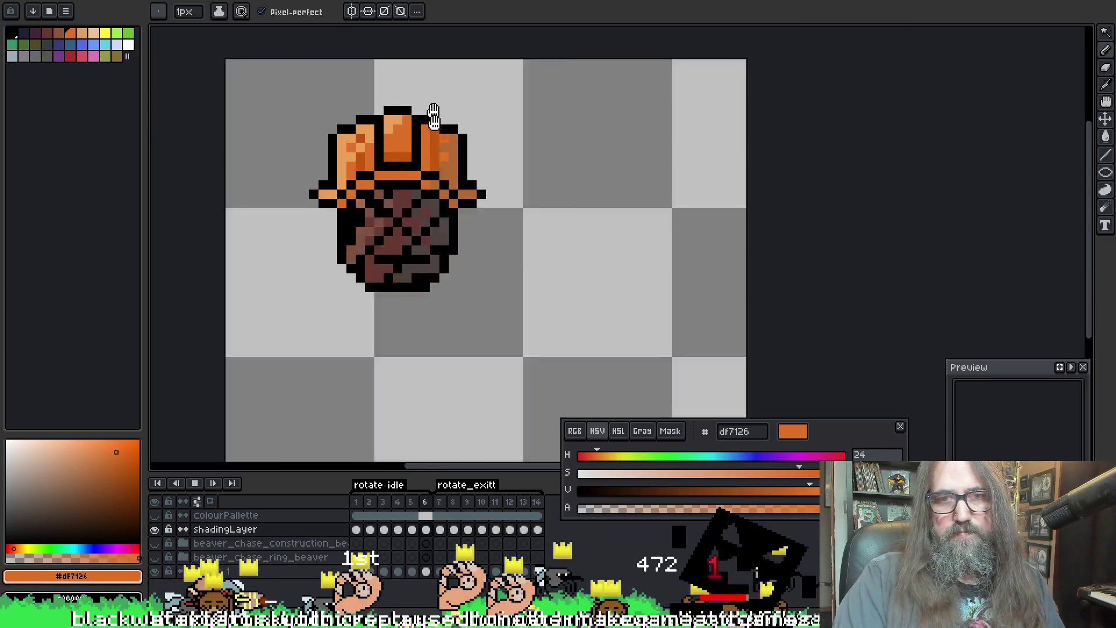
scroll(601, 249, down, 2)
scroll(537, 239, down, 2)
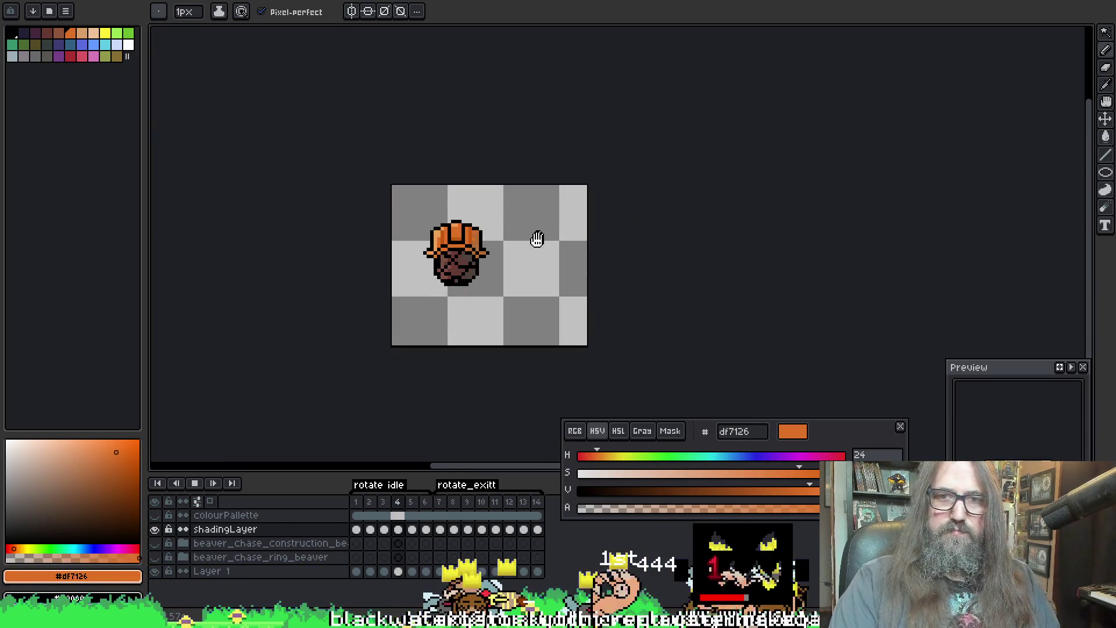
scroll(518, 242, up, 1)
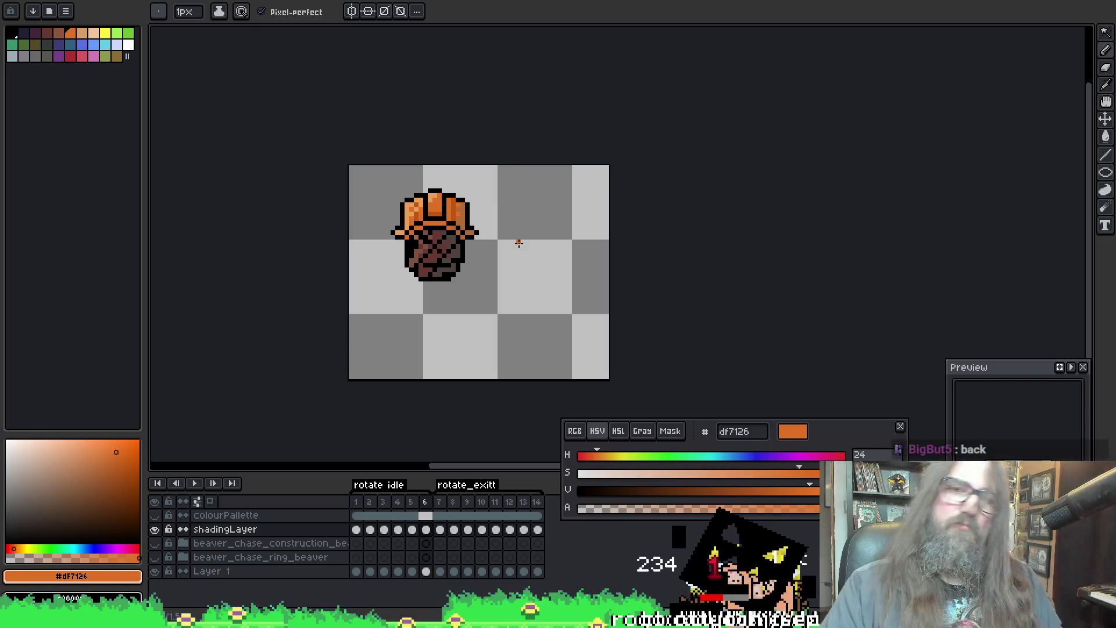
Step: Step forward to frame 6 after stopping playback
key(Right)
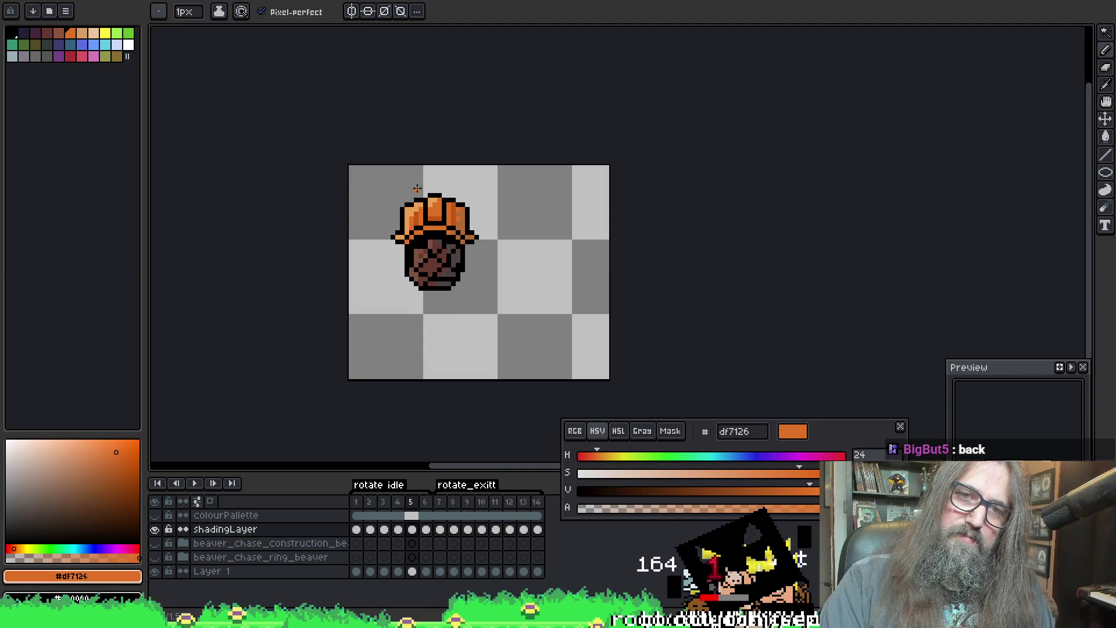
scroll(417, 204, up, 1)
scroll(436, 203, up, 1)
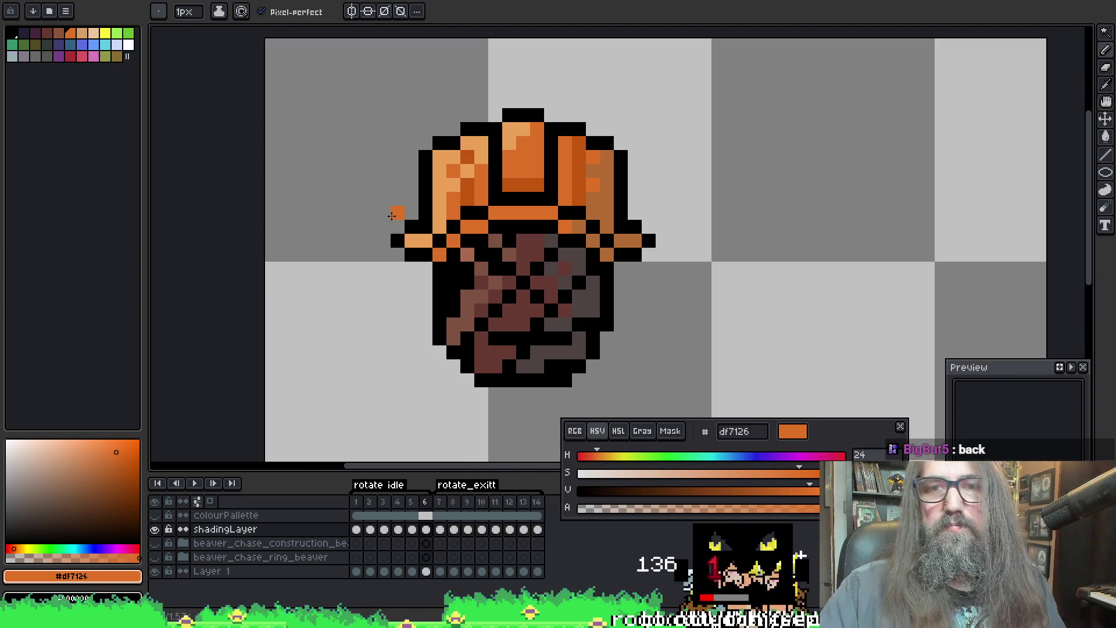
Step: Eyedrop the light orange eca057 highlight colour from the hat
key(i)
click(458, 161)
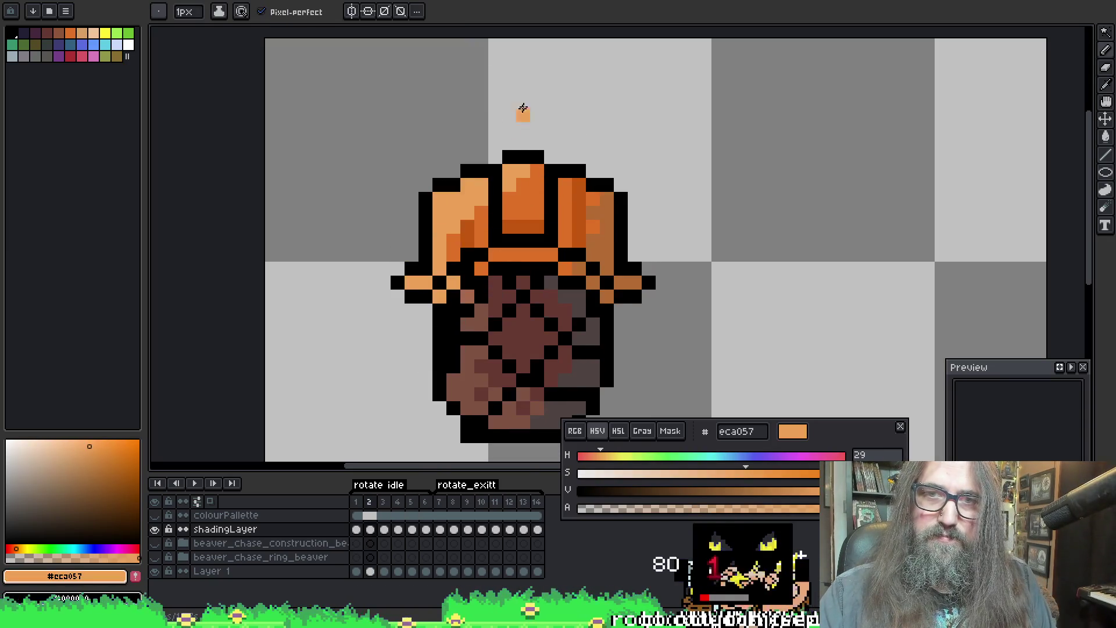
scroll(677, 153, down, 2)
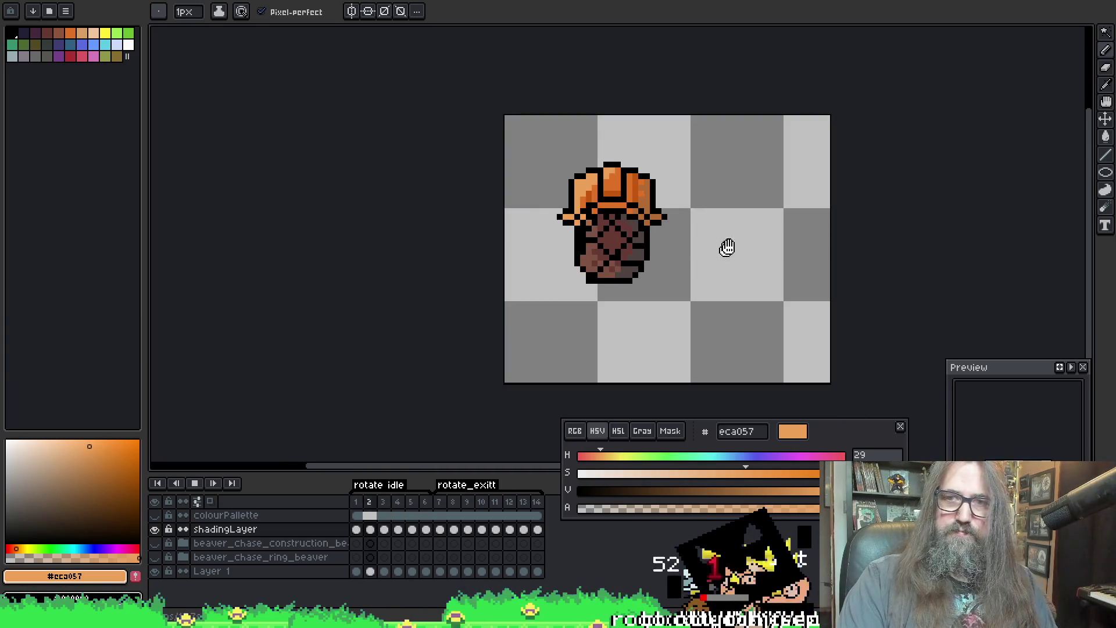
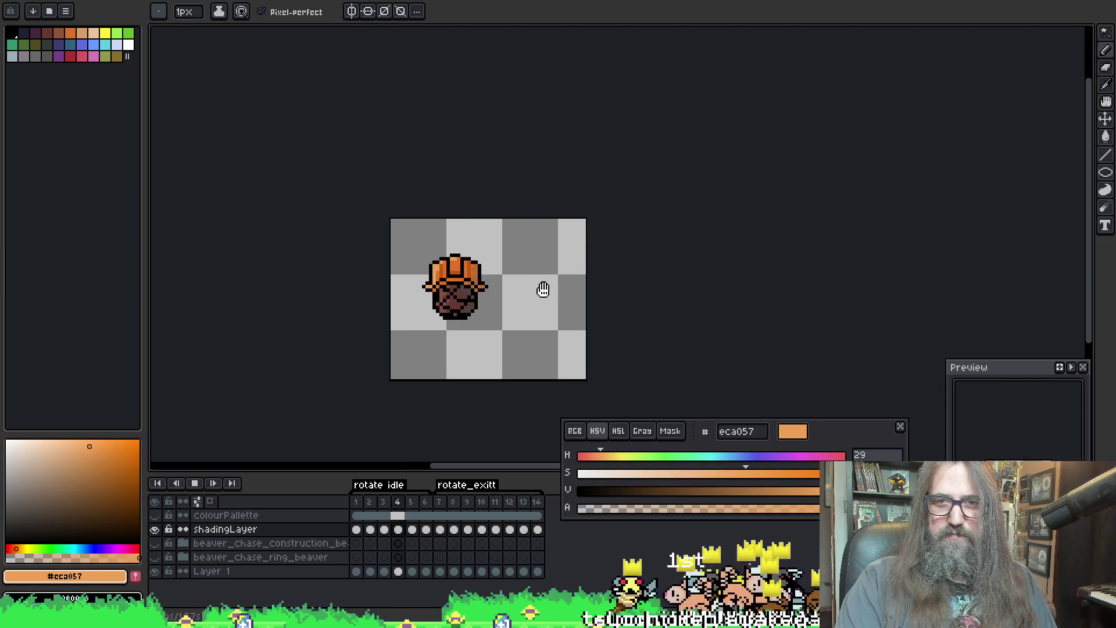
scroll(459, 271, up, 1)
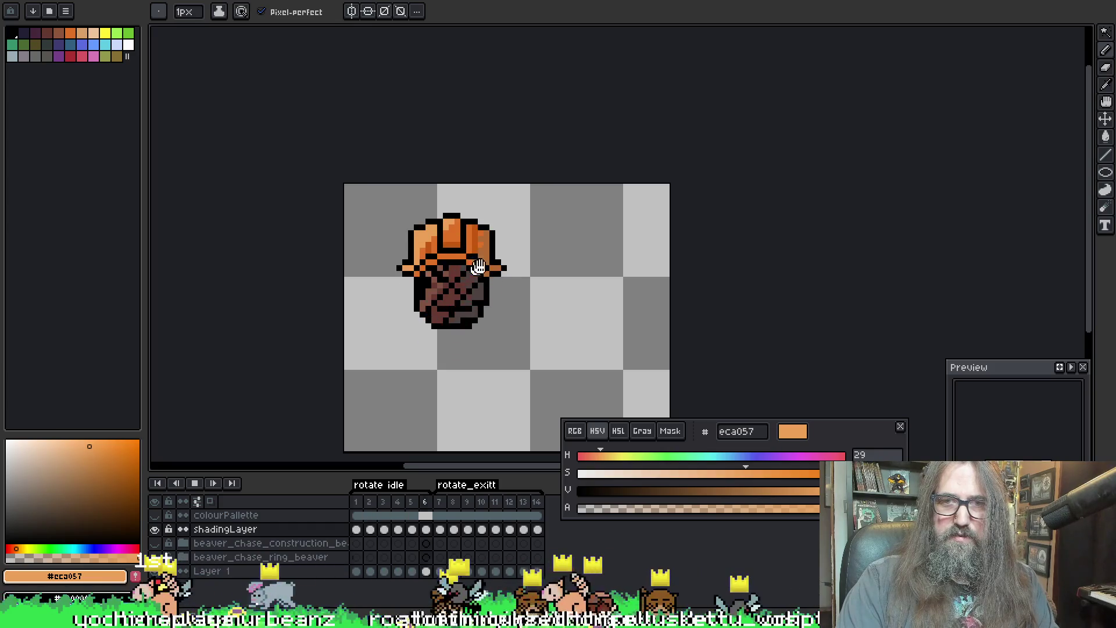
scroll(461, 246, up, 2)
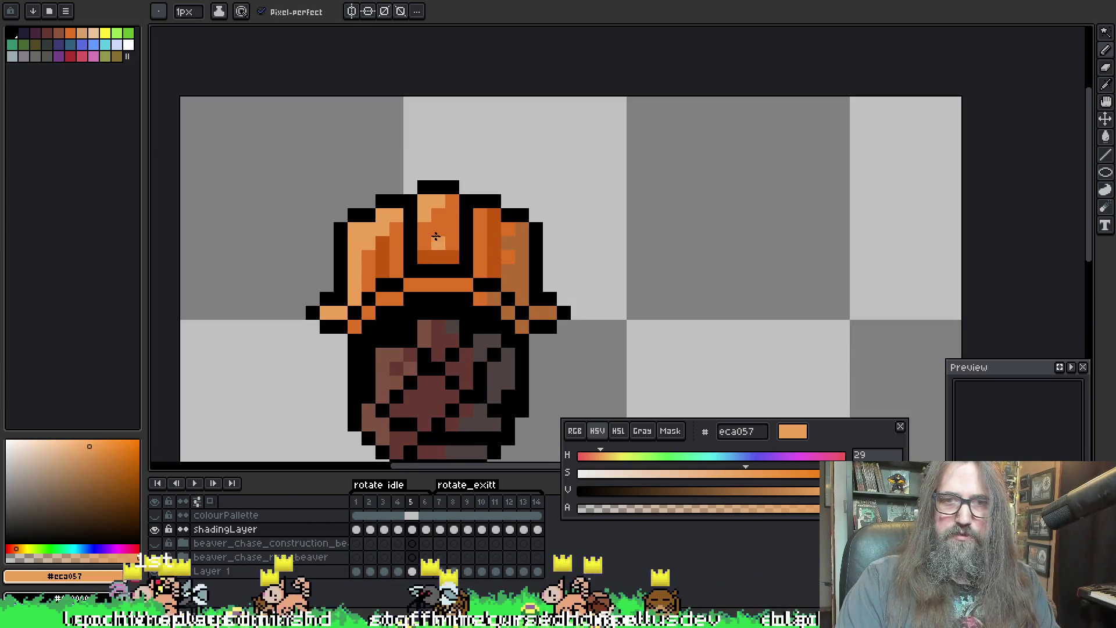
Step: Centre the beaver sprite in view and step to frame 6 with the pencil ready
key(i)
key(b)
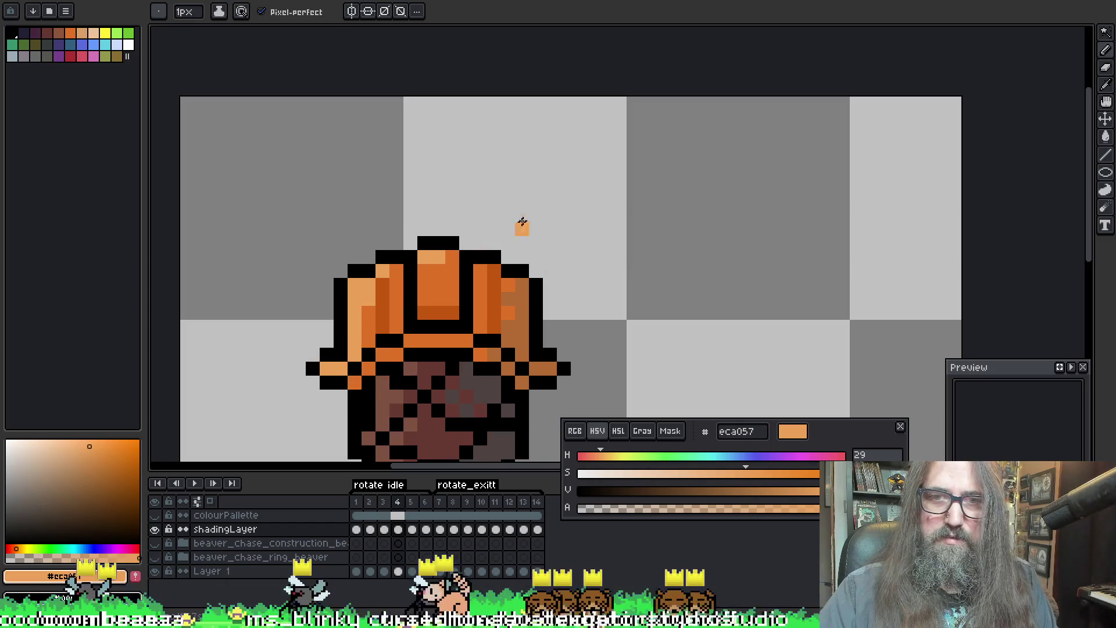
scroll(550, 279, down, 1)
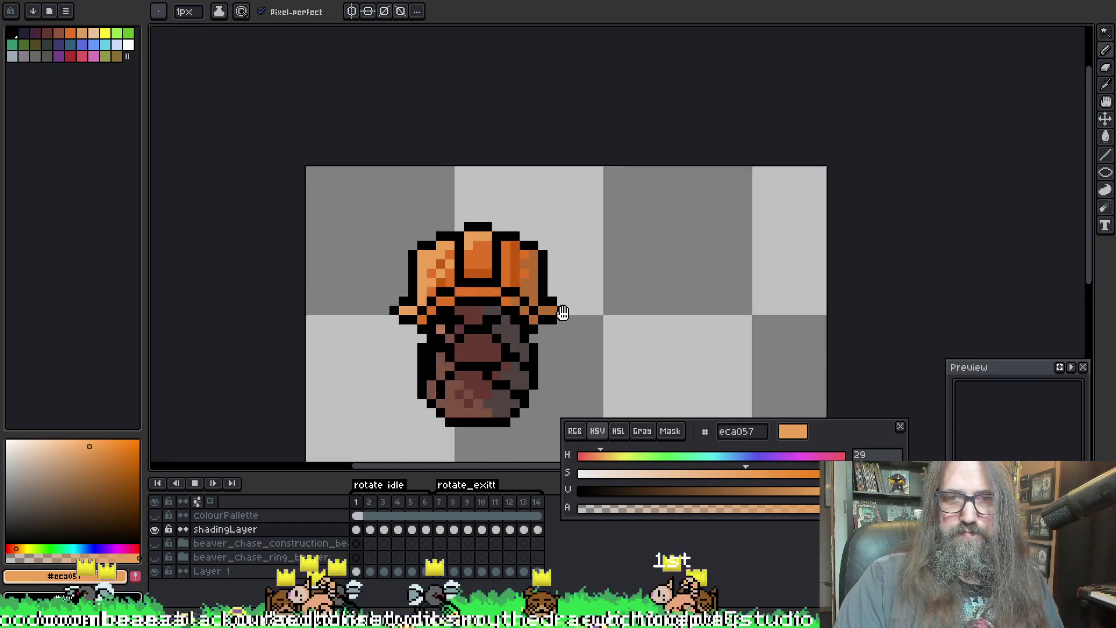
scroll(562, 312, down, 1)
drag(649, 367, 623, 265)
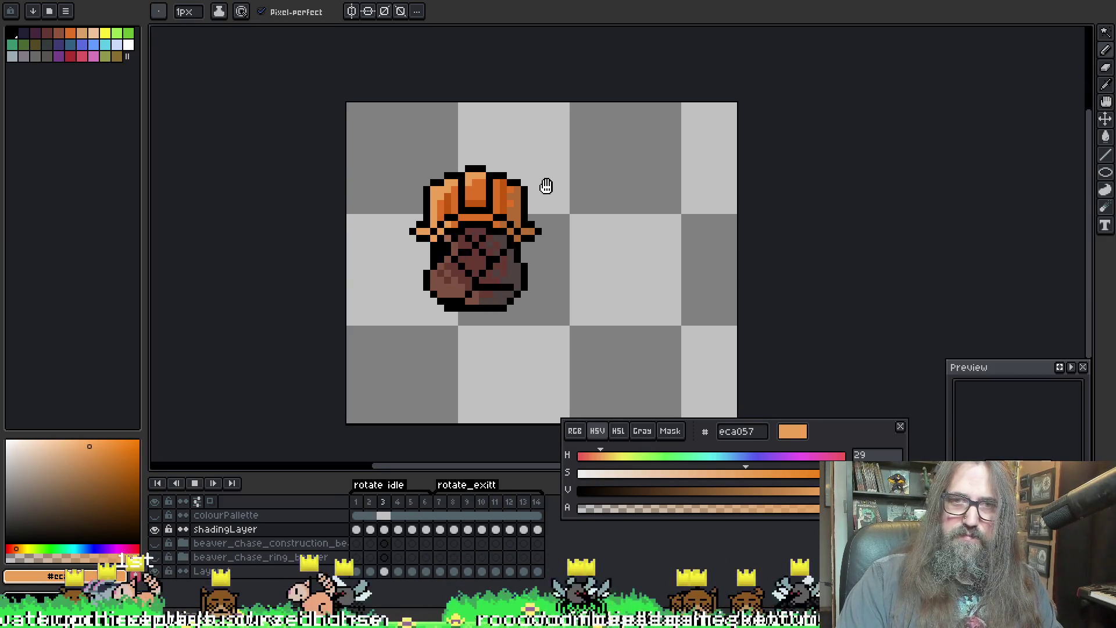
scroll(541, 186, up, 2)
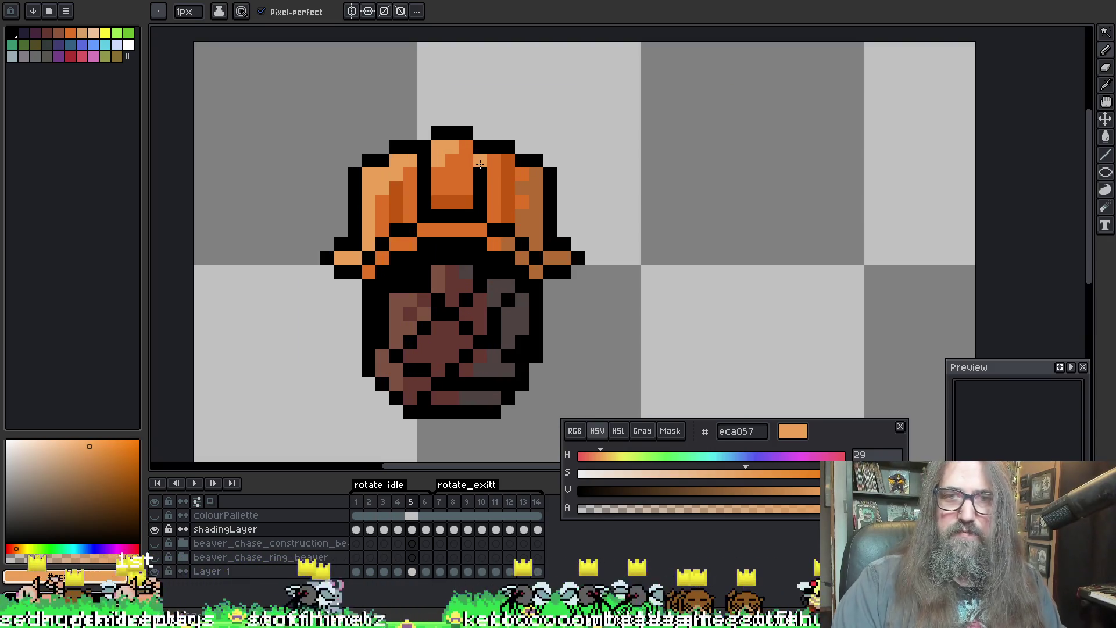
key(Right)
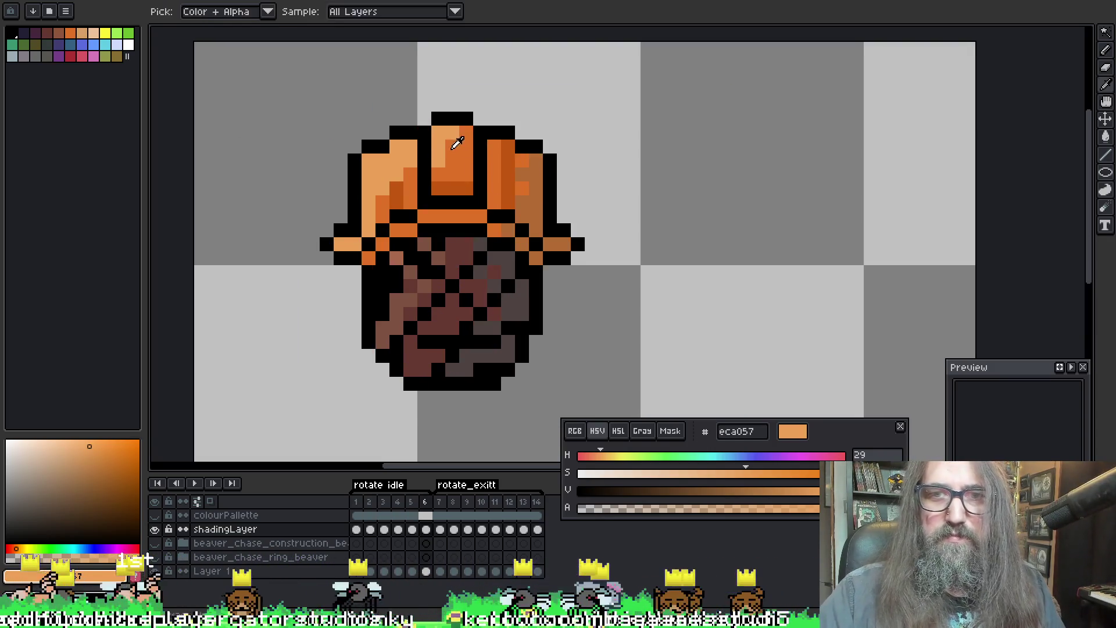
Step: Sample the dark and light hat oranges, then play the rotate animation
alt+click(457, 145)
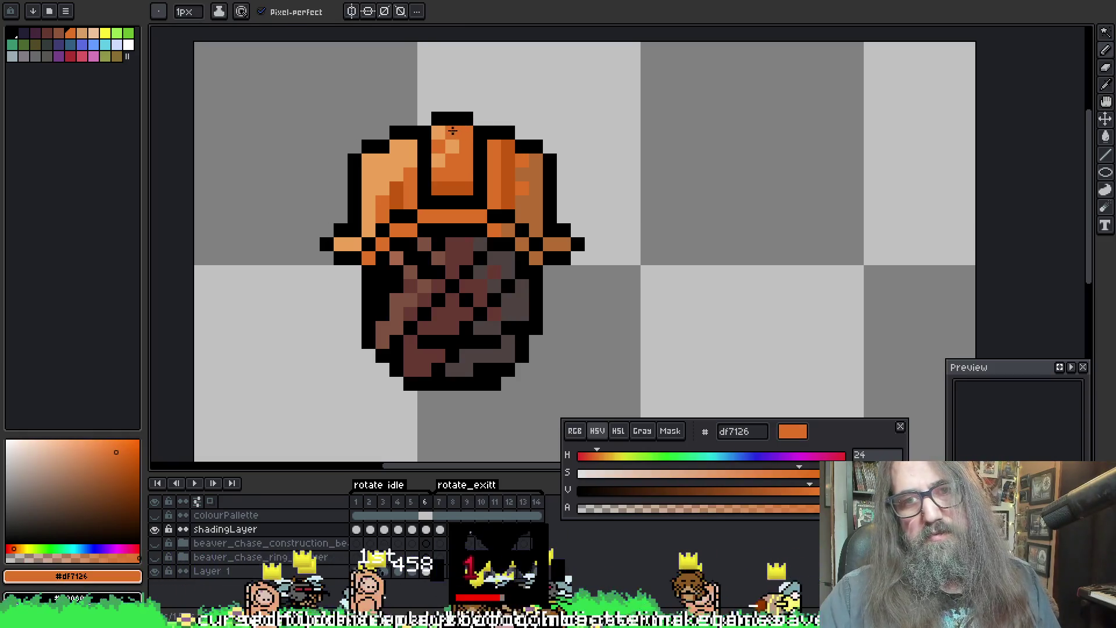
alt+click(445, 128)
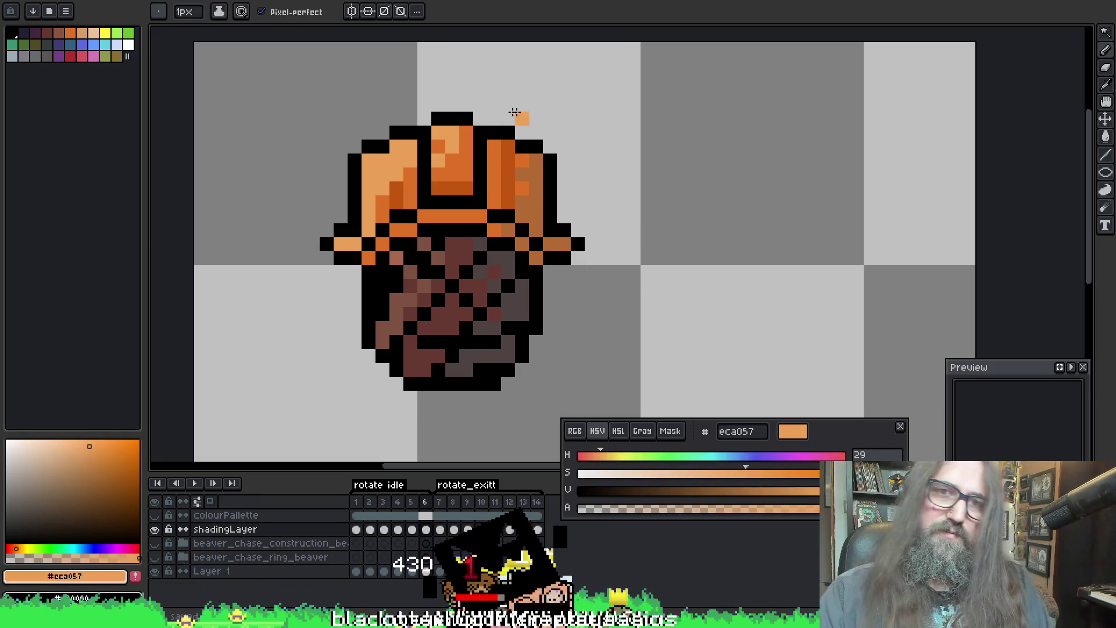
key(Return)
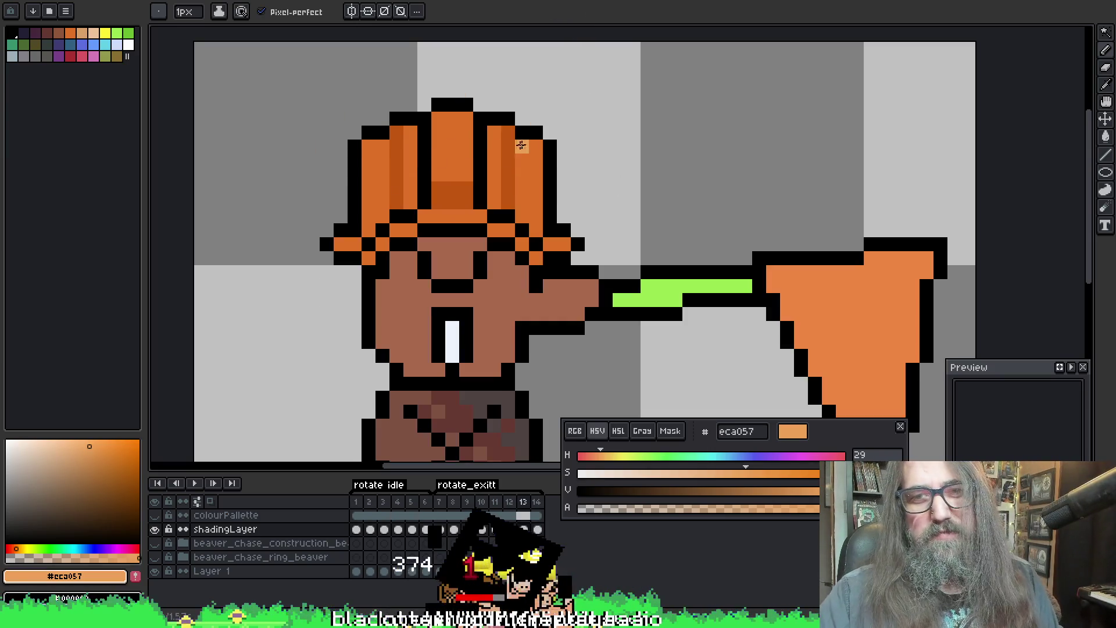
Step: Nudge the sprite up two pixels with the Move tool and resume playback
key(m)
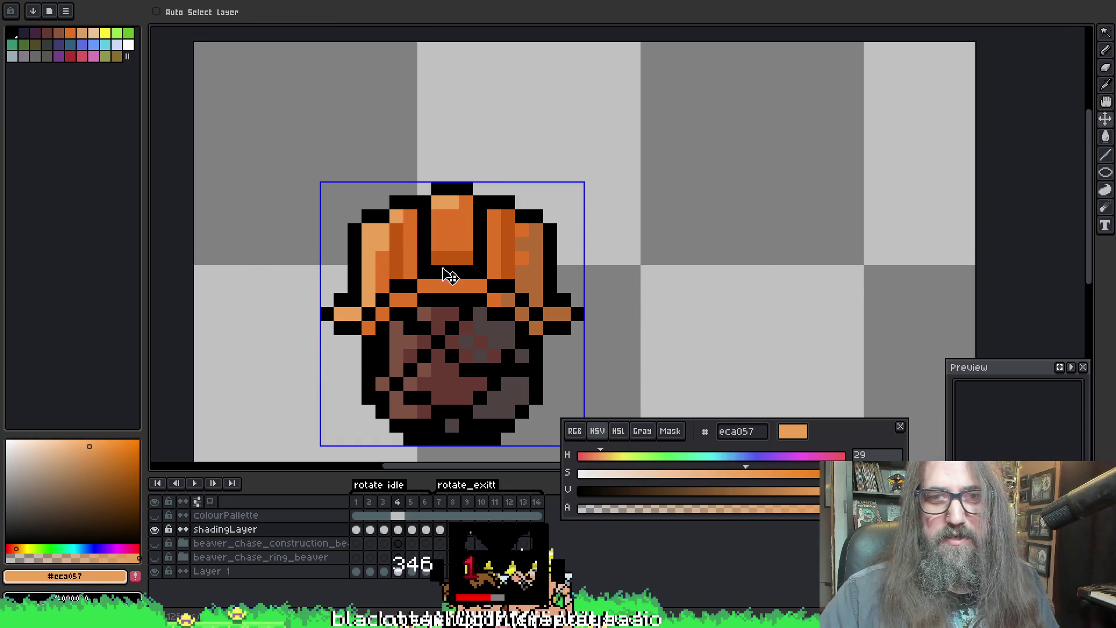
key(Up)
key(Up)
key(Up)
key(Up)
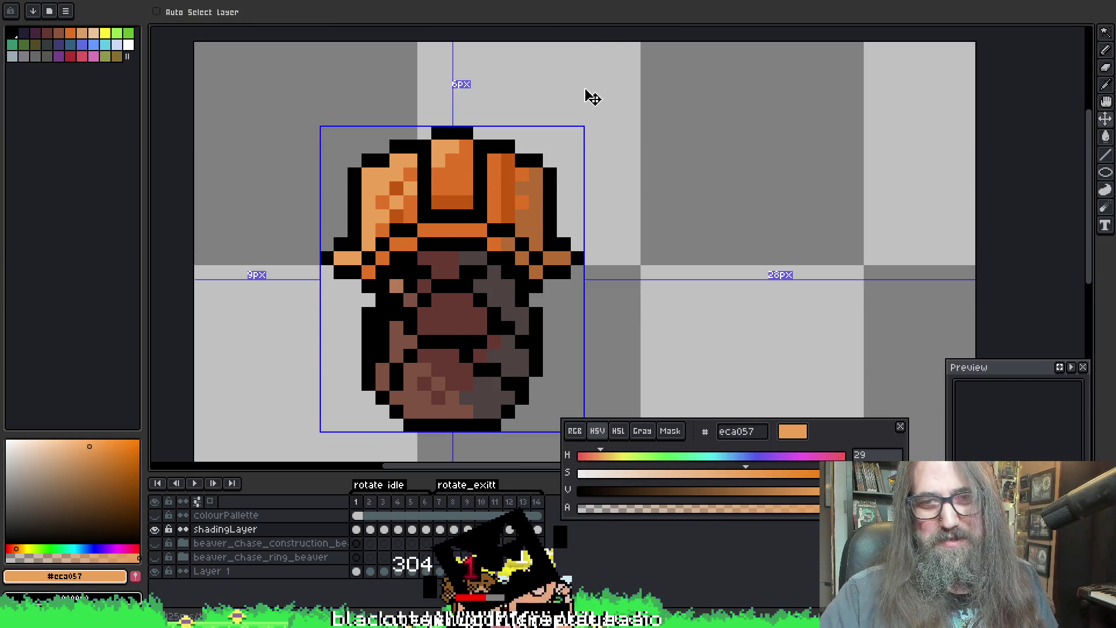
key(Up)
key(Left)
key(Left)
key(Left)
key(Left)
key(Left)
key(b)
key(Return)
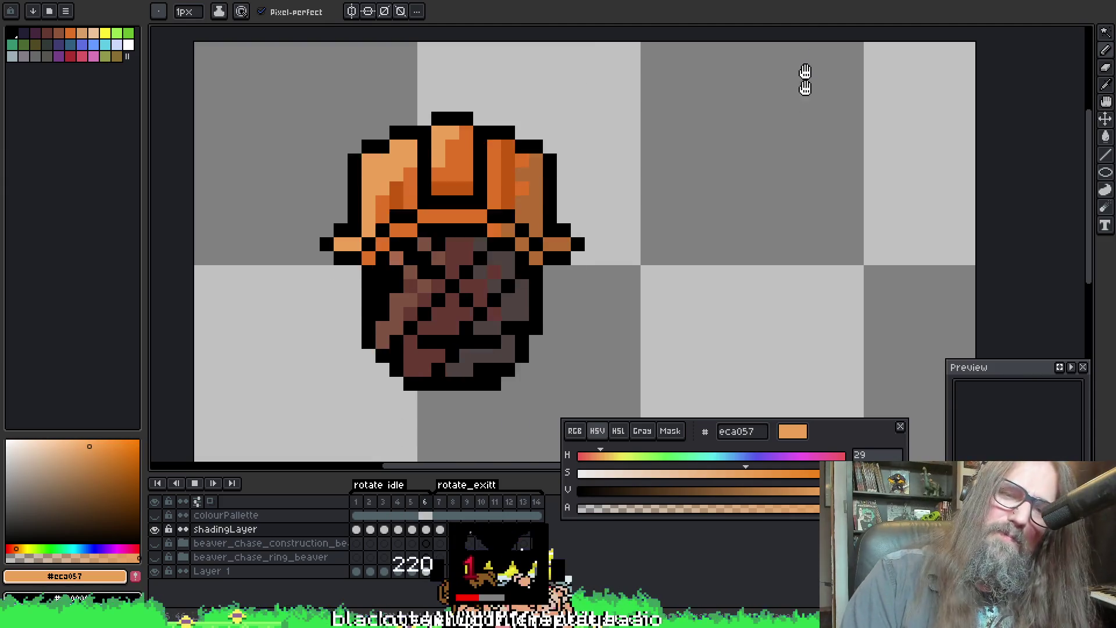
scroll(405, 280, up, 3)
scroll(424, 270, down, 3)
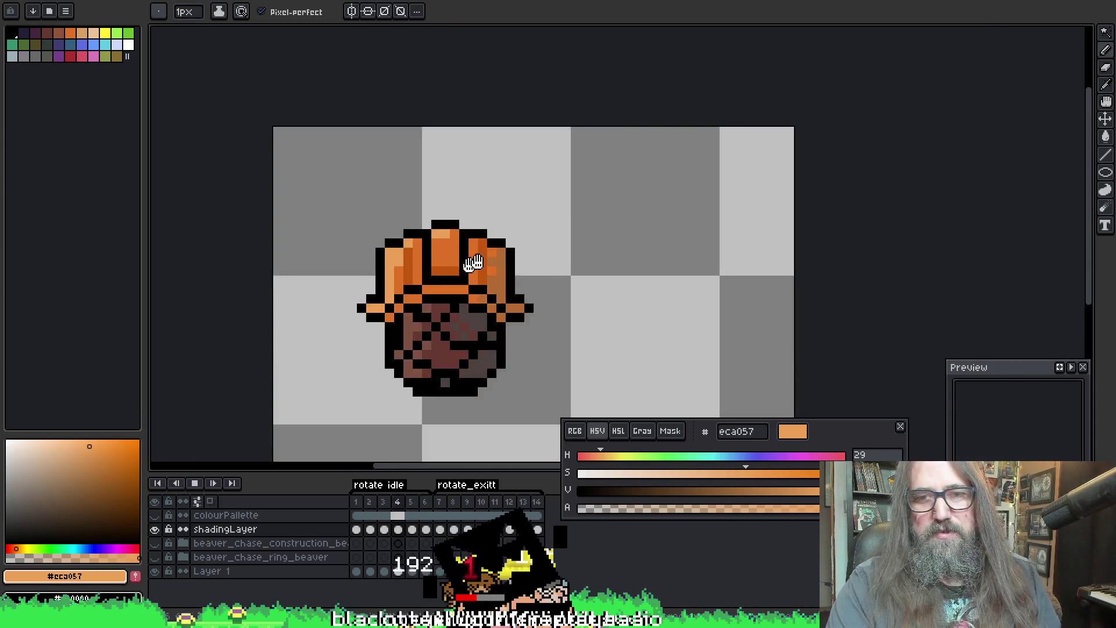
scroll(473, 241, down, 1)
scroll(403, 213, up, 2)
scroll(403, 214, down, 1)
scroll(414, 256, down, 1)
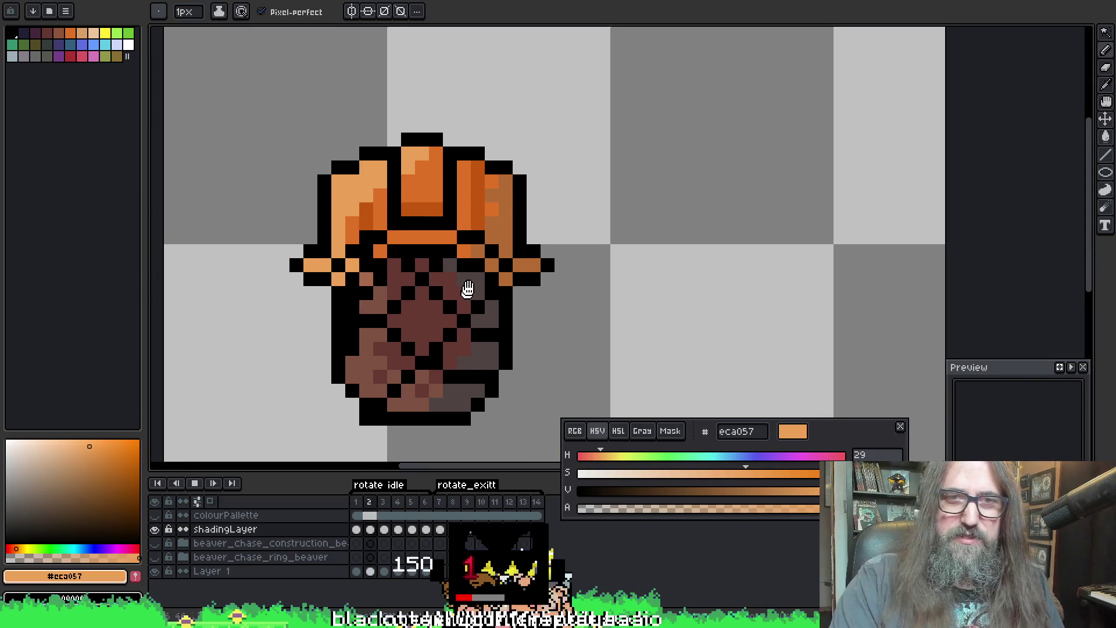
scroll(466, 291, down, 2)
scroll(524, 301, down, 2)
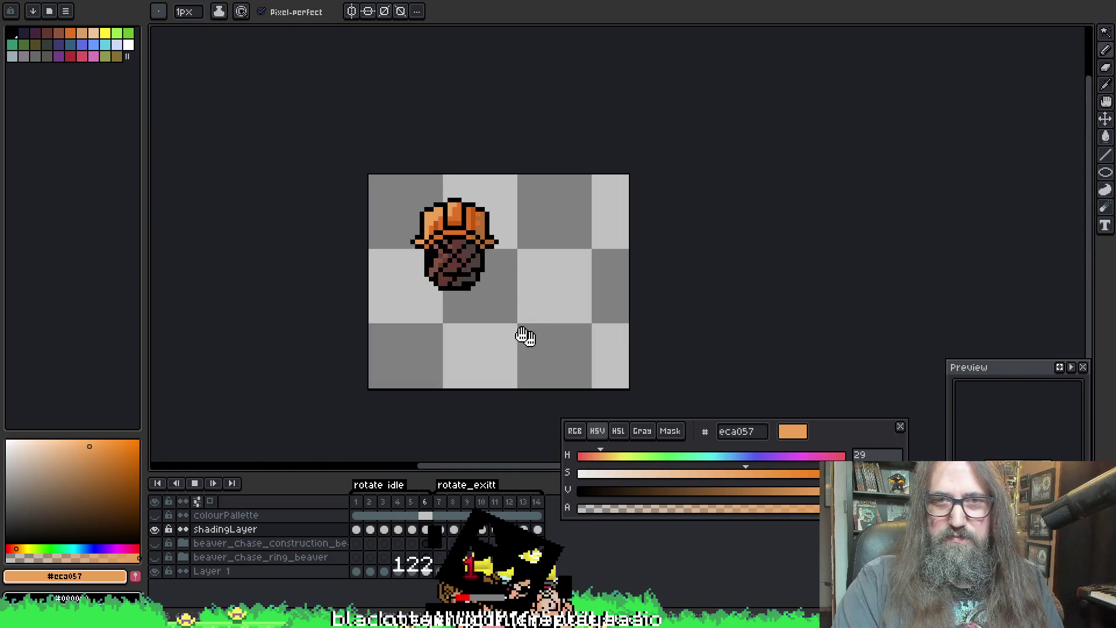
scroll(515, 297, down, 1)
scroll(522, 307, down, 1)
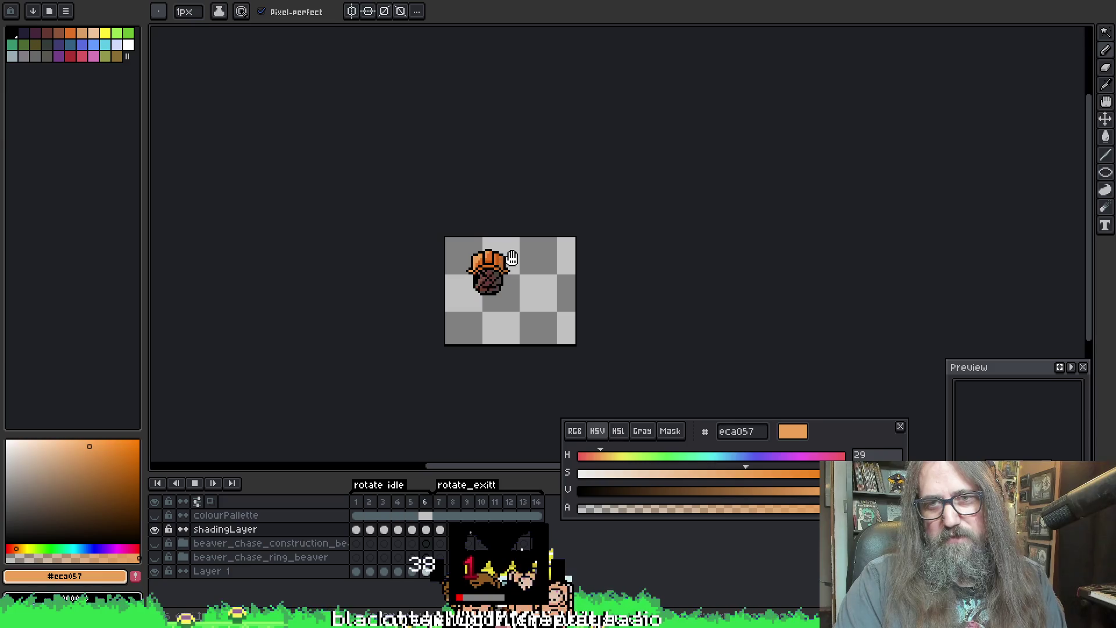
scroll(486, 226, up, 4)
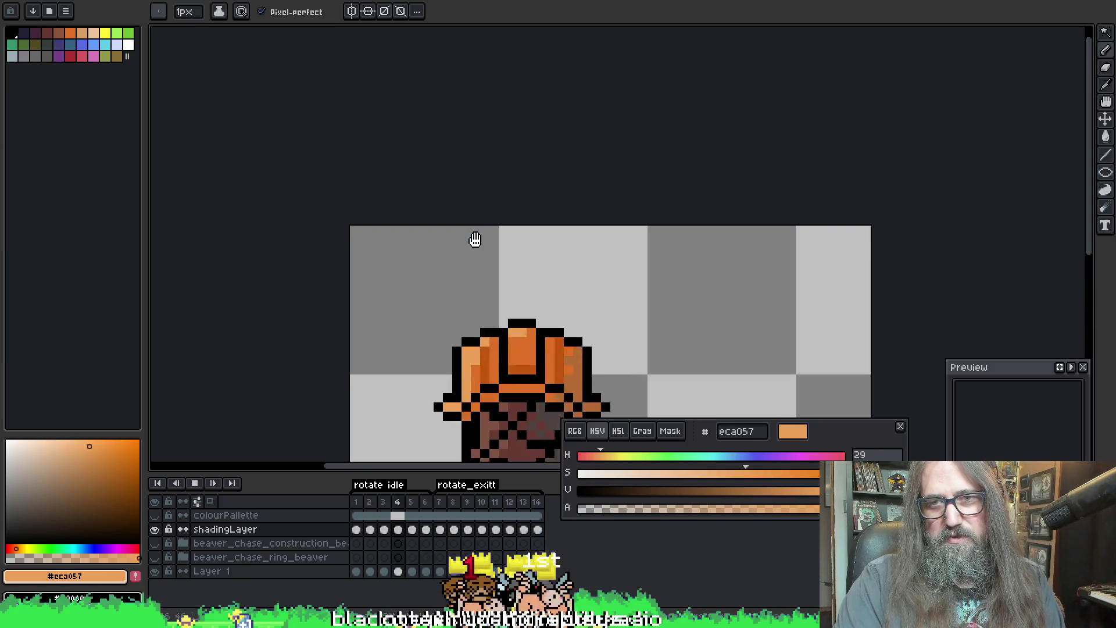
scroll(473, 242, up, 3)
scroll(536, 291, down, 2)
scroll(430, 216, down, 1)
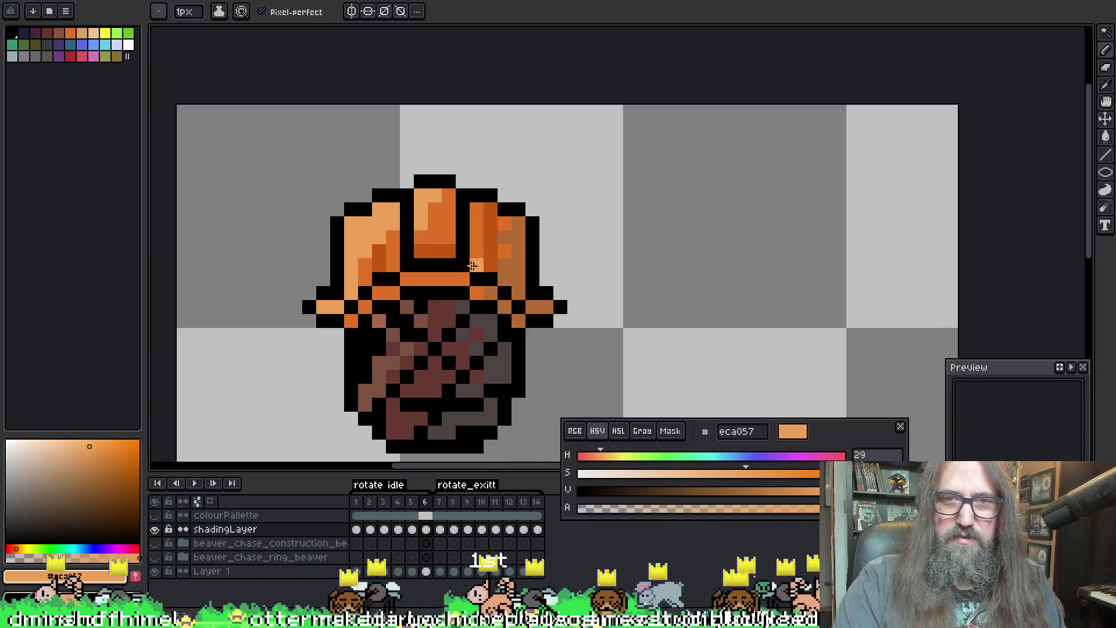
Step: Sample the darker orange df7126 from the hat and switch to the colour picker
alt+click(433, 214)
right_click(514, 251)
scroll(515, 272, down, 1)
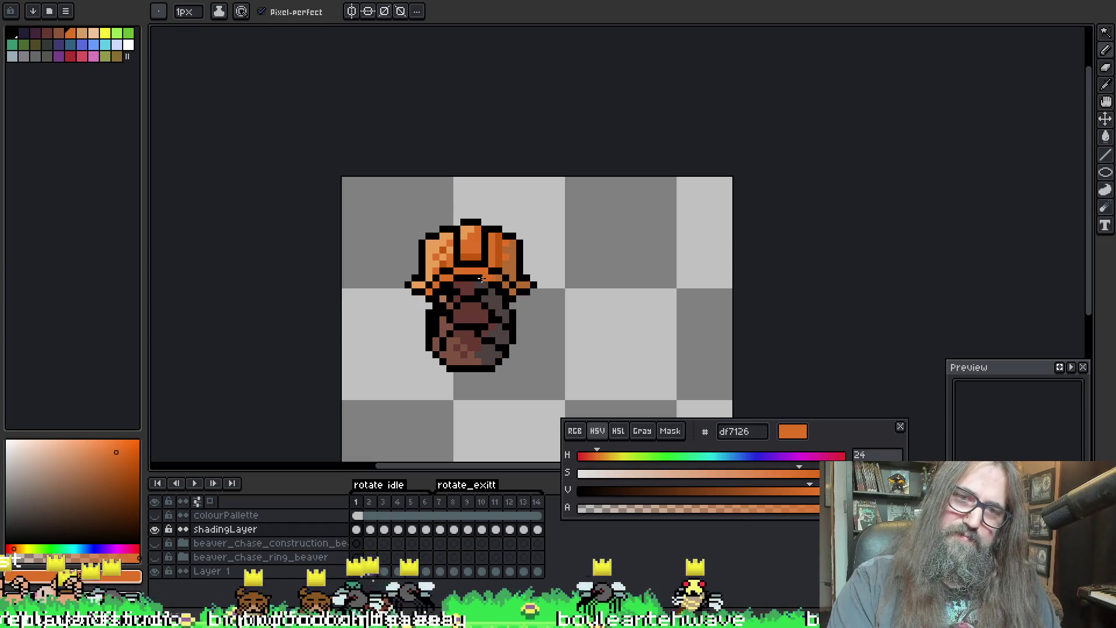
key(v)
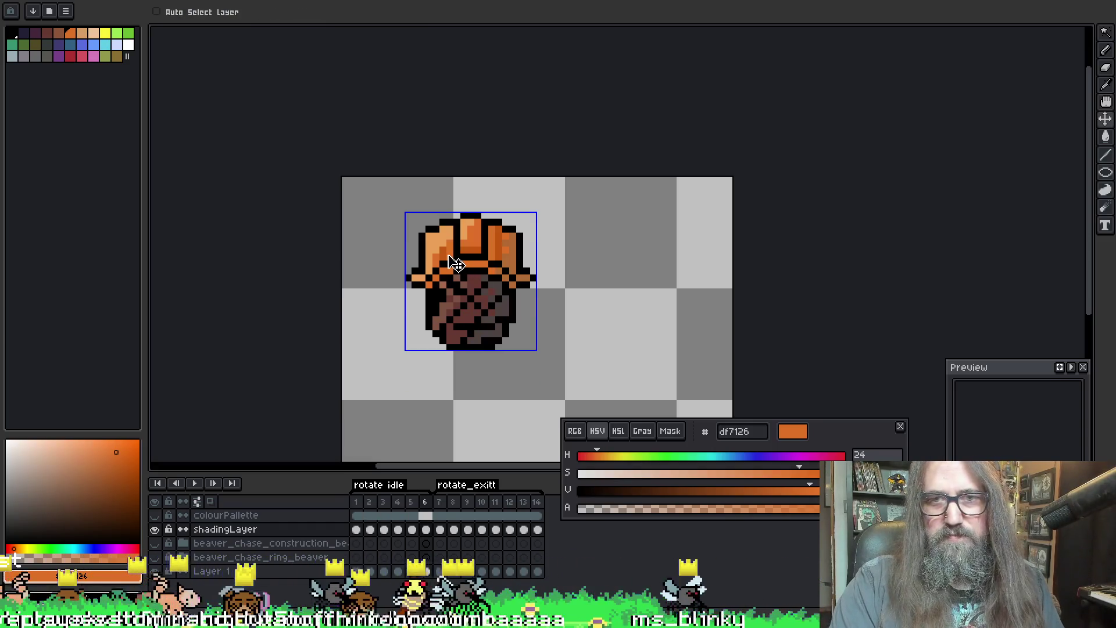
key(i)
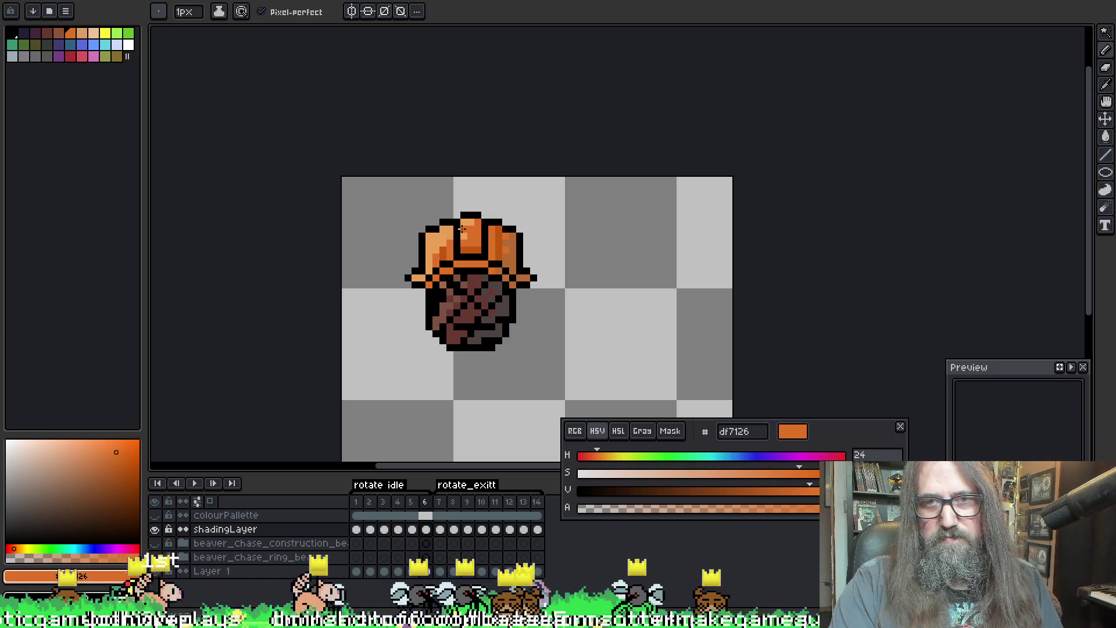
Step: Compare eca057 and df7126 on the hat, play the animation and bring the preview beside the canvas
alt+click(473, 221)
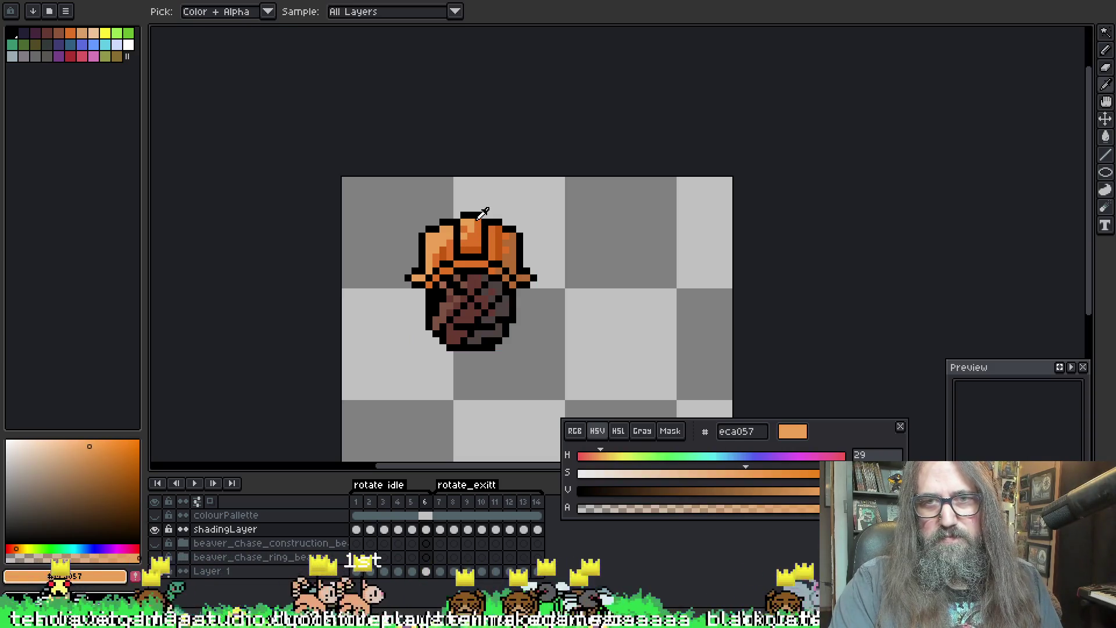
alt+click(470, 220)
alt+click(471, 223)
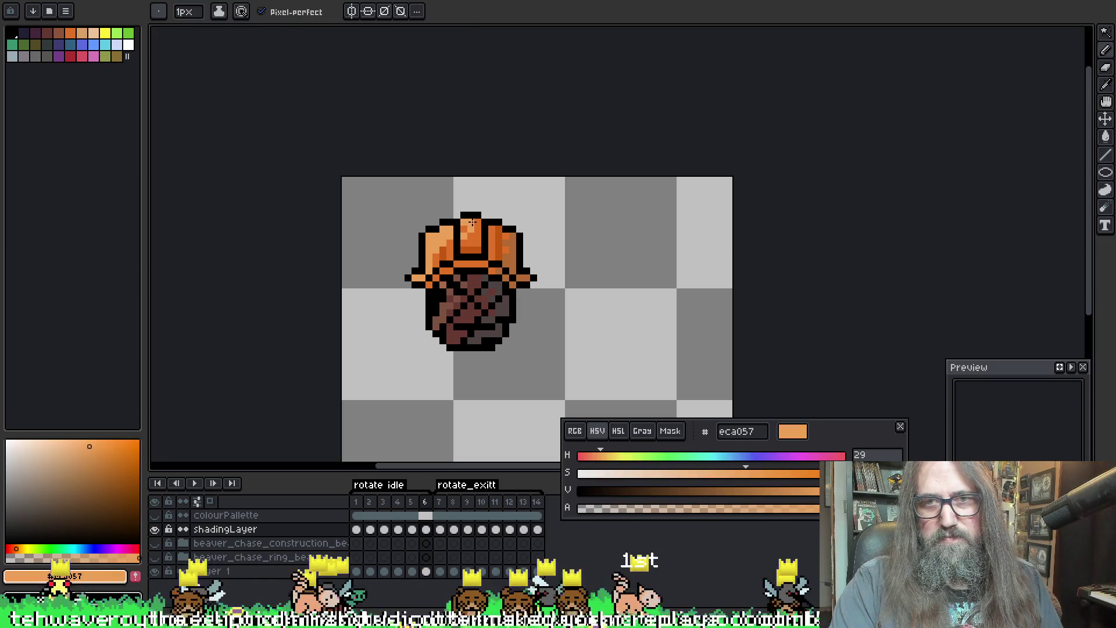
key(Return)
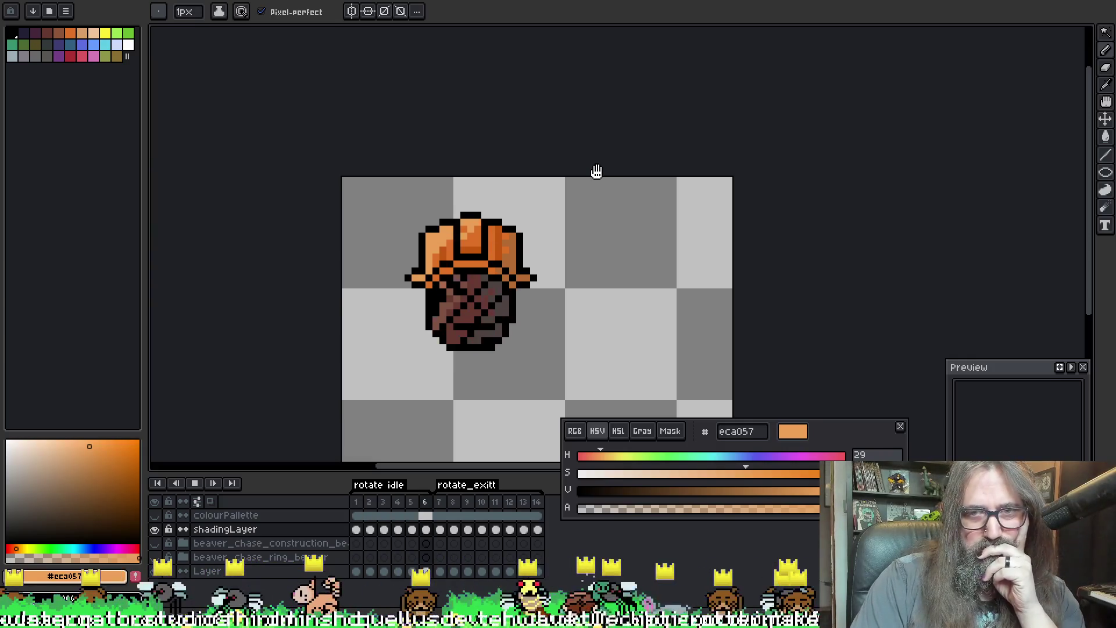
scroll(511, 185, down, 2)
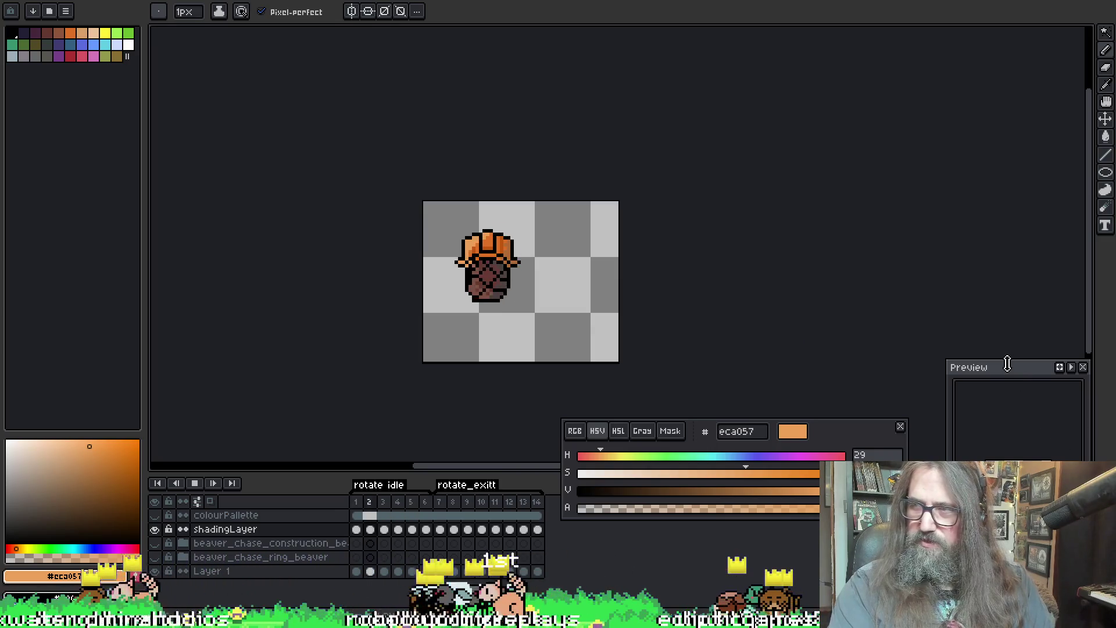
mouse_move(1014, 379)
mouse_down()
mouse_move(862, 293)
mouse_move(813, 243)
mouse_up()
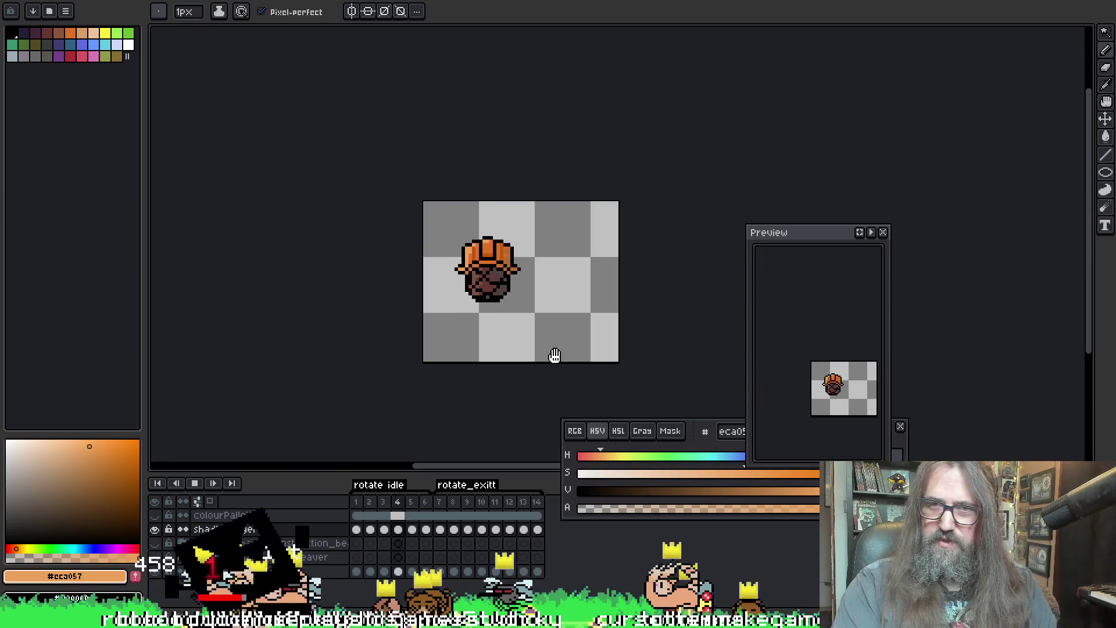
scroll(492, 292, down, 2)
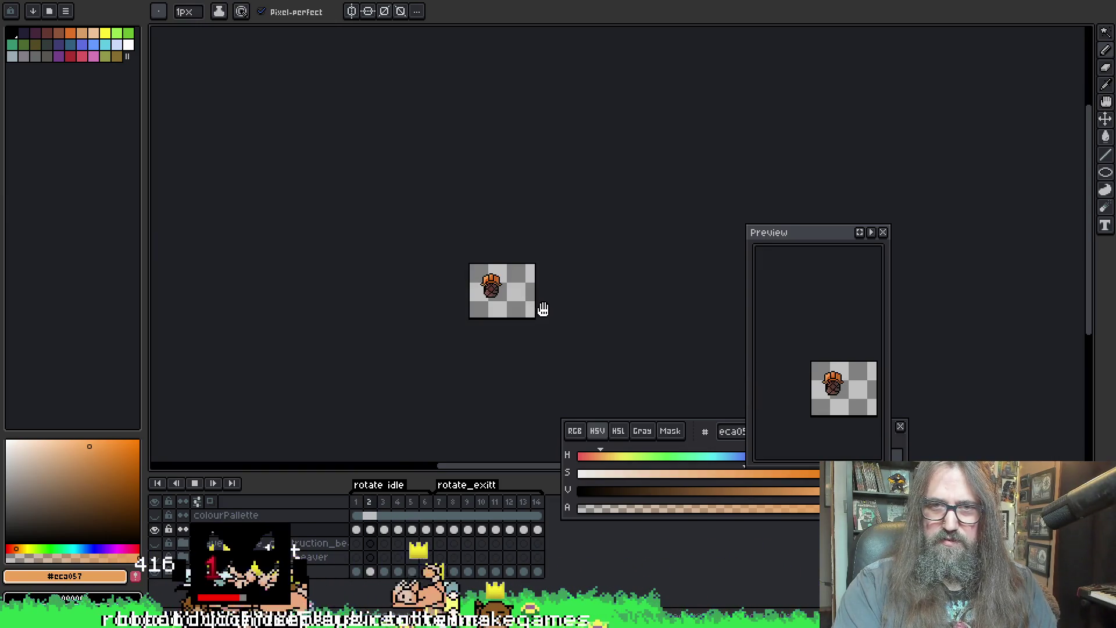
scroll(502, 299, up, 2)
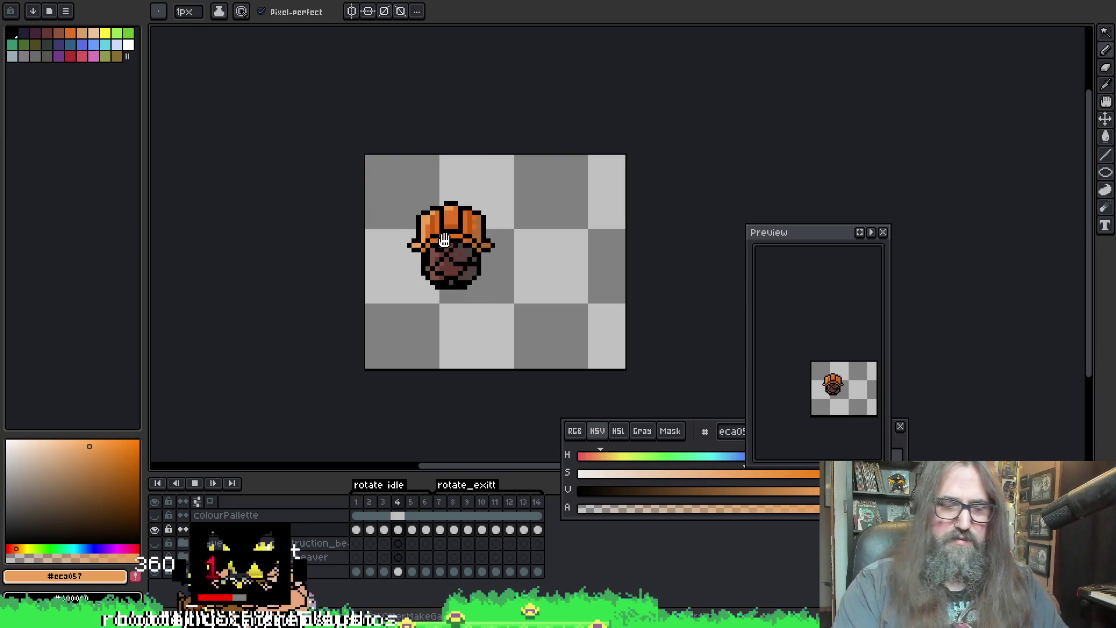
Step: Stop on frame 1, paint the hat crown darker orange, and step to frame 3
key(Return)
scroll(458, 186, up, 1)
scroll(457, 185, up, 1)
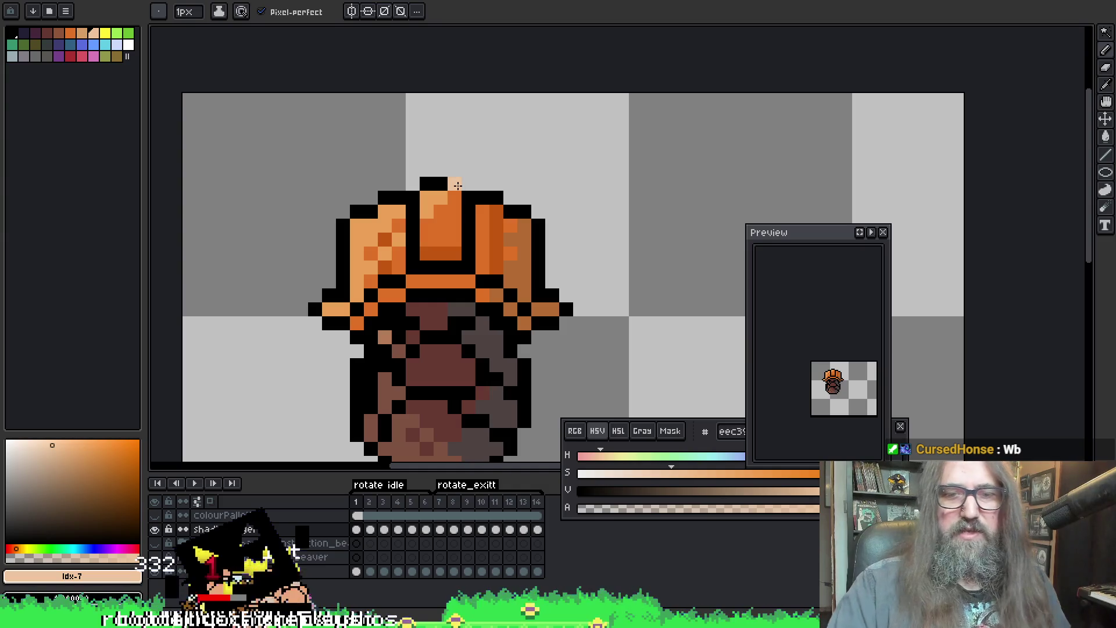
key(i)
key(b)
drag(442, 217, 424, 209)
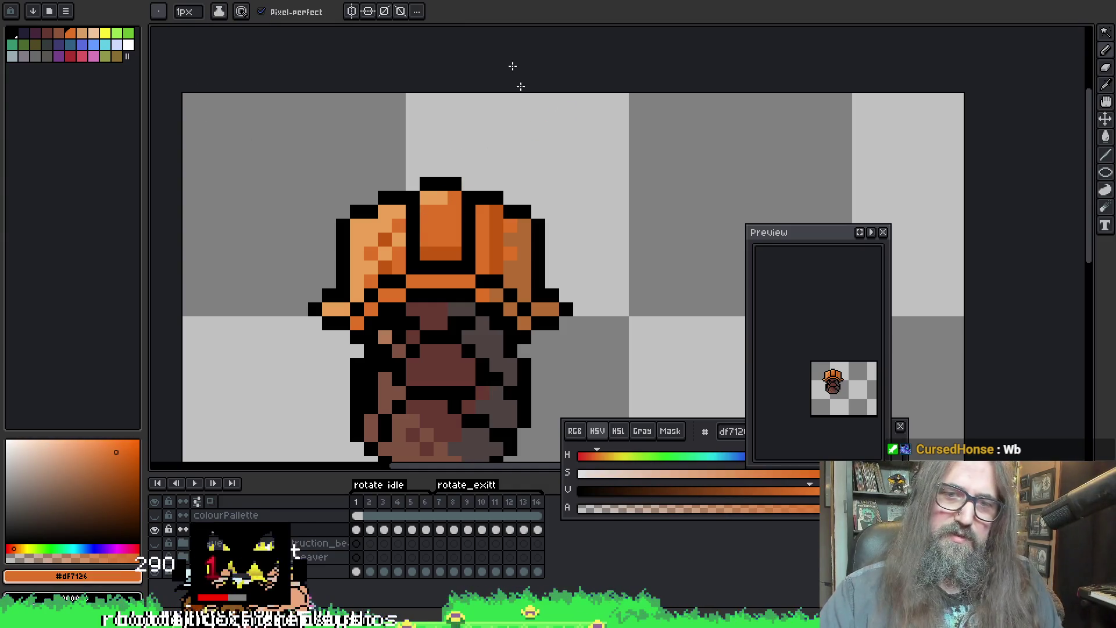
key(Right)
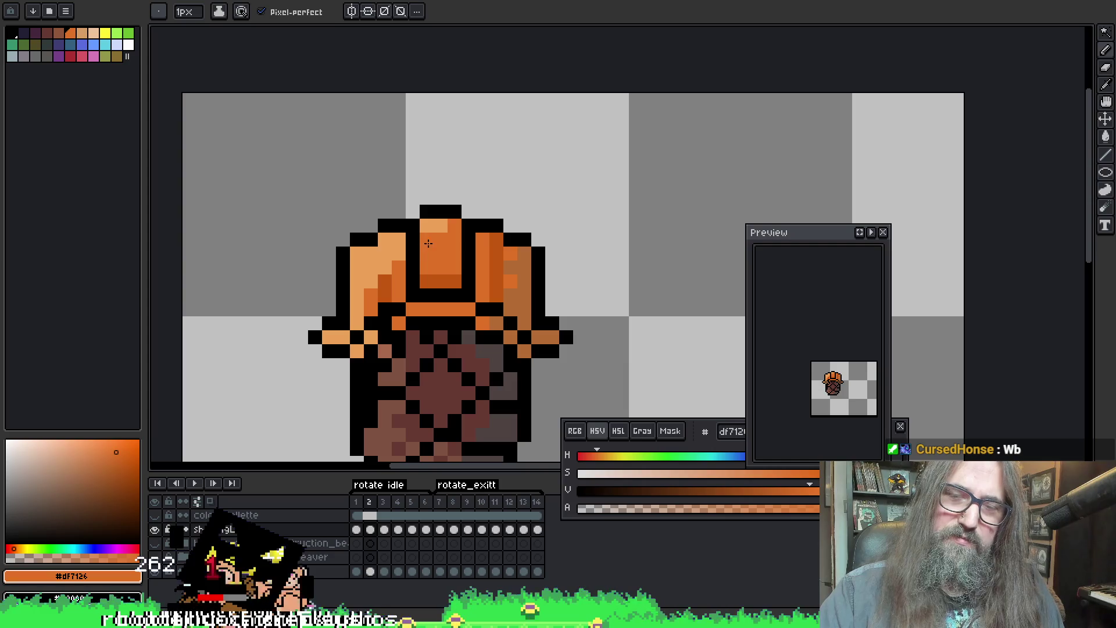
key(Right)
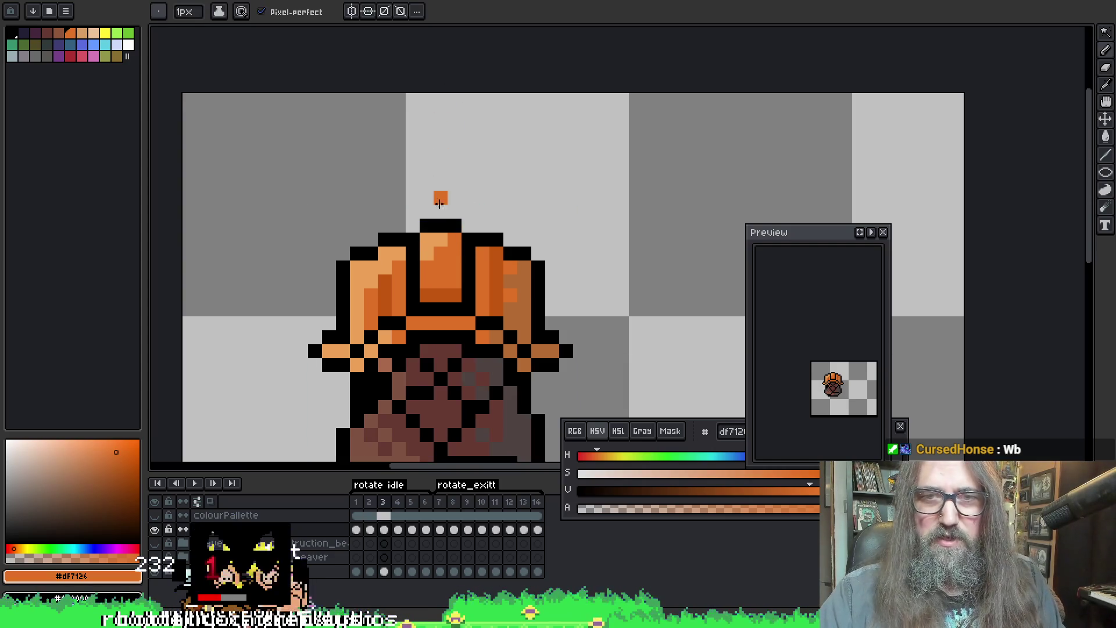
Step: Add a light-orange highlight pixel on frame 4's hat top and step back to frame 1
alt+click(430, 238)
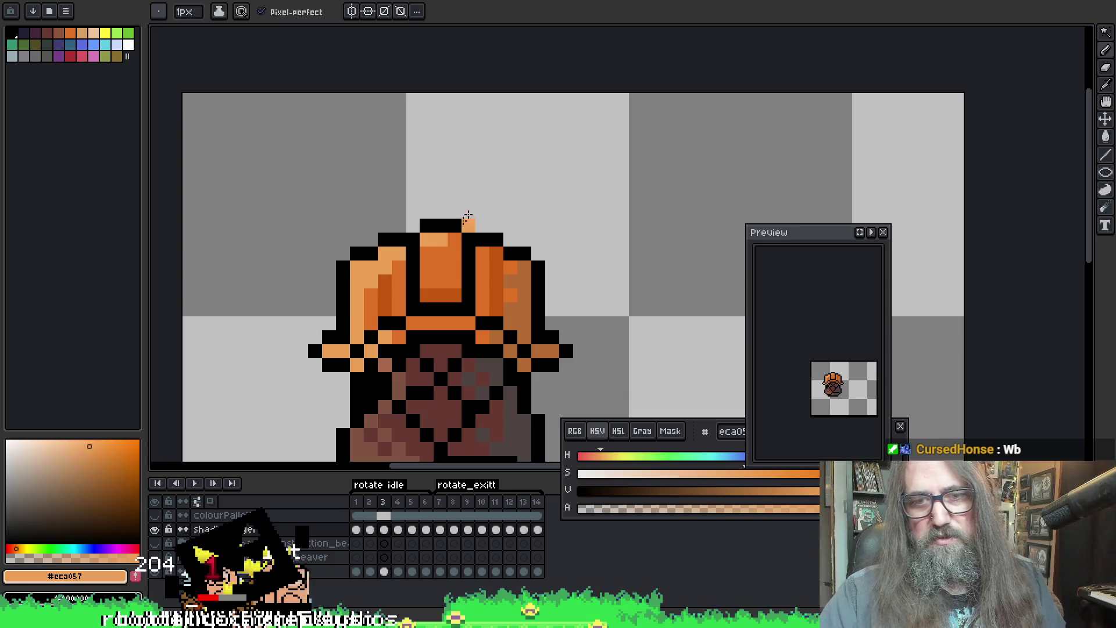
key(Right)
click(453, 235)
key(Right)
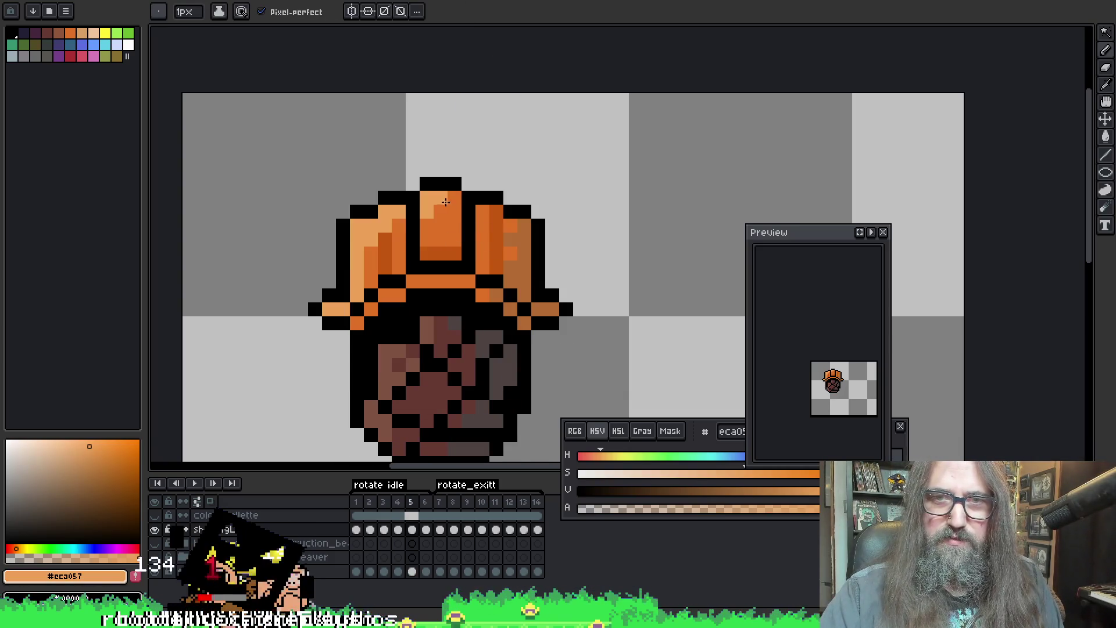
key(Left)
key(Left)
key(Left)
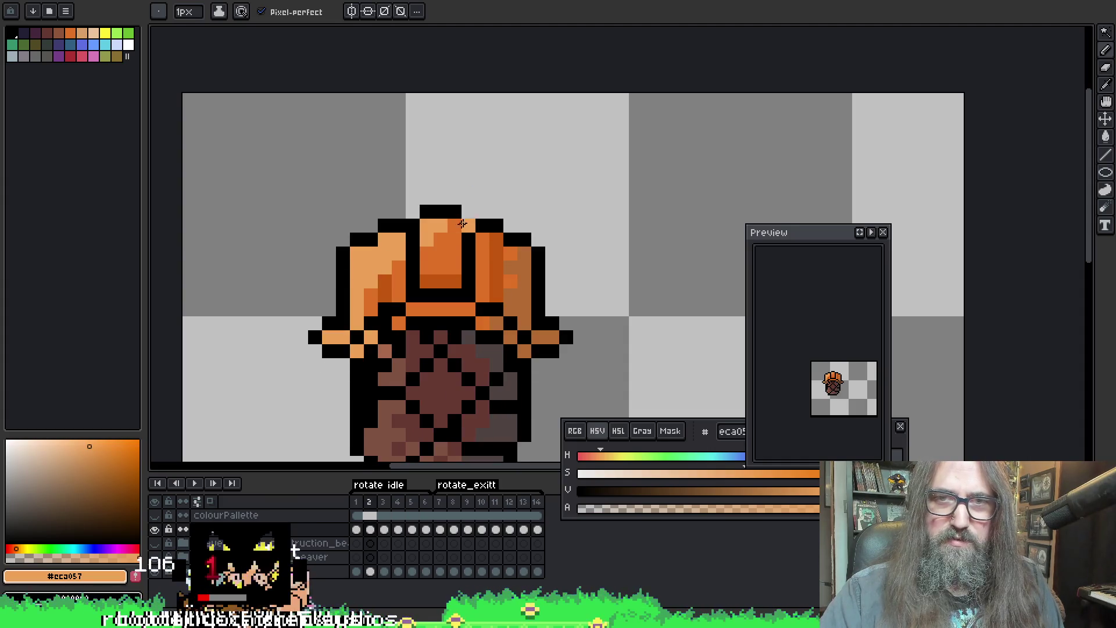
key(Left)
Step: Repaint frame 1's light top pixels dark orange and check each frame up to frame 6
alt+click(447, 225)
drag(441, 203, 448, 204)
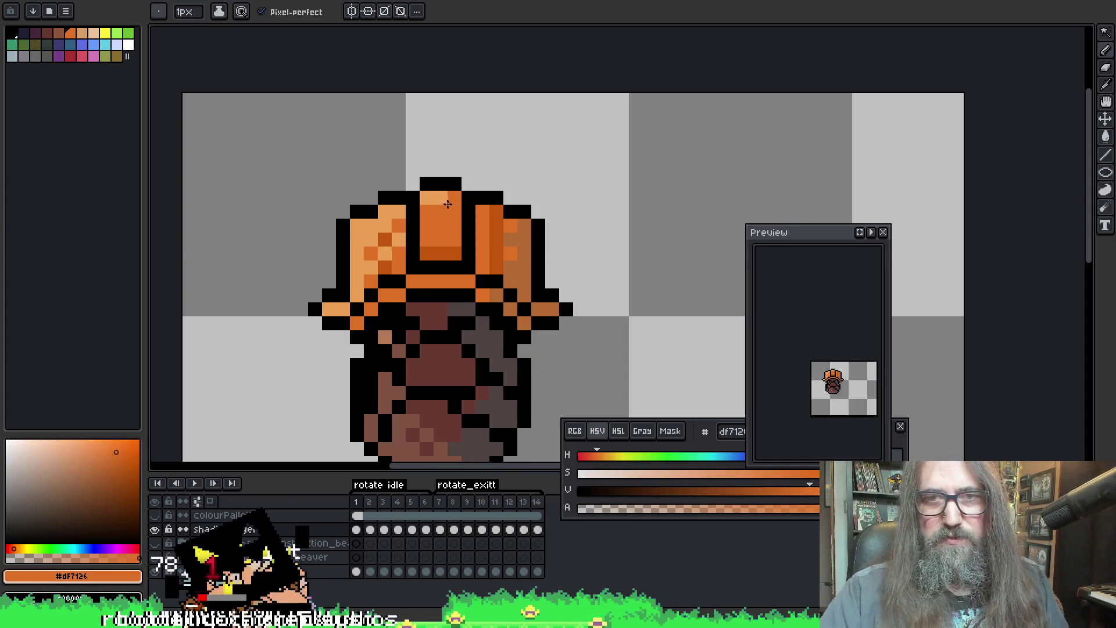
key(Right)
key(Right)
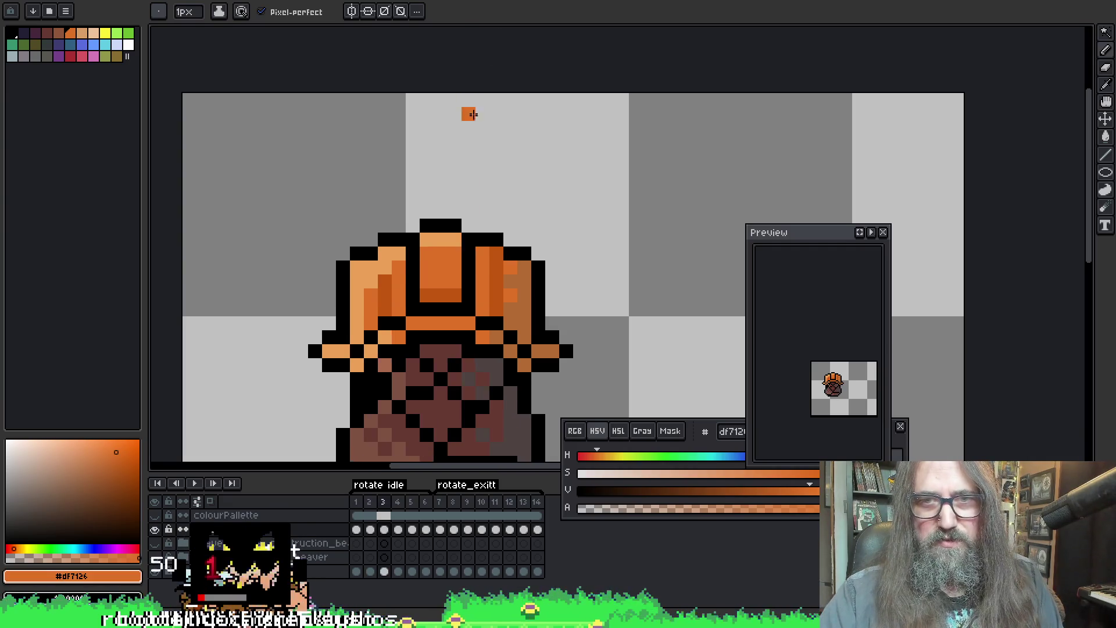
key(Right)
key(Right)
key(Right)
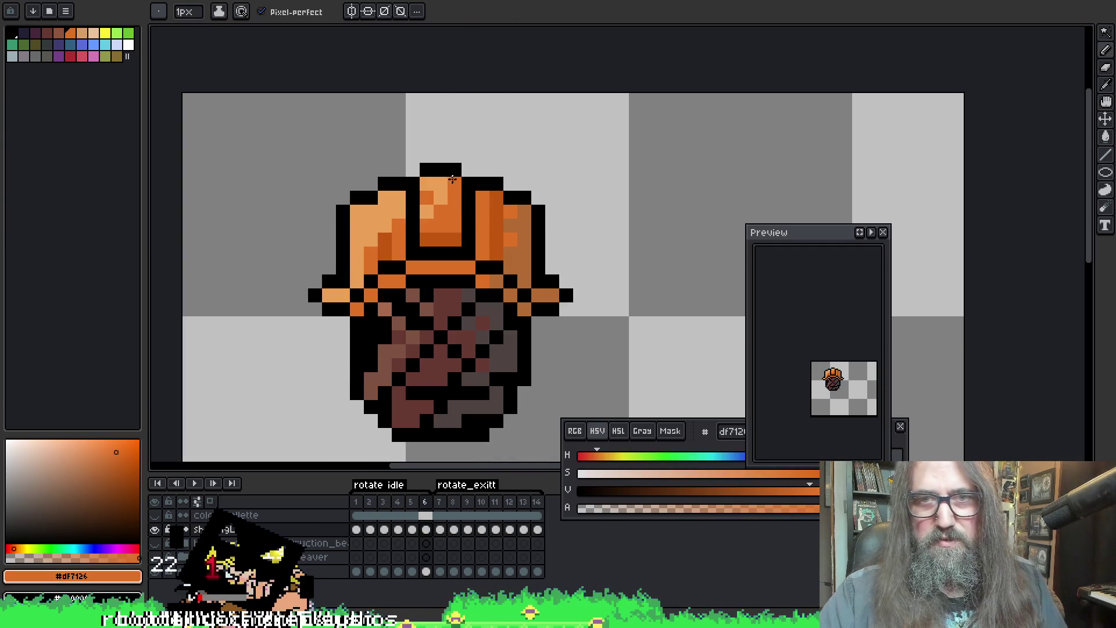
key(Left)
key(Left)
key(Right)
key(Right)
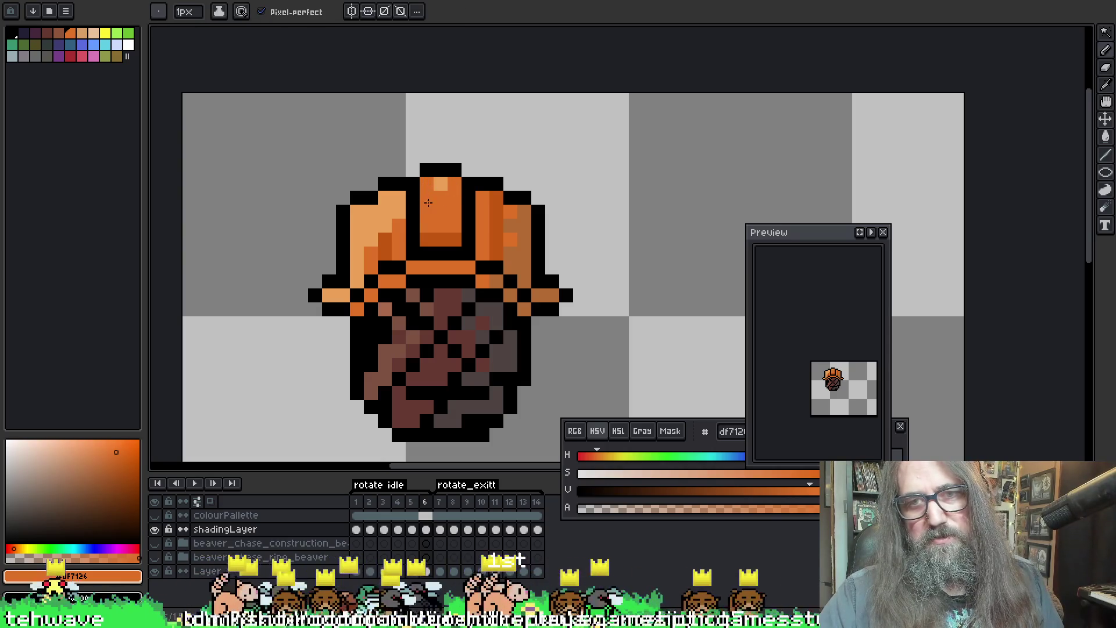
Step: Play the animation to review, sample dark orange and stop on frame 5 with the Move tool
alt+click(439, 182)
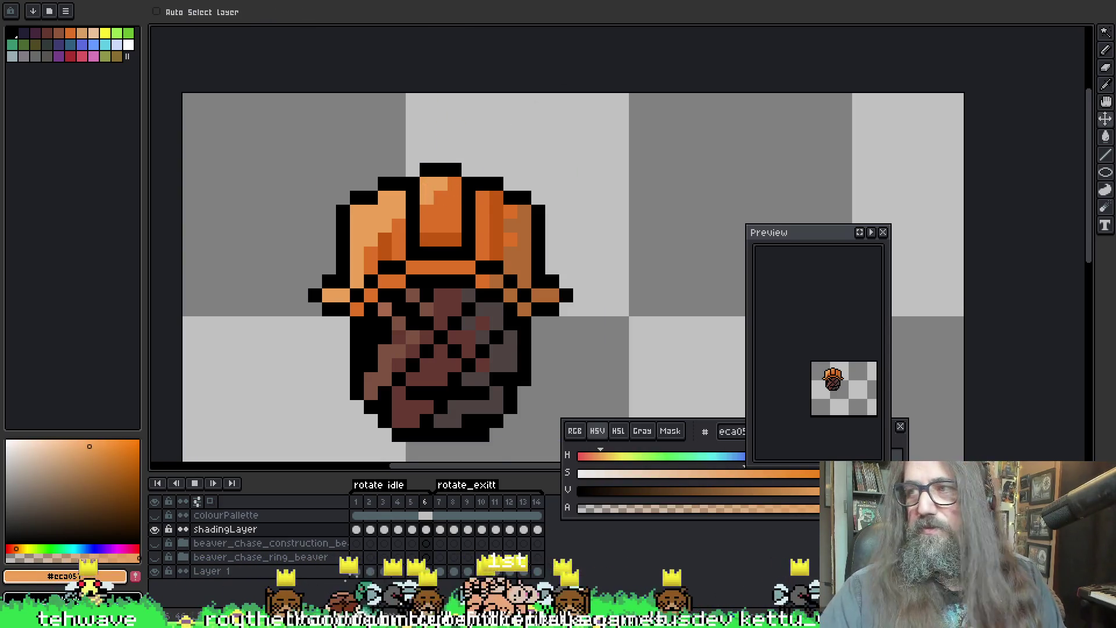
key(Return)
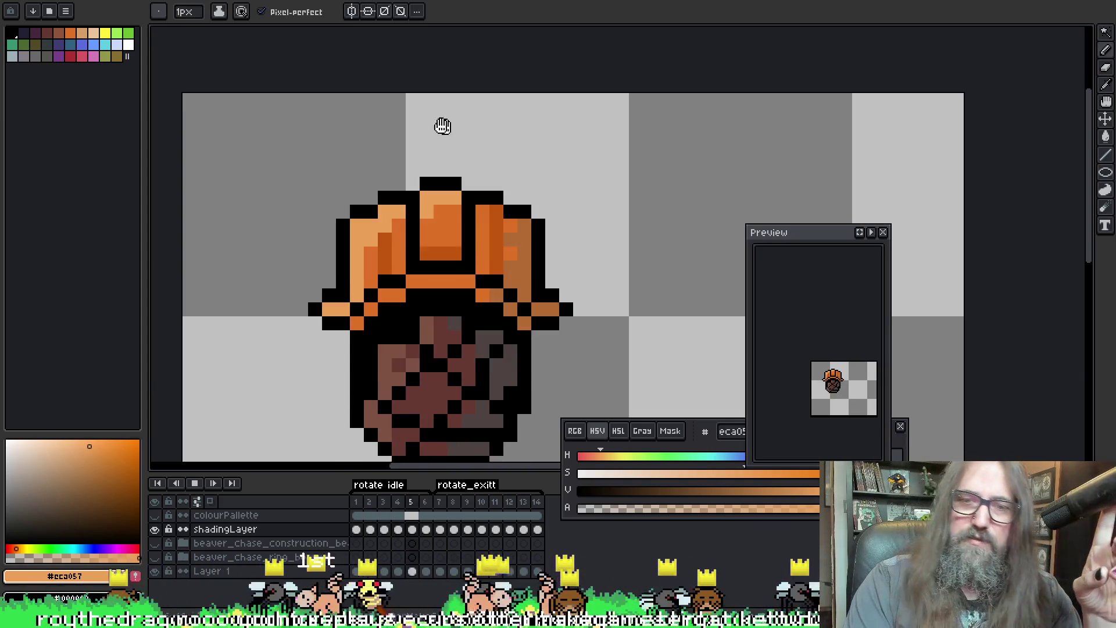
scroll(546, 204, down, 1)
scroll(613, 299, down, 1)
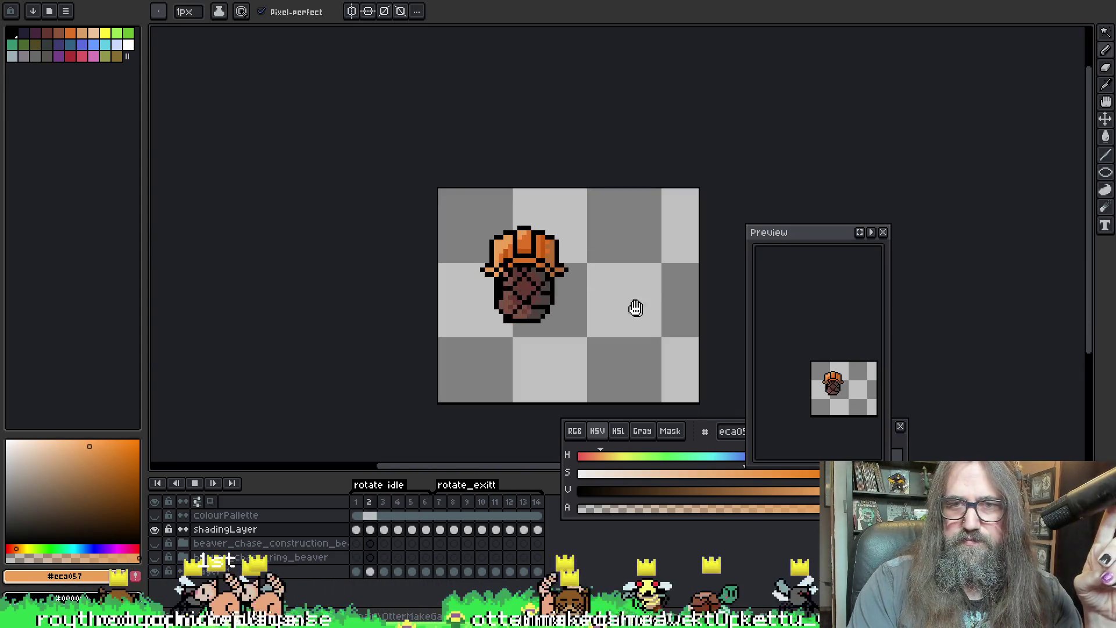
scroll(567, 297, down, 1)
drag(561, 299, 406, 324)
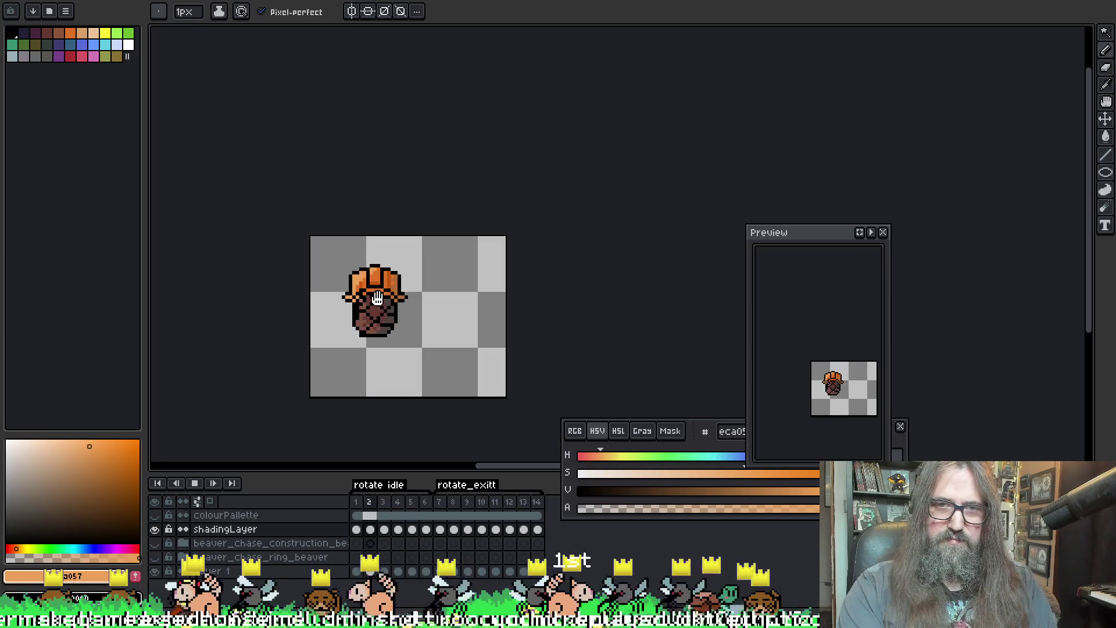
scroll(377, 297, up, 2)
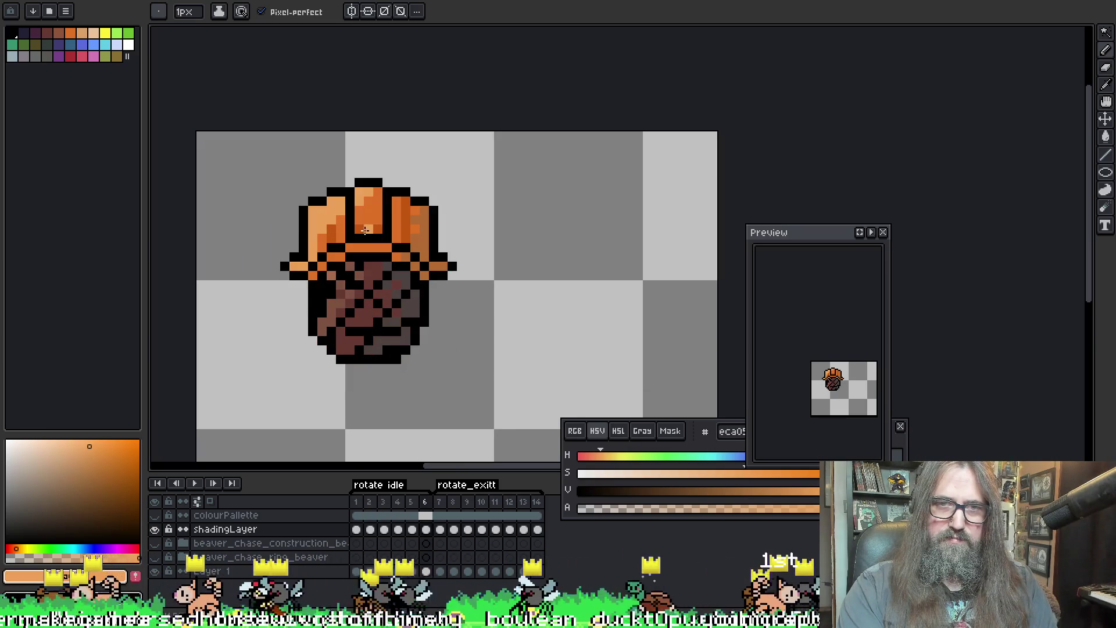
scroll(367, 229, up, 1)
alt+click(361, 203)
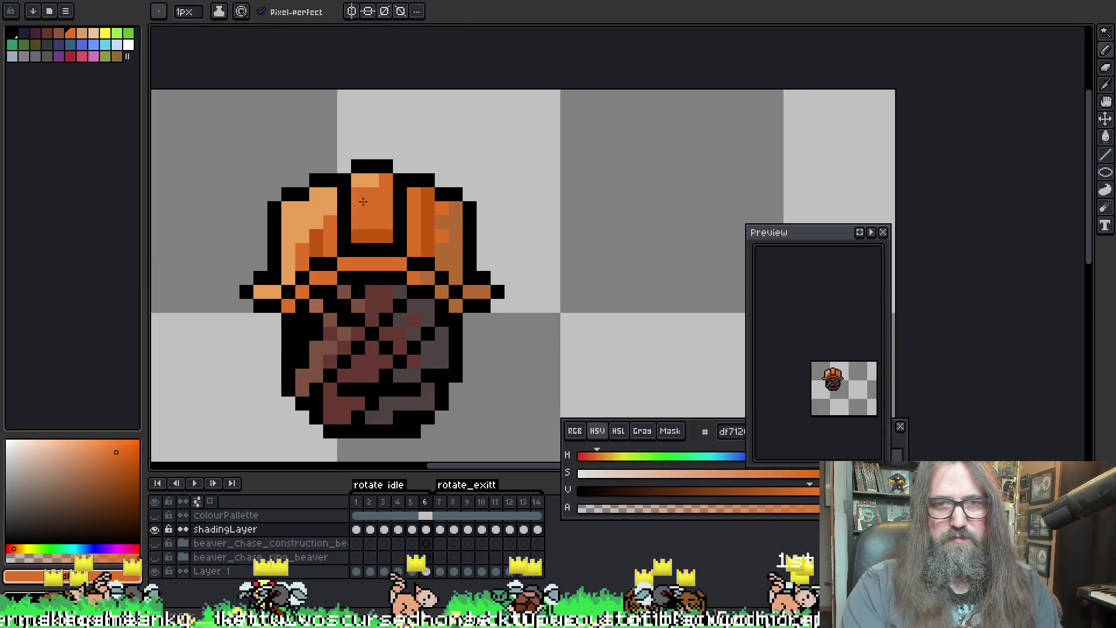
key(Right)
key(Right)
key(Right)
key(Right)
key(Right)
key(Right)
key(Right)
key(Left)
key(Left)
key(Left)
key(Left)
key(v)
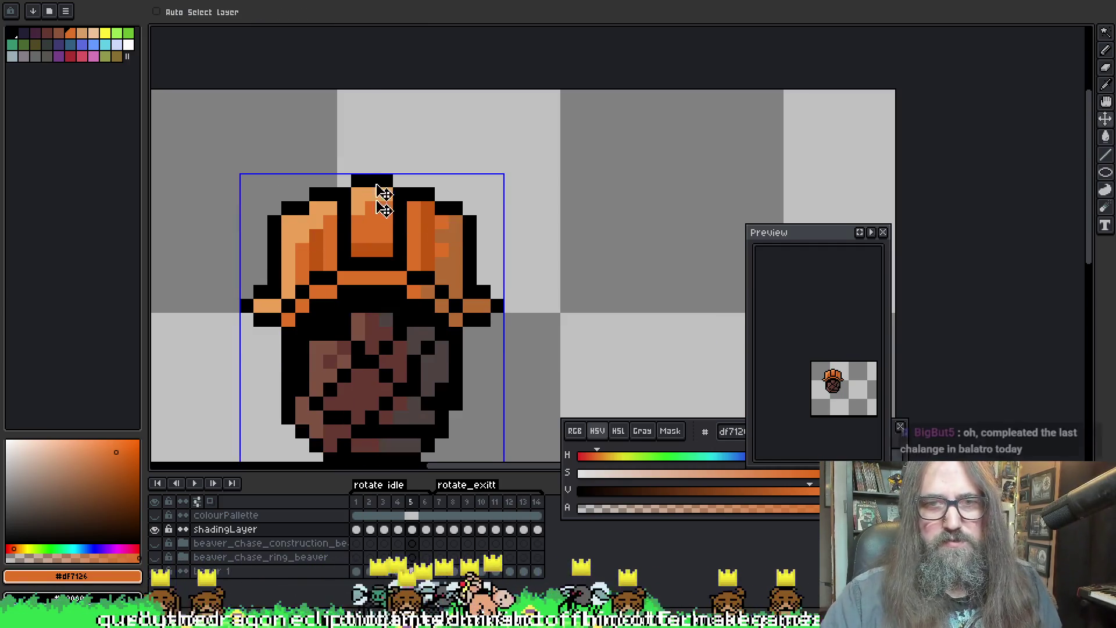
Step: Nudge the sprite up one pixel and paint light-orange highlights on the hat top
drag(384, 196, 384, 183)
key(b)
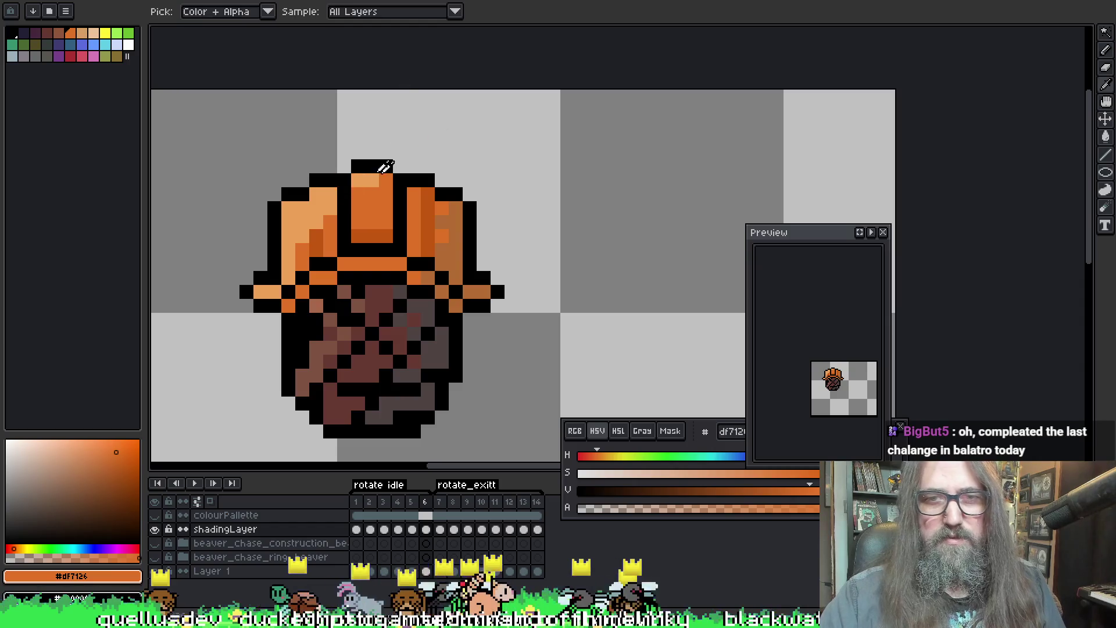
click(358, 172)
drag(384, 178, 365, 188)
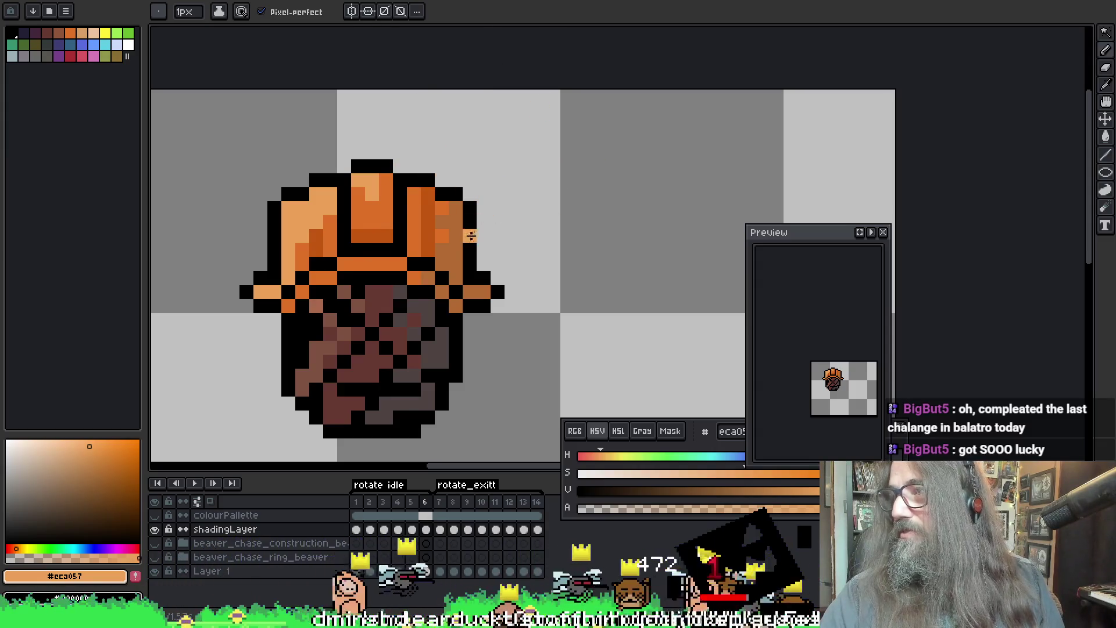
key(i)
click(389, 179)
key(b)
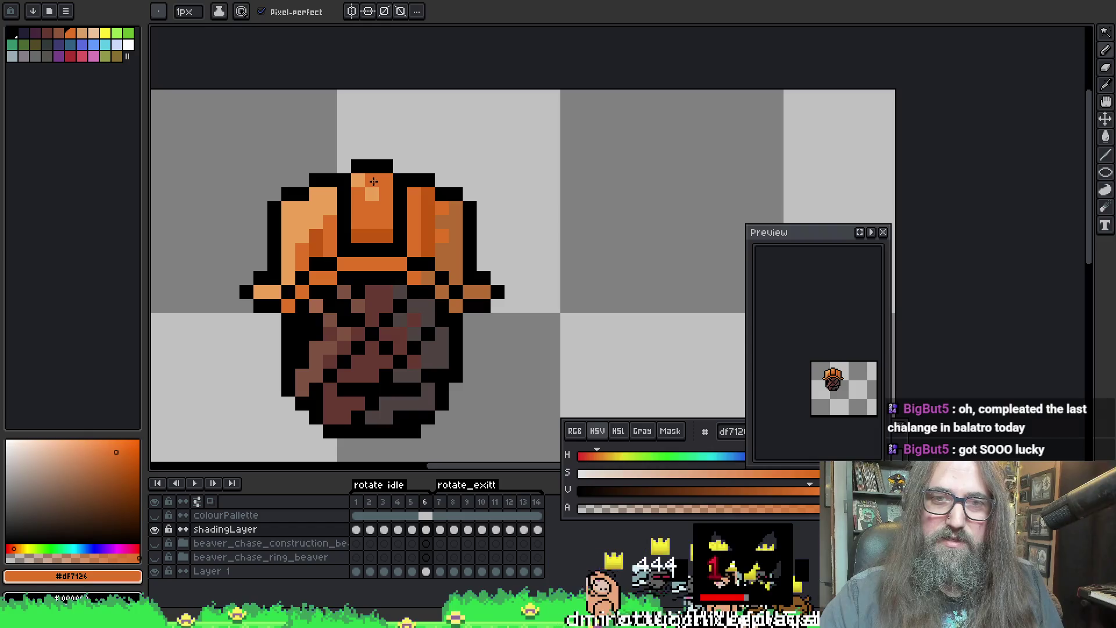
key(ctrl+z)
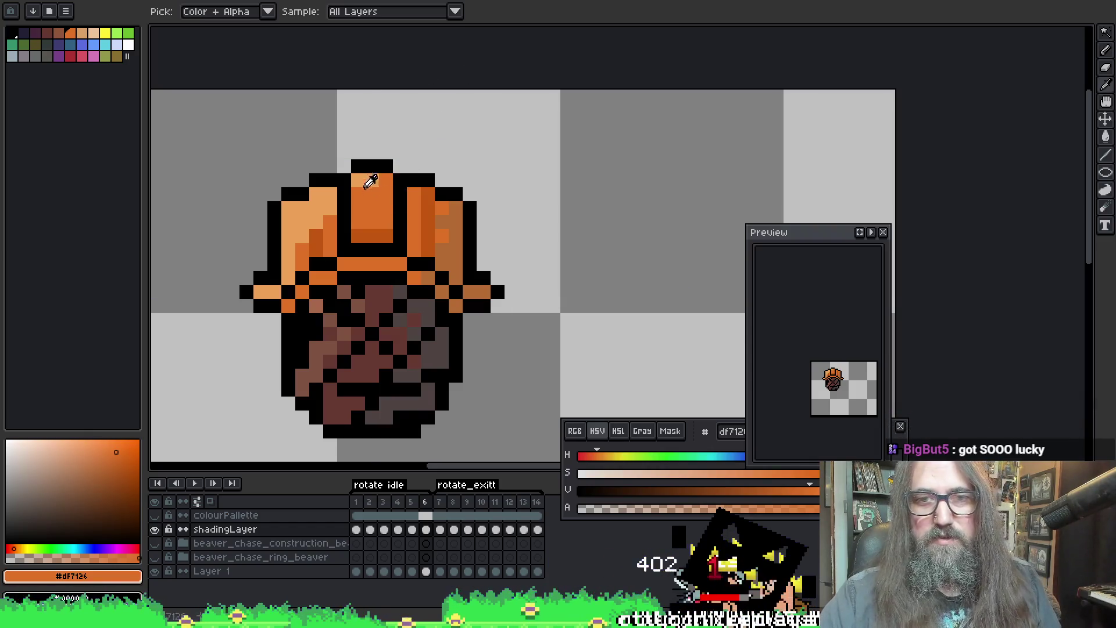
alt+click(369, 180)
Step: Check playback on frame 5, then paint the crown's centre panel dark orange
key(Left)
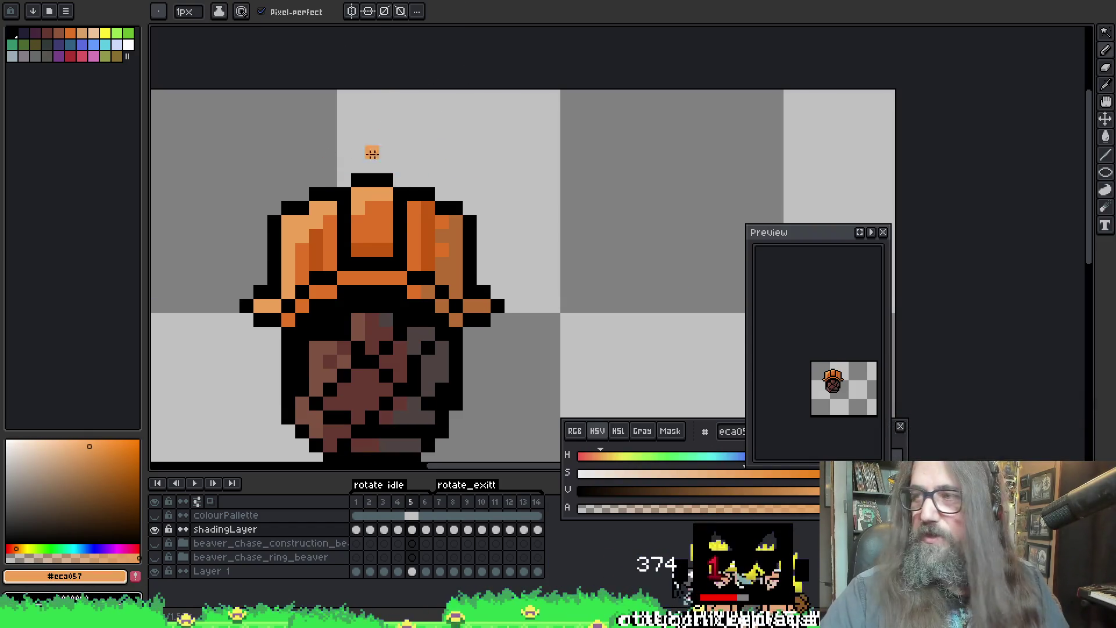
drag(373, 152, 350, 125)
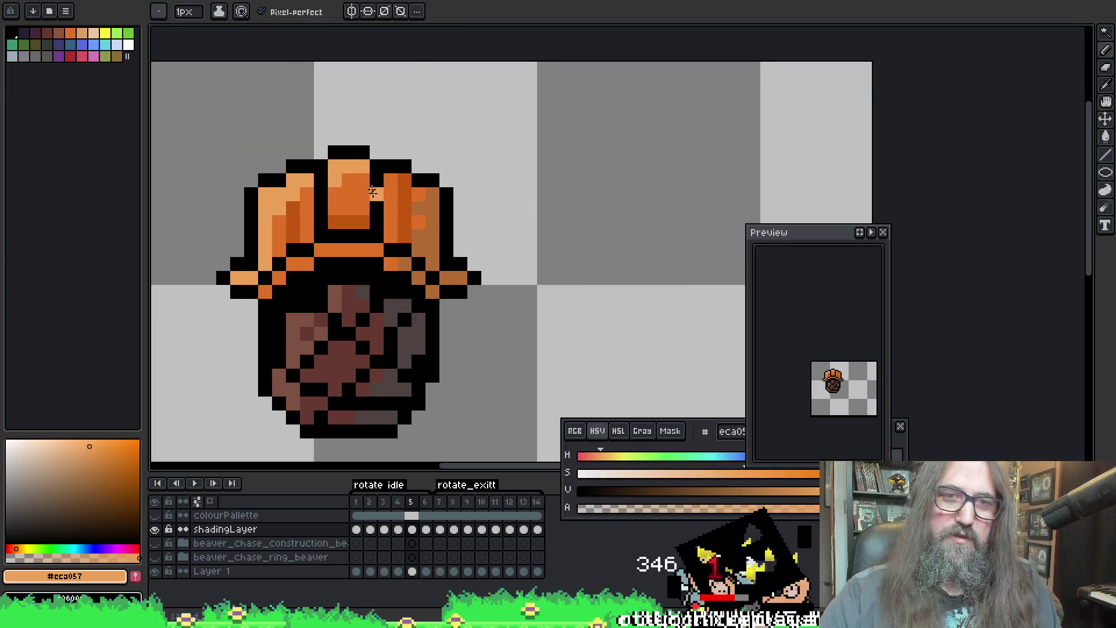
key(Return)
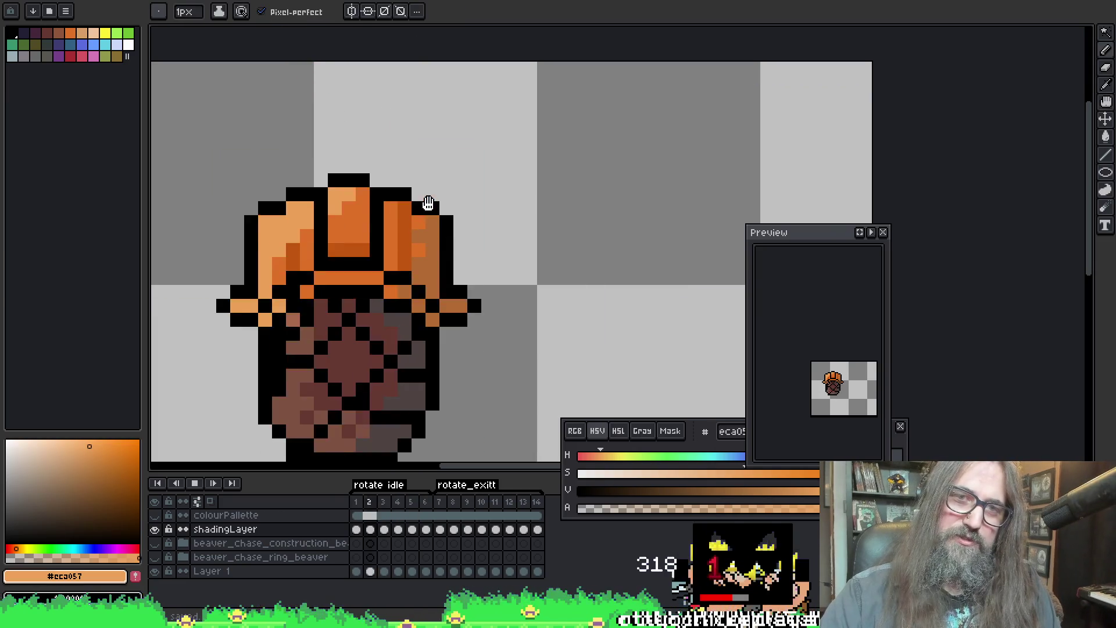
key(Return)
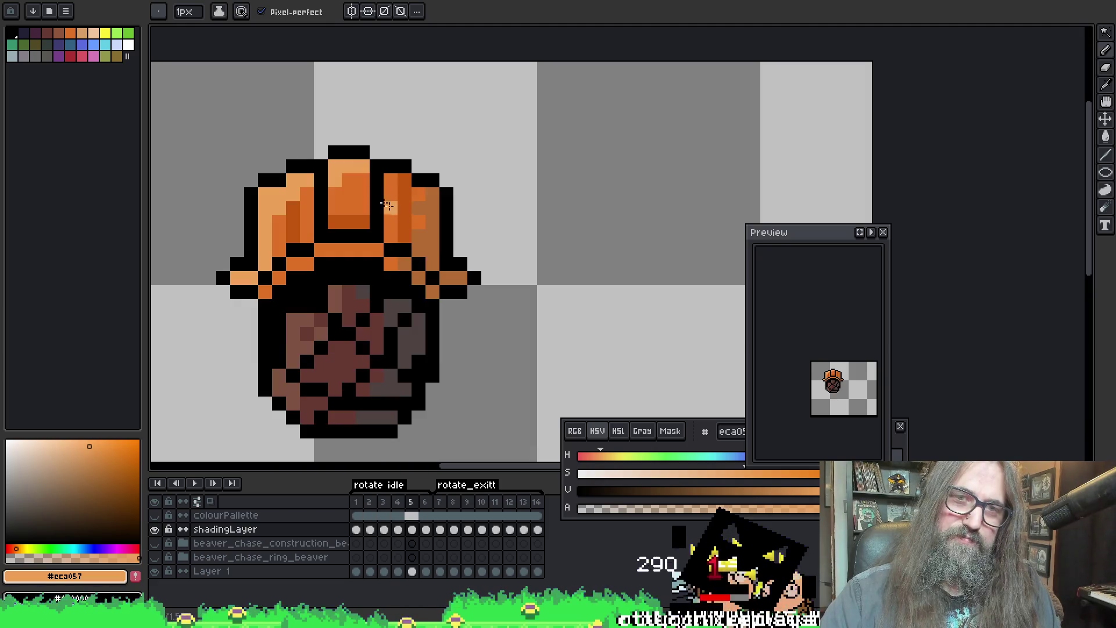
alt+click(355, 189)
drag(349, 187, 335, 167)
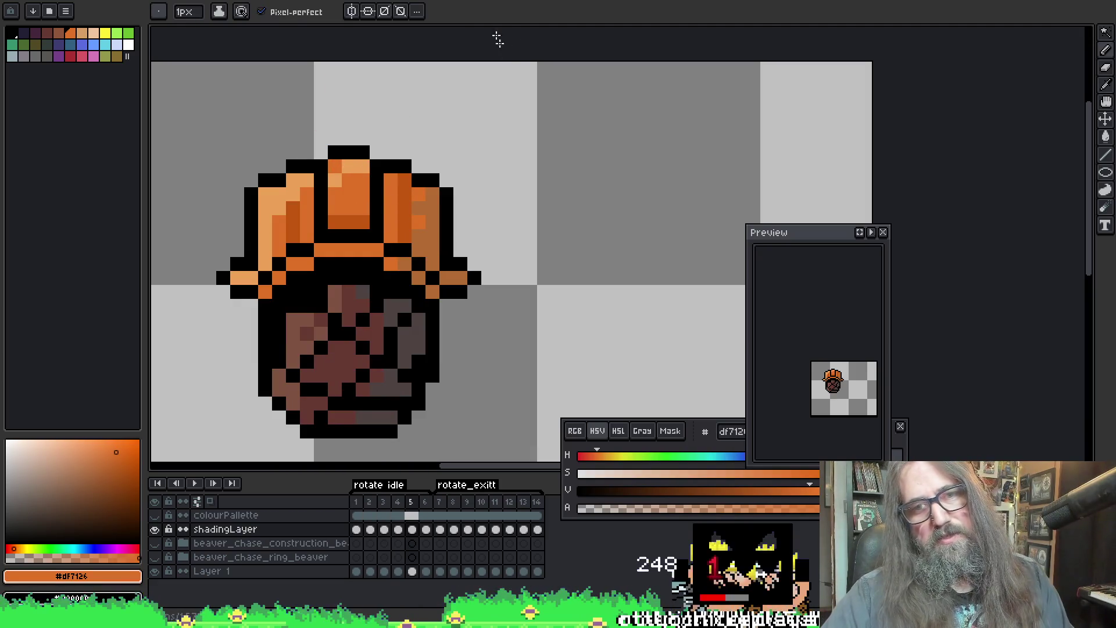
Step: Play and stop the animation repeatedly while stepping forward through the frames
key(Return)
scroll(490, 363, up, 1)
scroll(491, 362, down, 4)
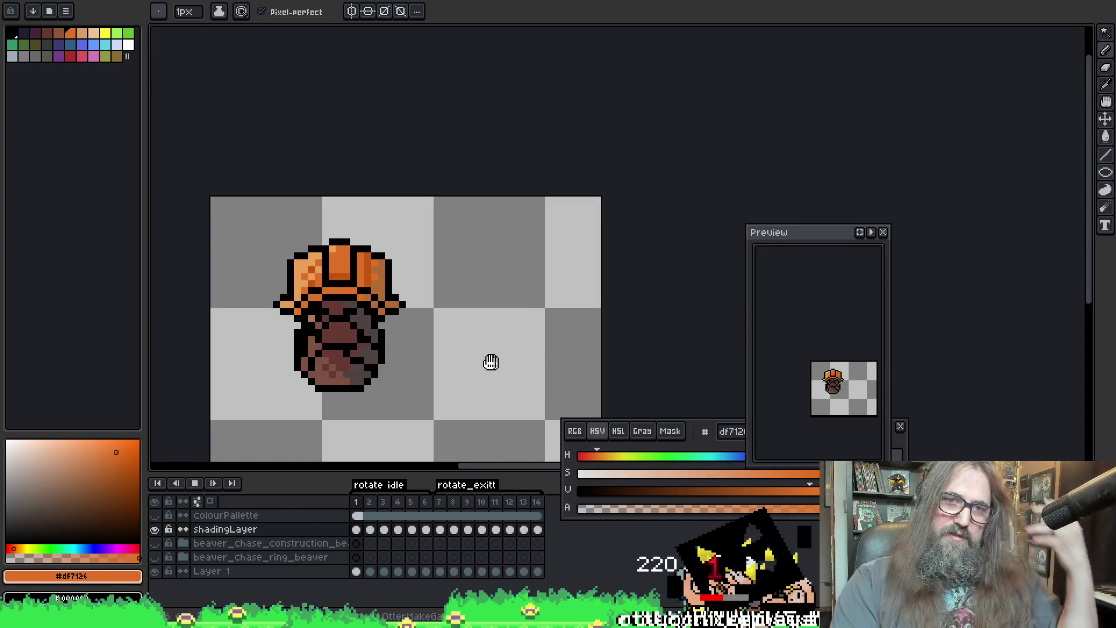
key(Return)
key(Right)
key(Right)
scroll(382, 257, up, 2)
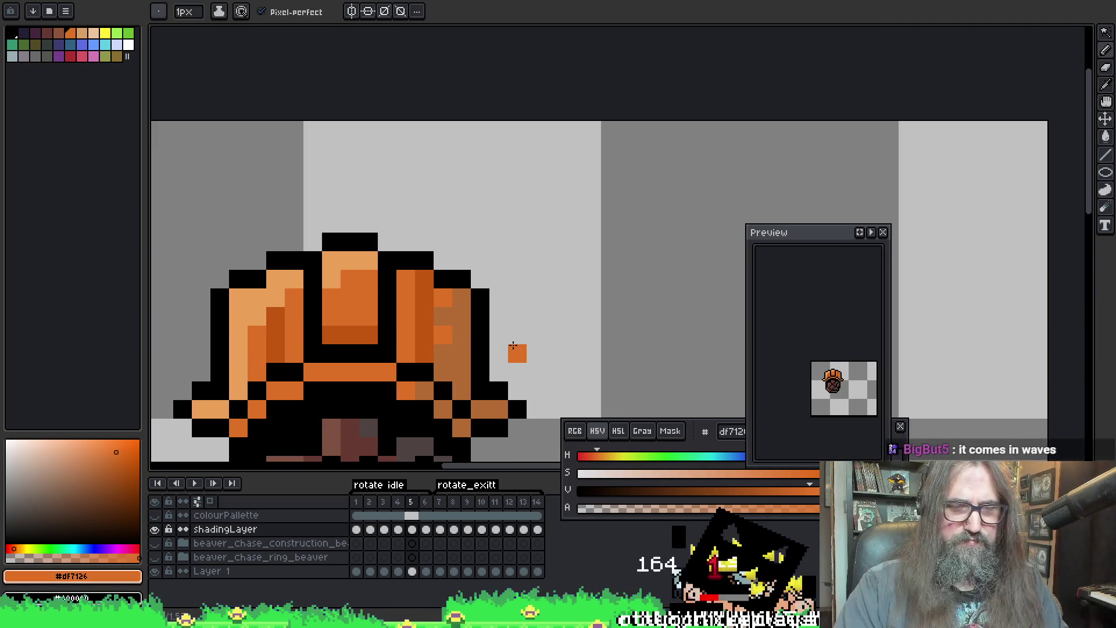
key(Return)
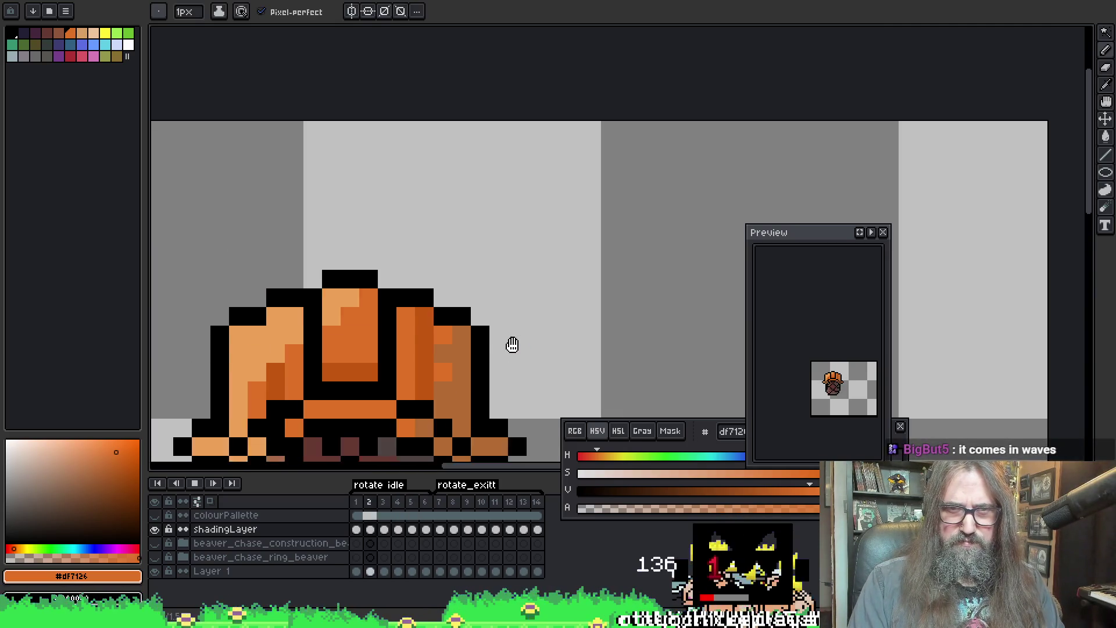
key(Return)
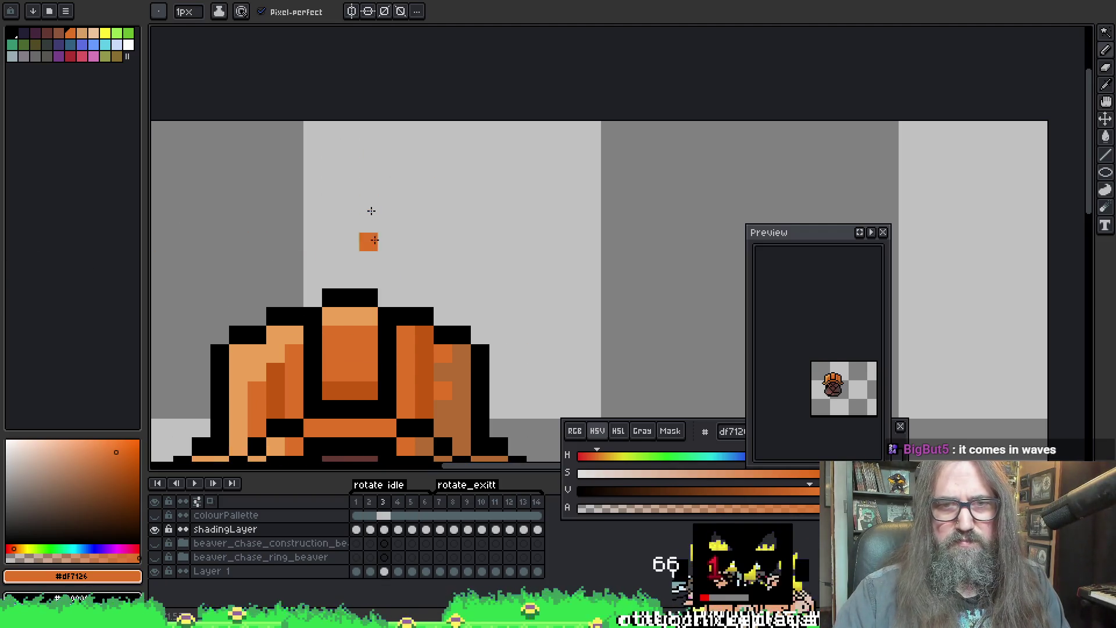
key(Right)
key(Right)
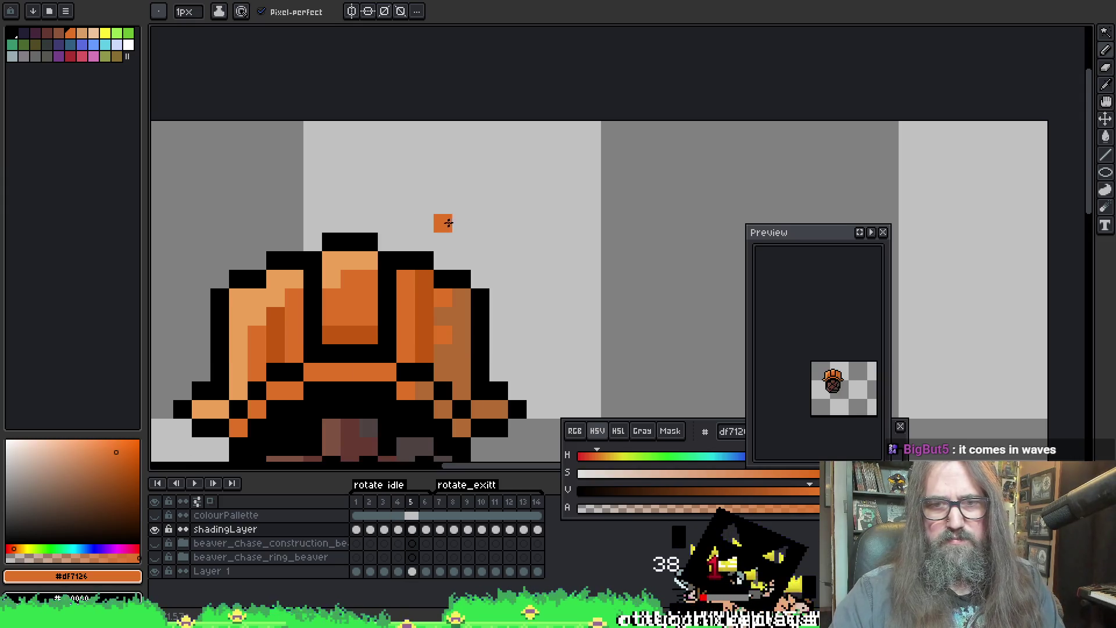
key(Right)
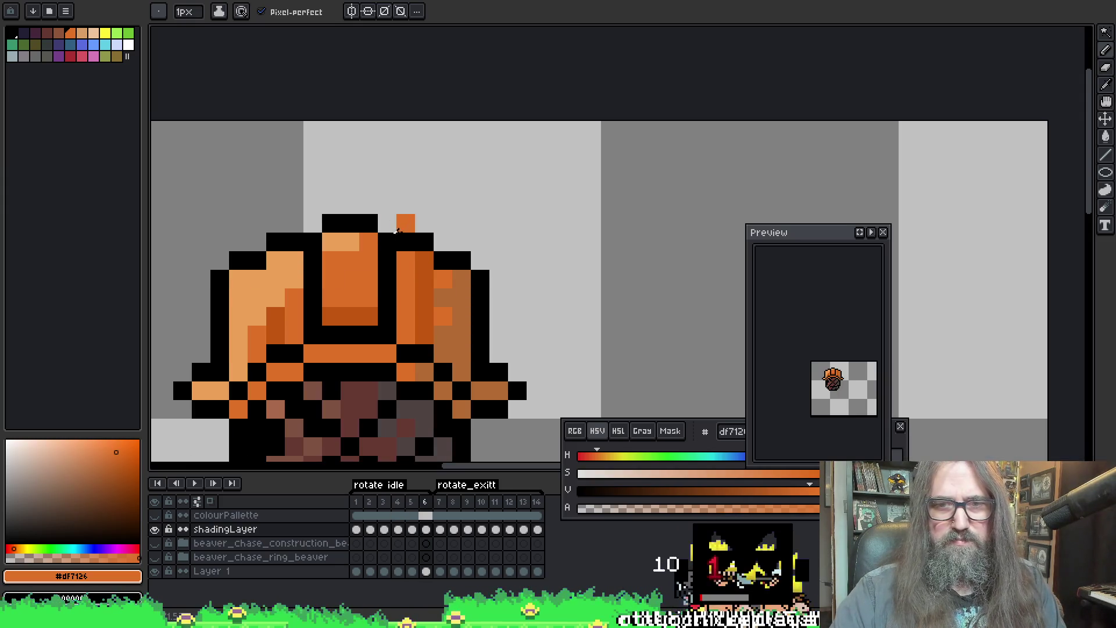
key(Return)
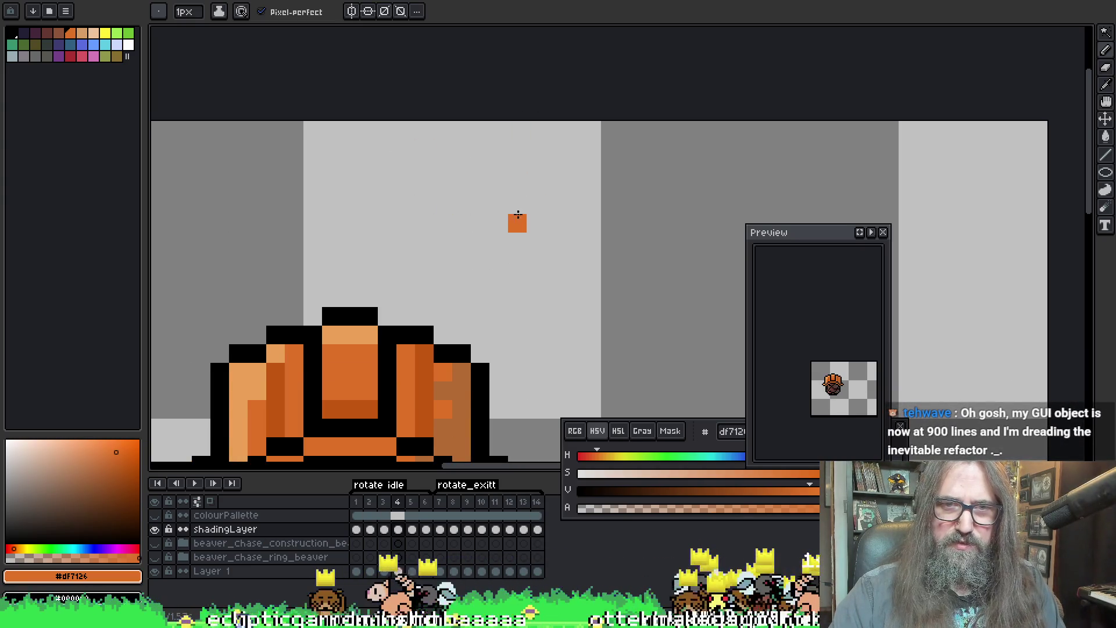
Step: Sample the light and dark hat oranges on later frames and restart playback of the whole sprite
alt+click(363, 332)
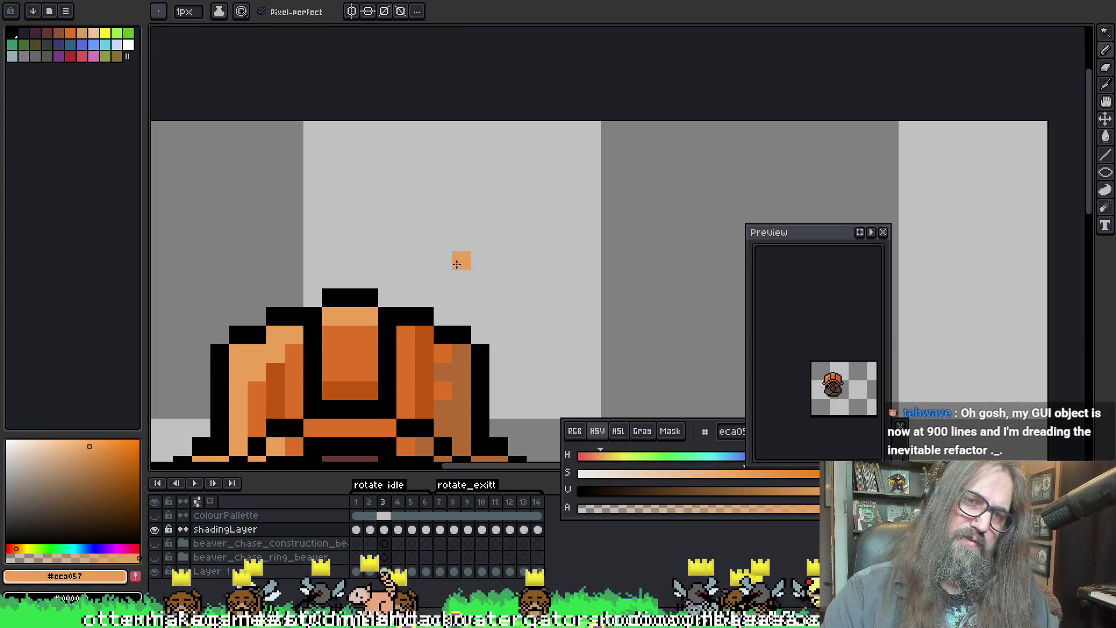
key(Right)
alt+click(338, 279)
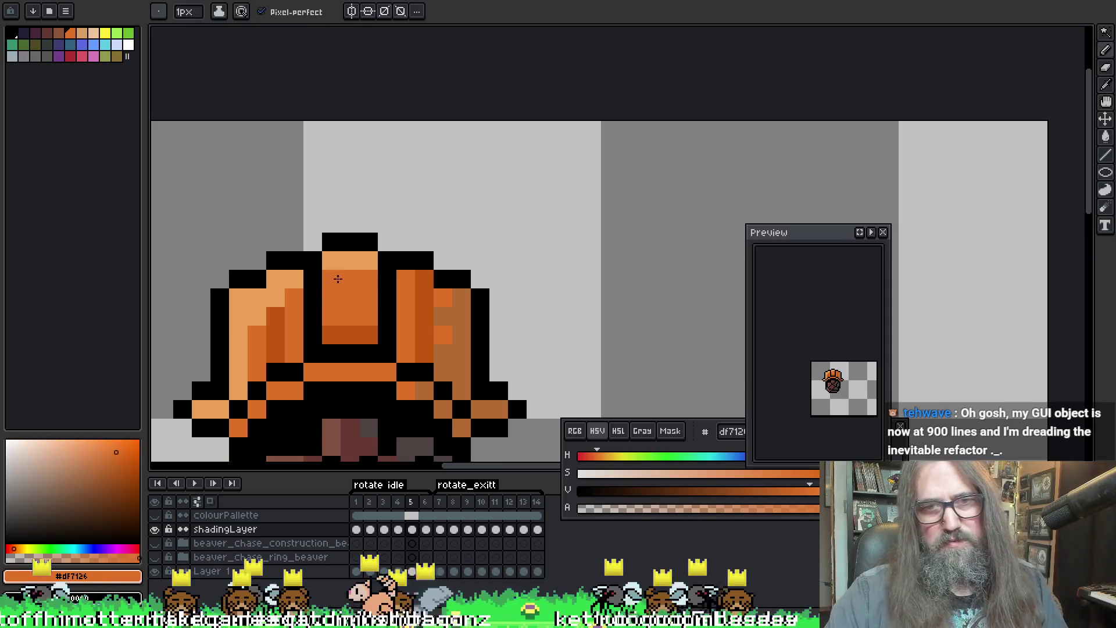
key(Return)
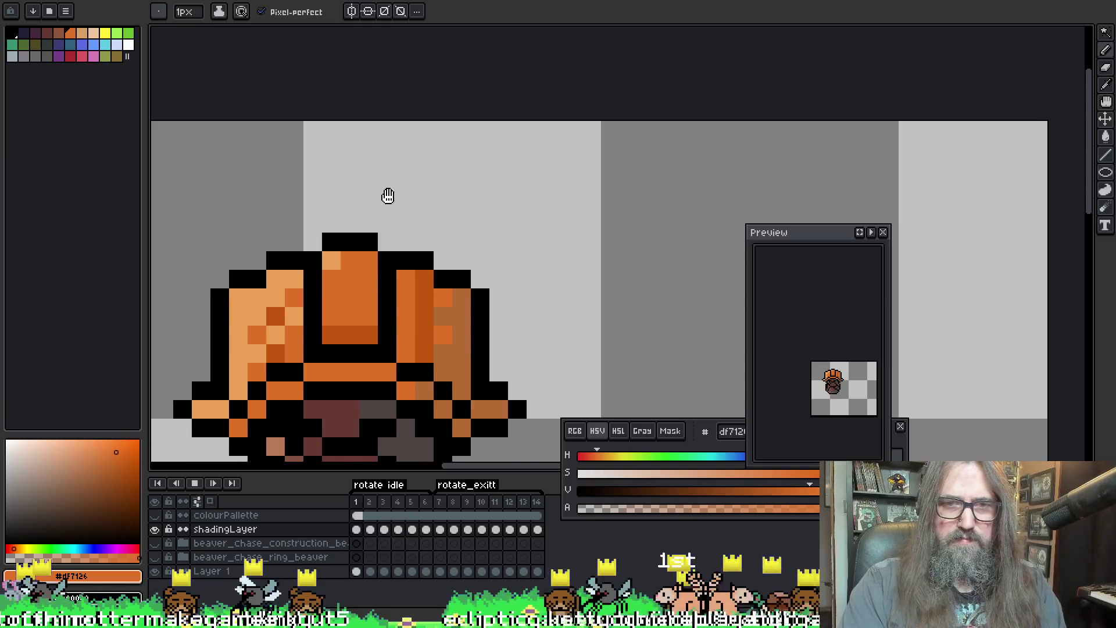
key(Return)
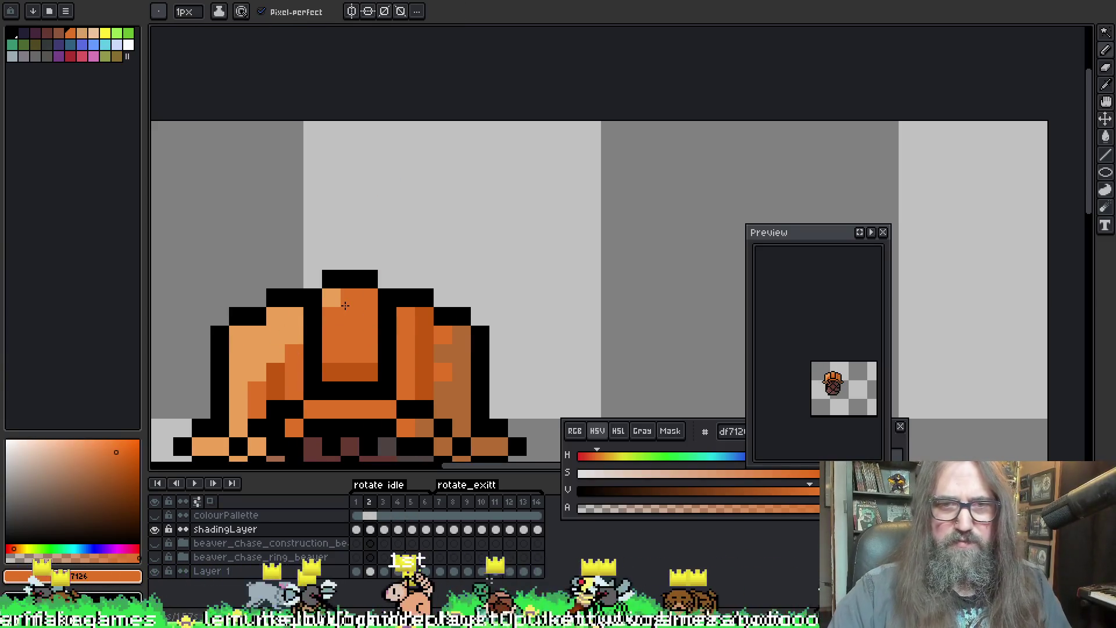
key(Return)
scroll(493, 186, down, 3)
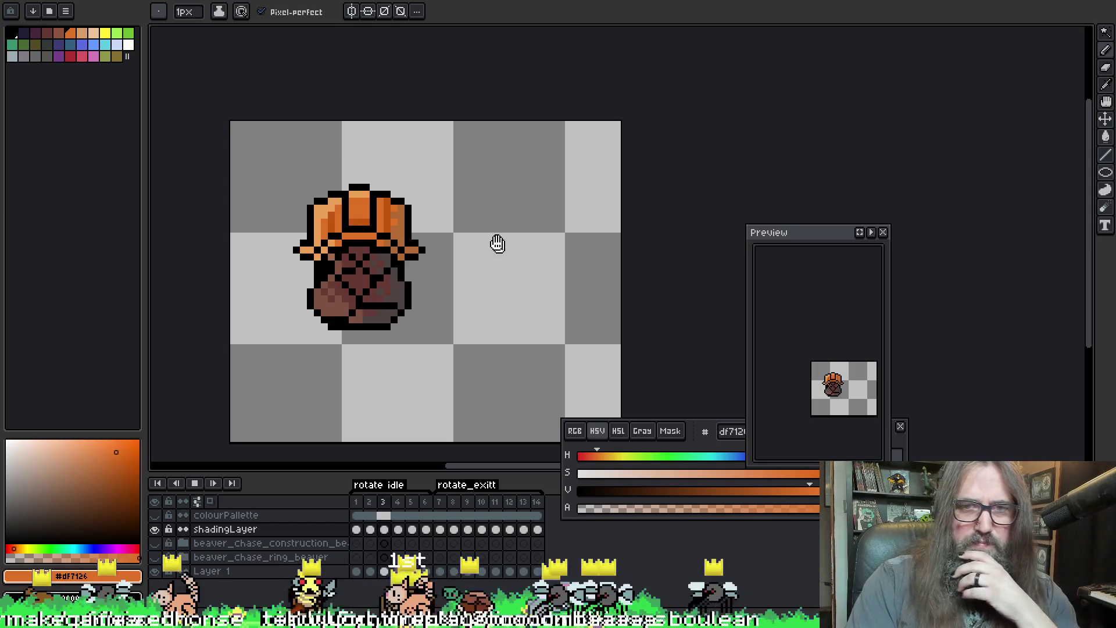
Step: Recentre the sprite, play the animation and bring the helmet into view on frame 6
drag(496, 242, 491, 294)
scroll(486, 296, down, 1)
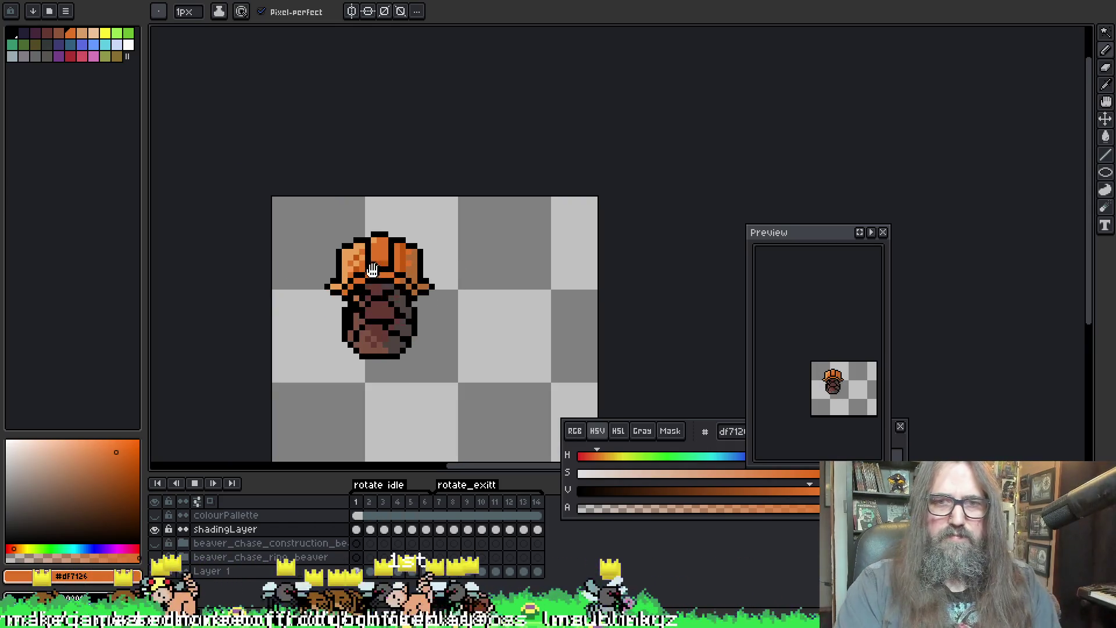
scroll(389, 226, up, 2)
scroll(389, 226, up, 4)
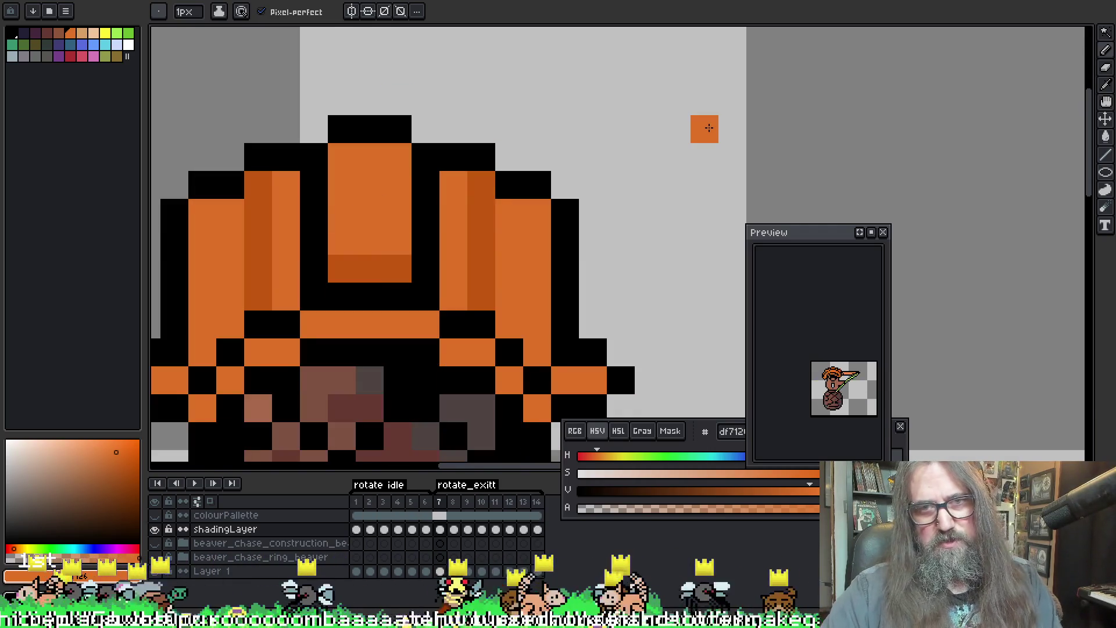
scroll(703, 41, down, 2)
scroll(603, 140, down, 2)
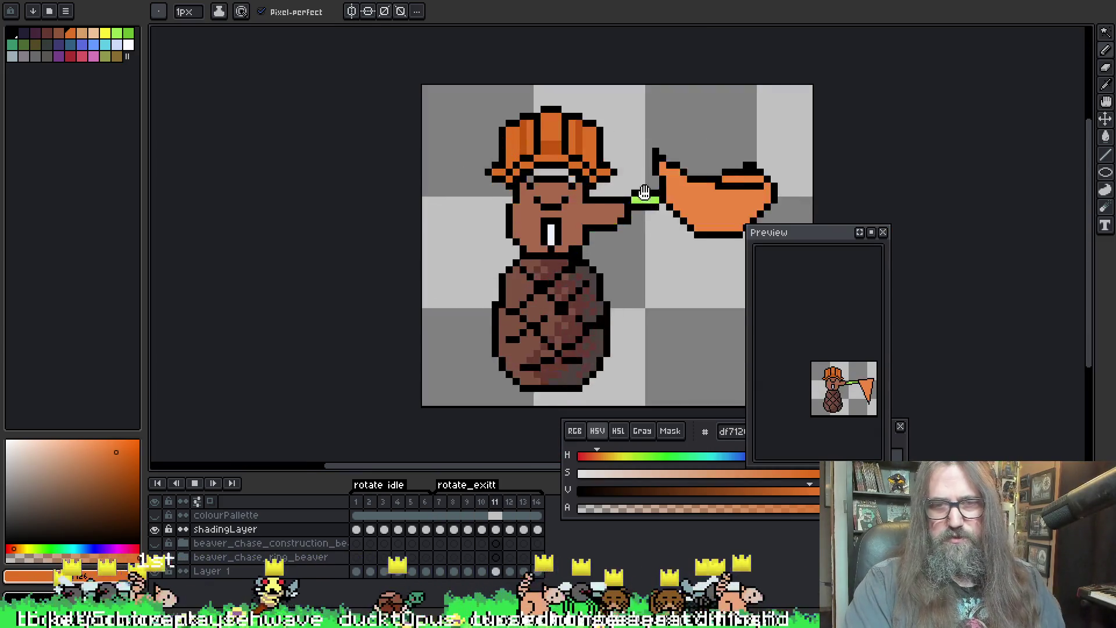
scroll(524, 306, down, 1)
key(Return)
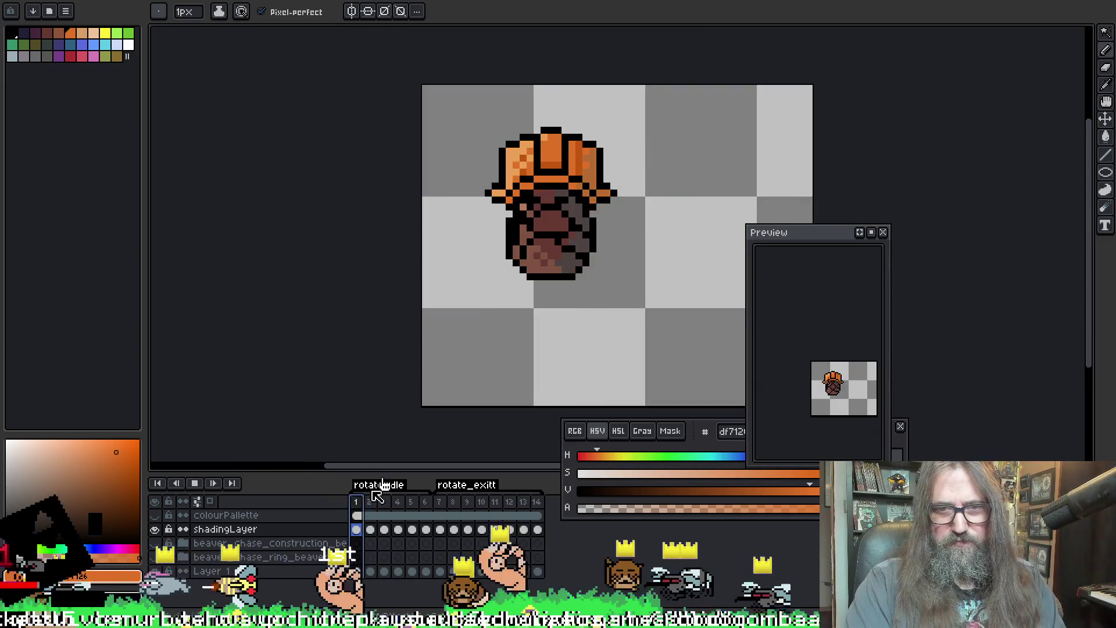
drag(611, 233, 410, 294)
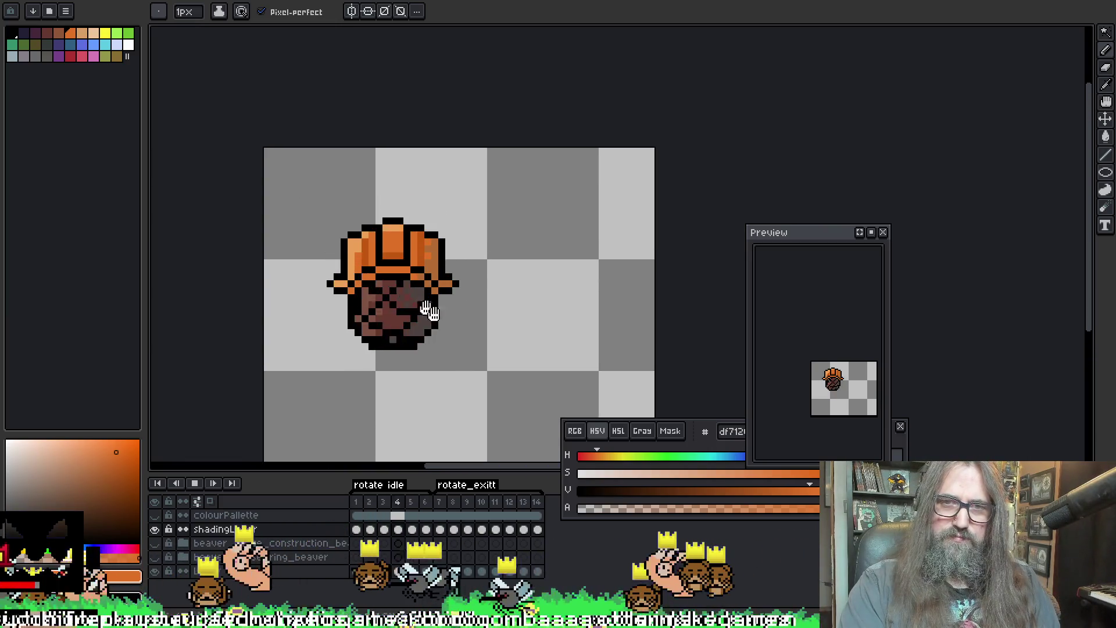
scroll(427, 314, down, 1)
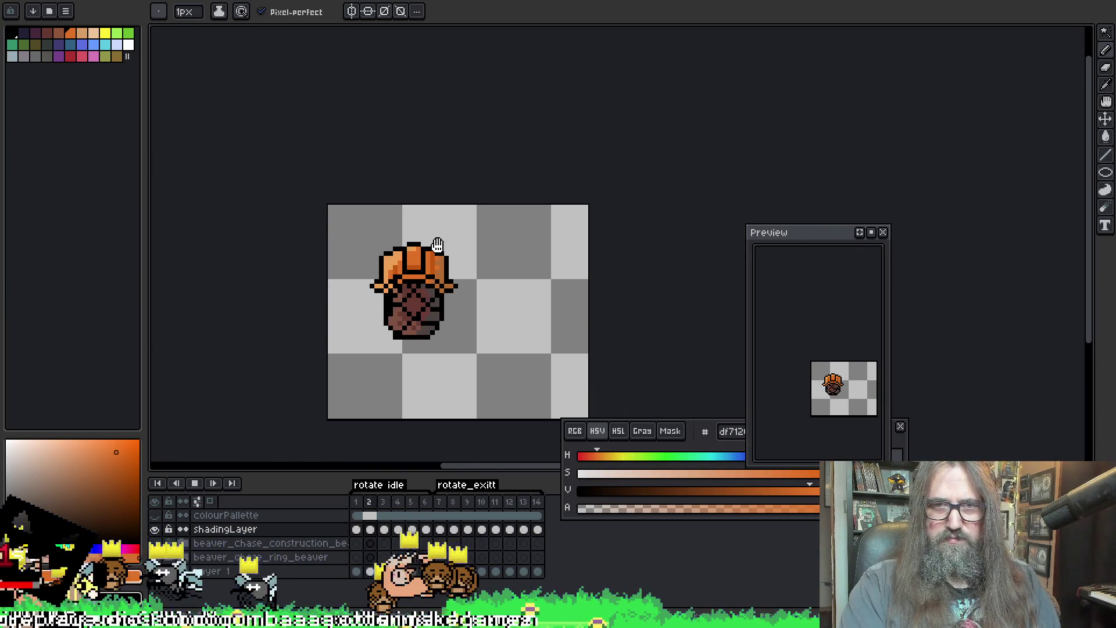
scroll(471, 285, up, 1)
scroll(415, 250, up, 2)
drag(415, 250, 415, 175)
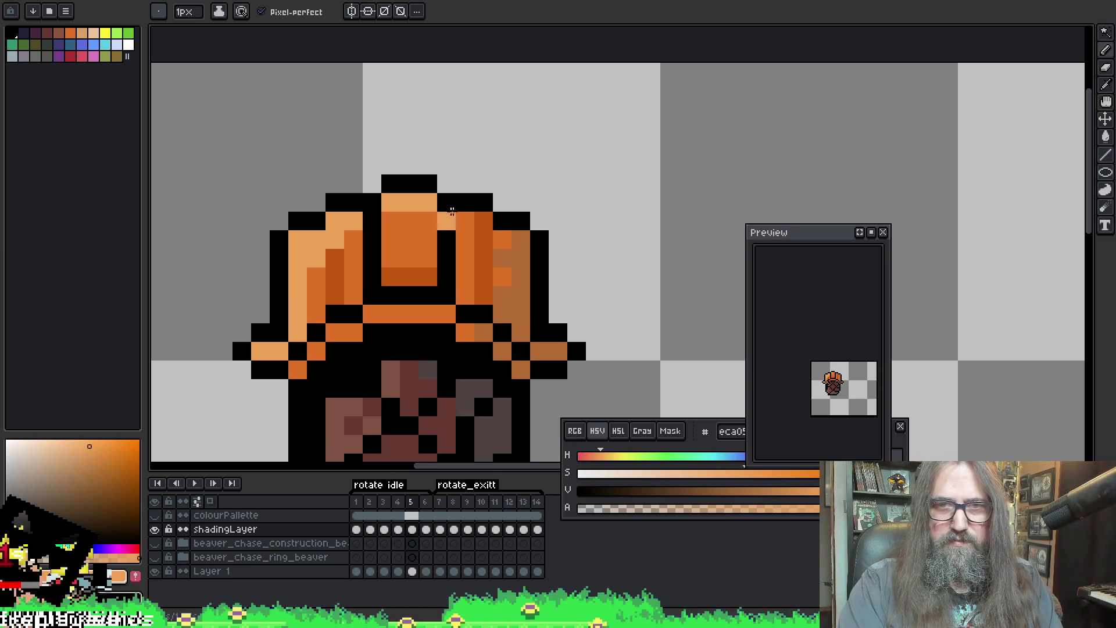
key(Right)
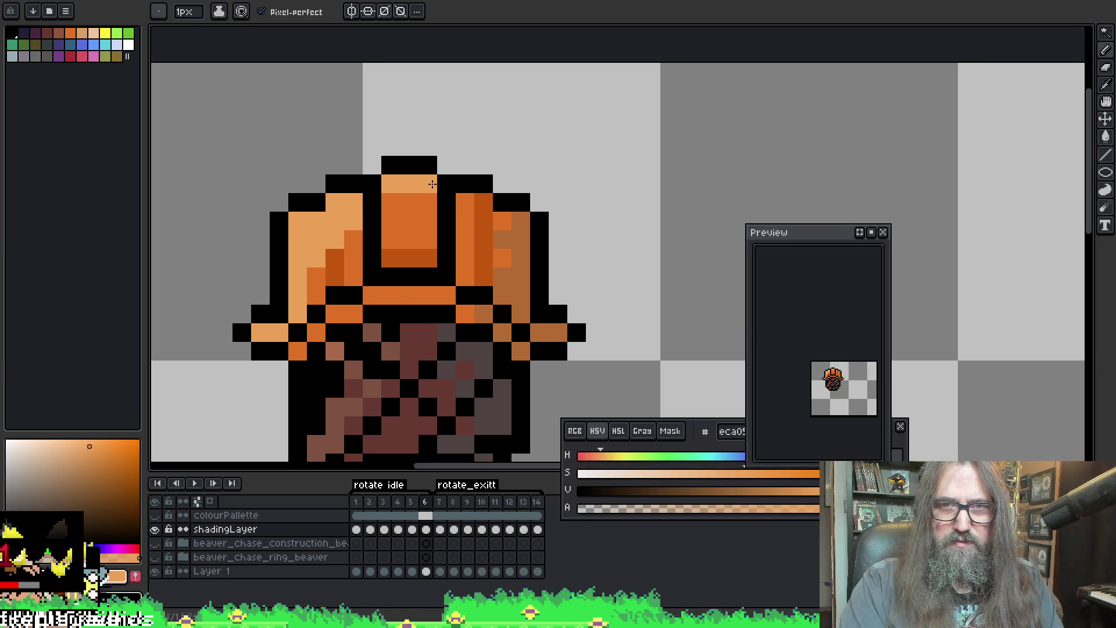
Step: Step through frames 1 to 3, review playback and sample a colour from the sprite outline
click(360, 504)
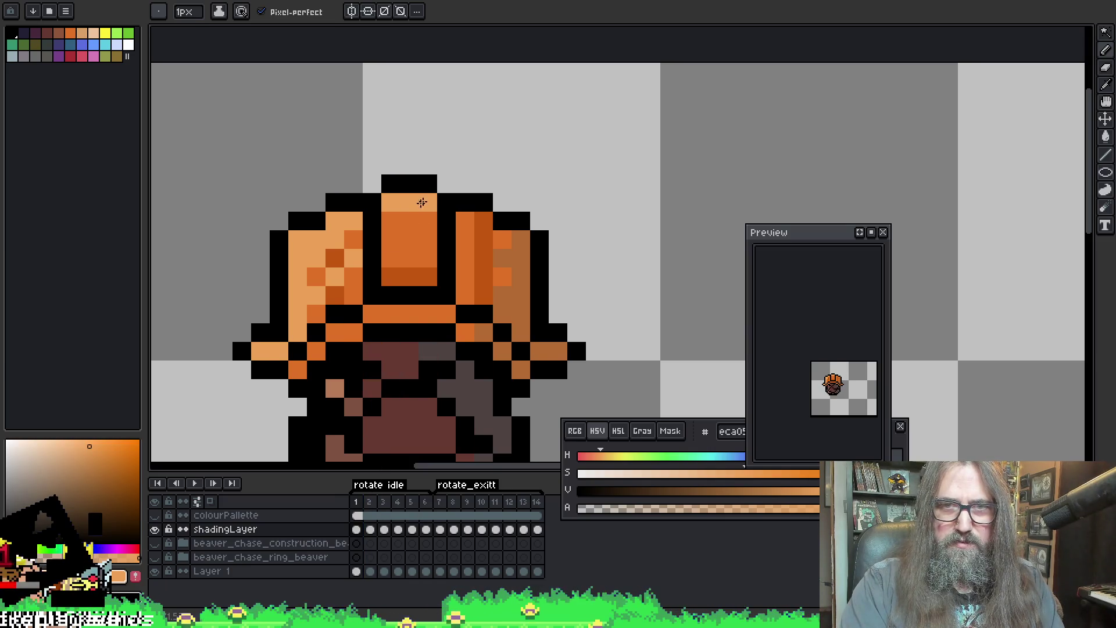
key(Right)
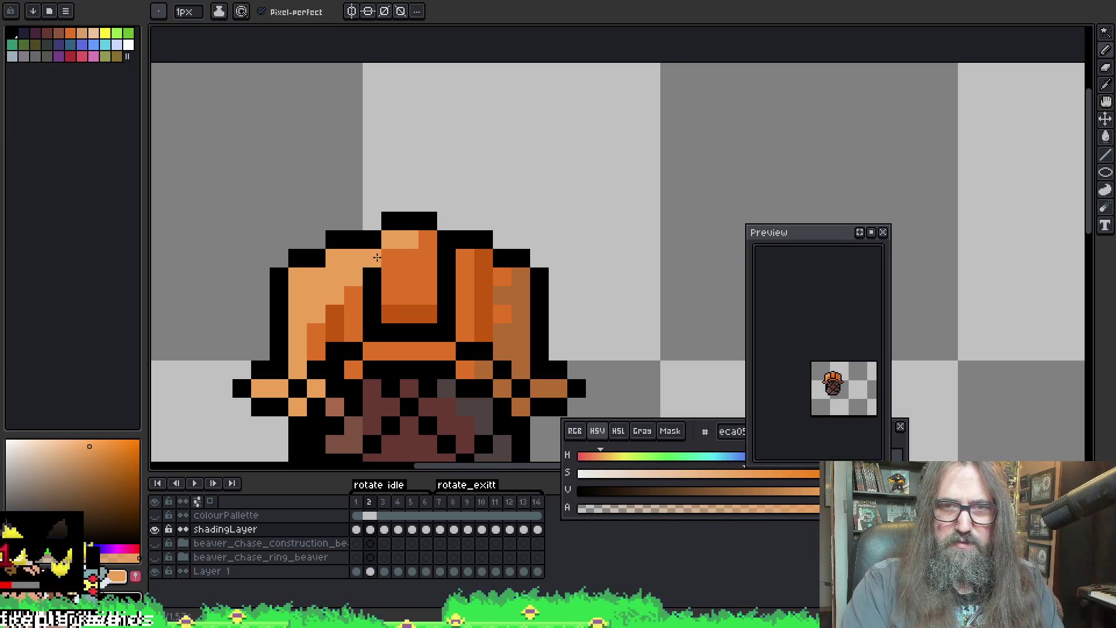
key(Right)
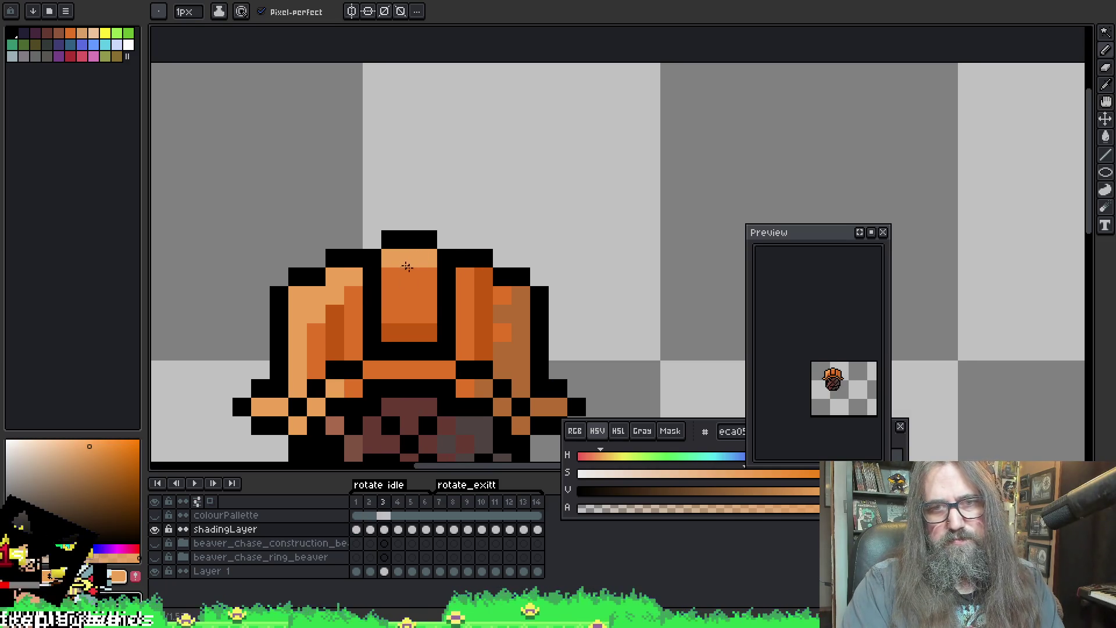
key(Return)
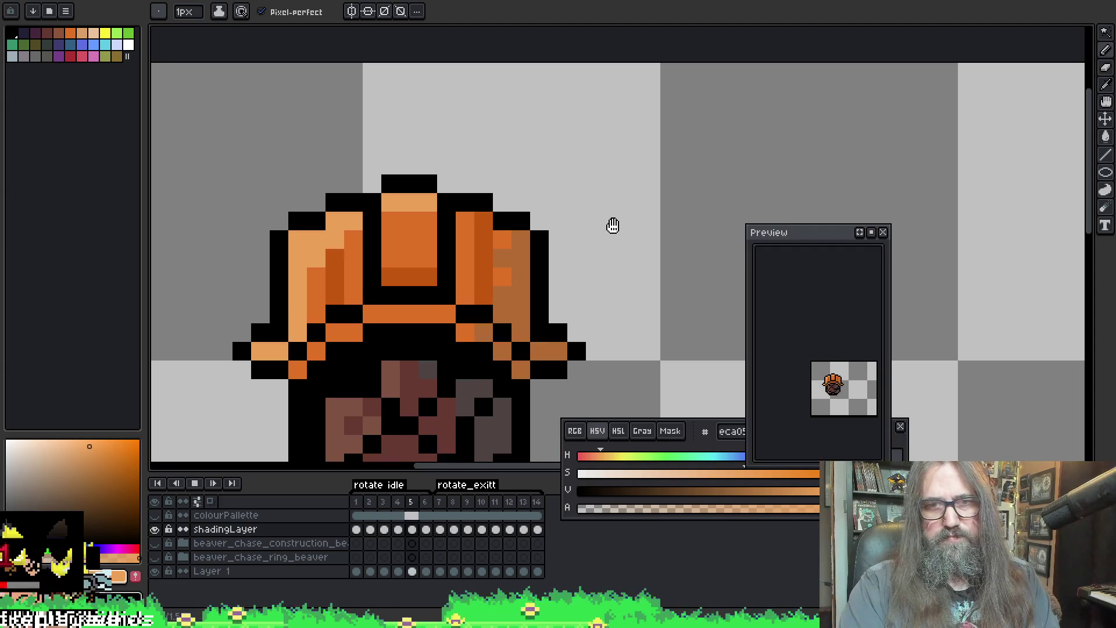
scroll(668, 358, down, 2)
drag(650, 297, 560, 237)
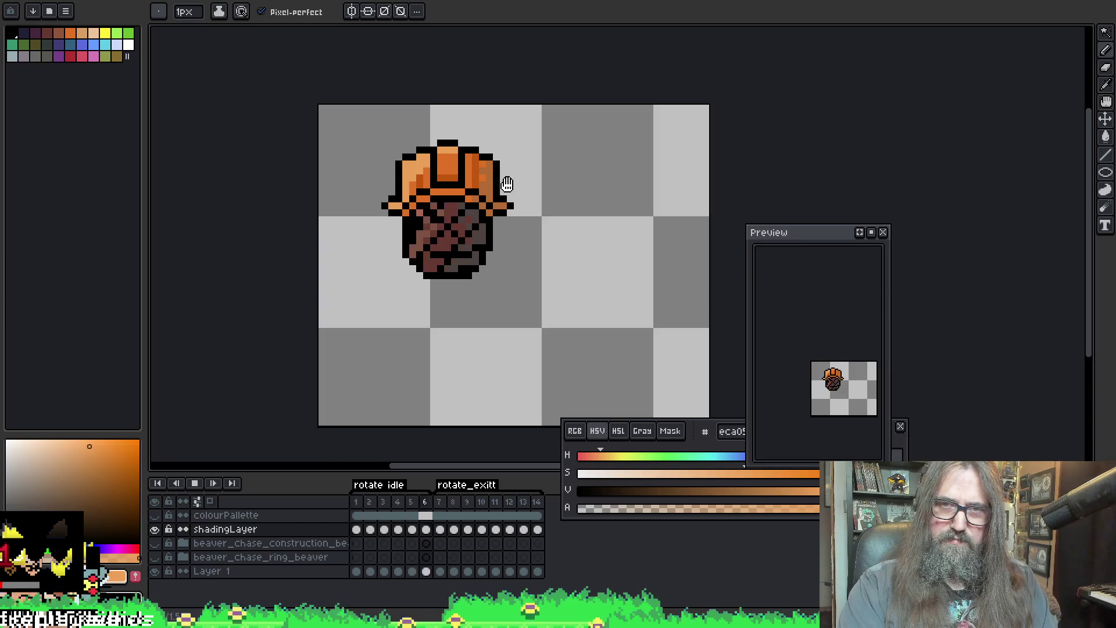
scroll(531, 219, down, 1)
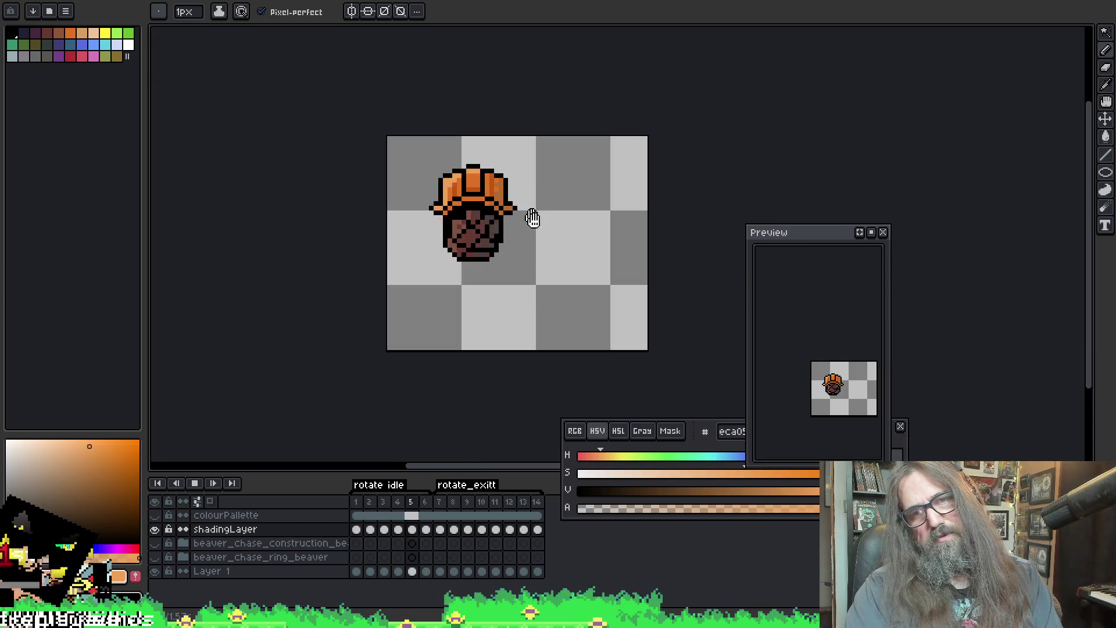
scroll(561, 287, down, 1)
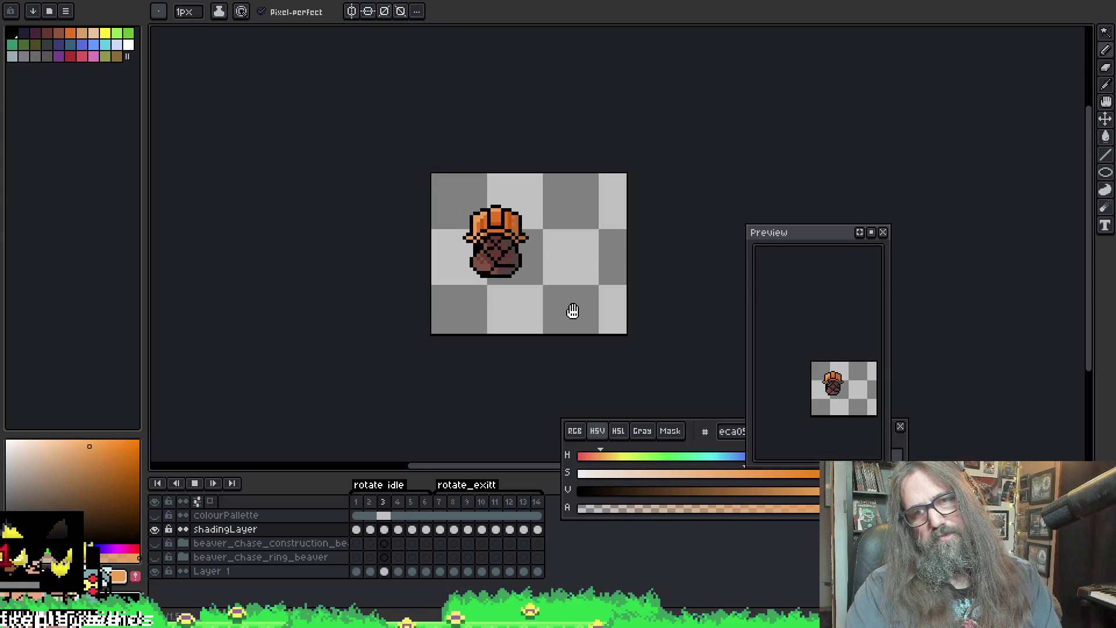
scroll(520, 248, up, 1)
scroll(489, 227, up, 1)
alt+click(475, 189)
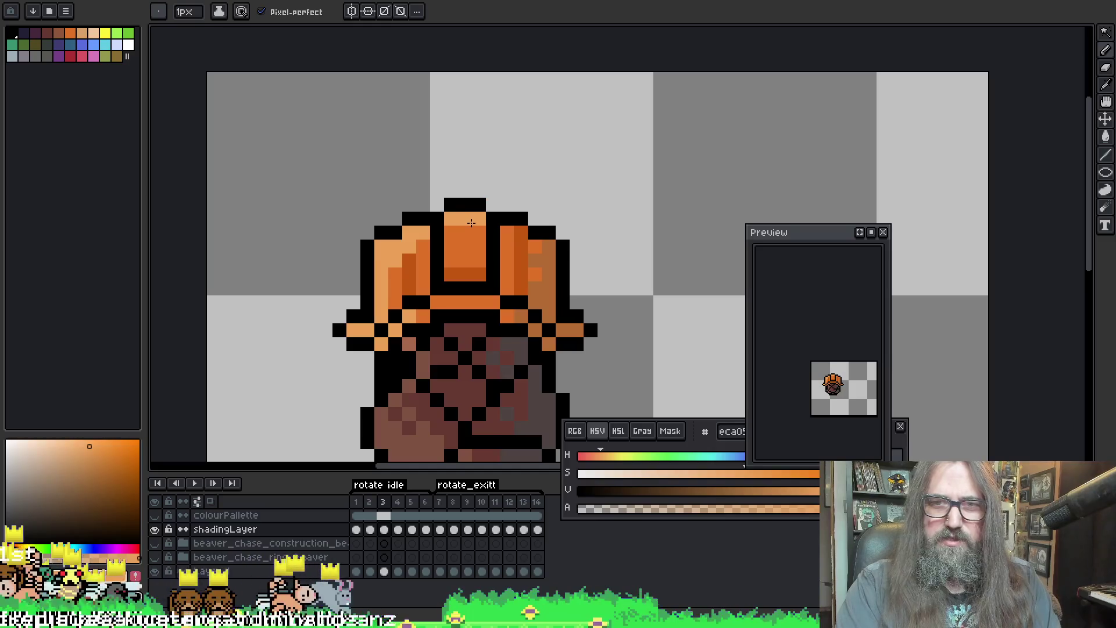
Step: Play the animation and zoom in close on the shaded hat
key(Return)
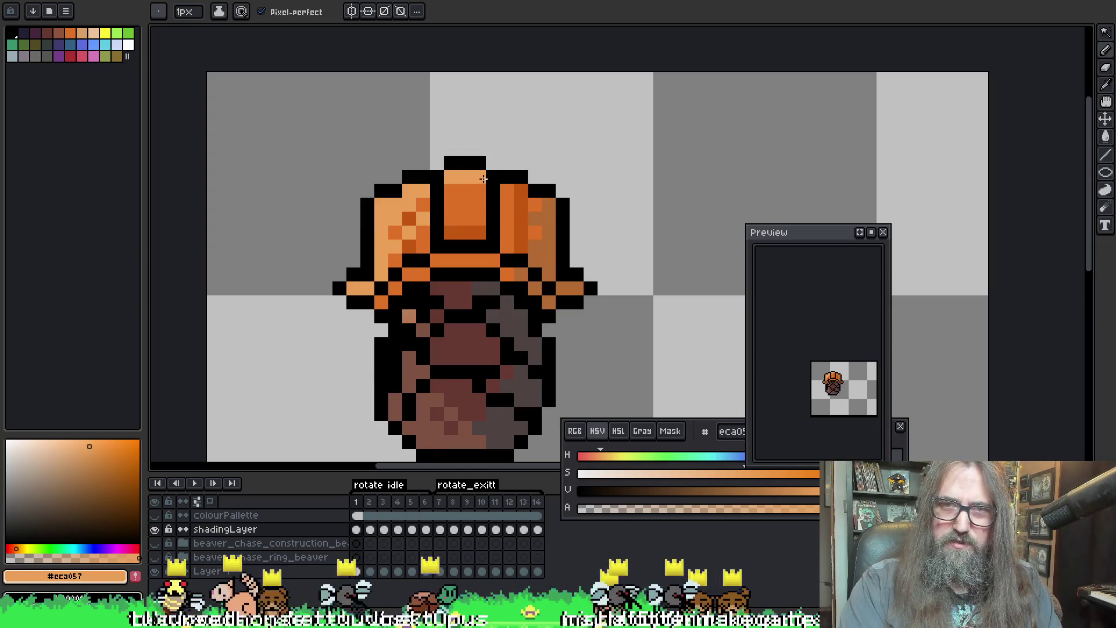
scroll(620, 252, down, 3)
drag(620, 252, 520, 282)
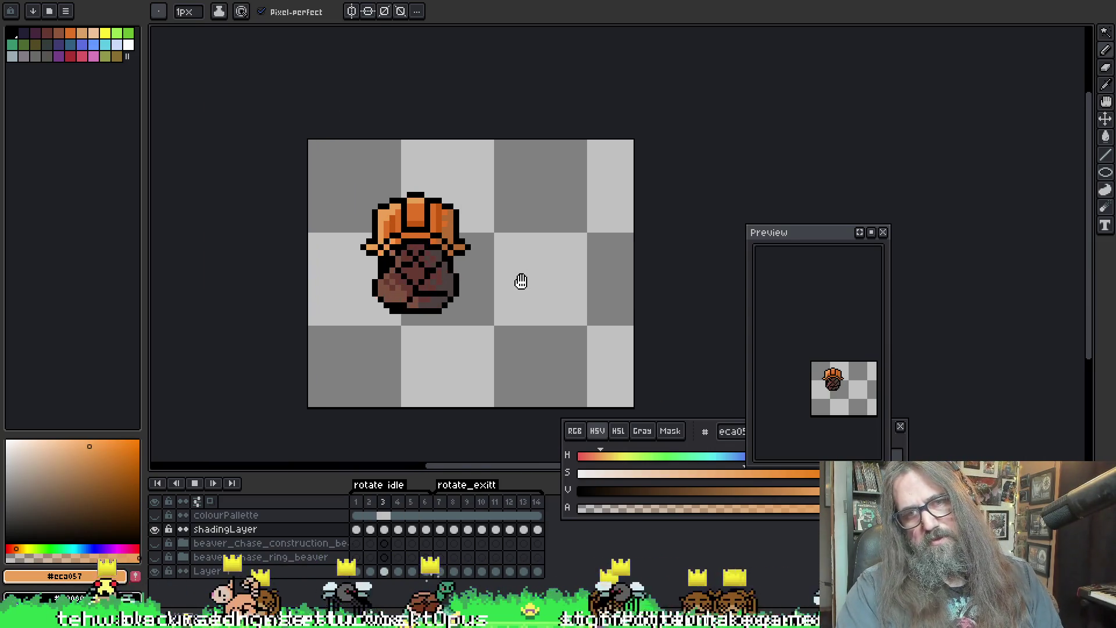
scroll(520, 282, down, 1)
scroll(521, 282, down, 1)
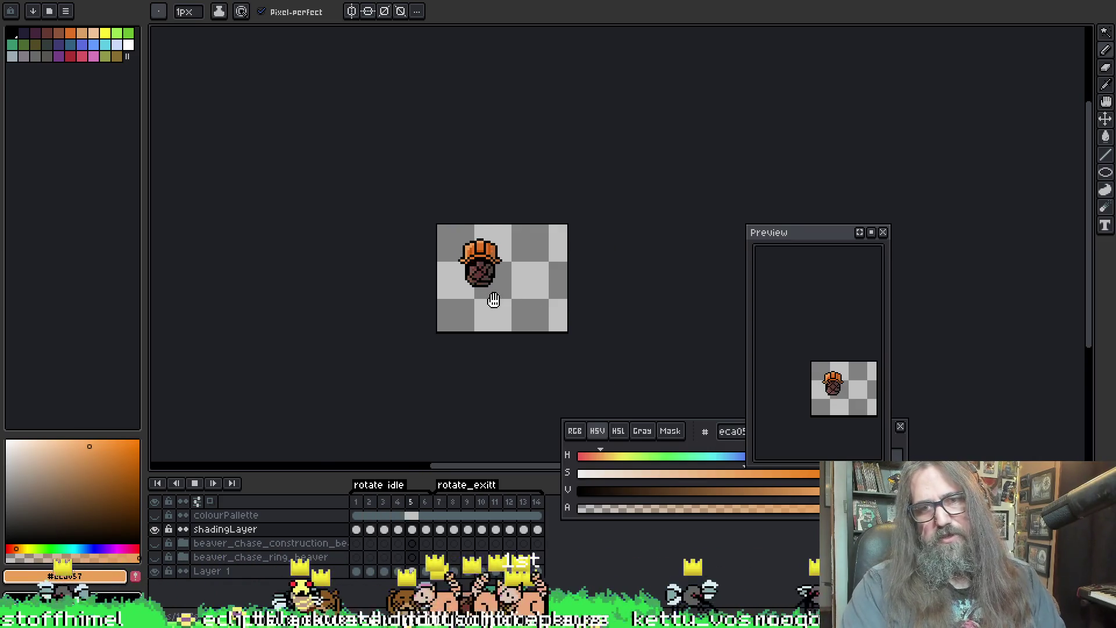
scroll(525, 310, up, 2)
mouse_move(698, 292)
mouse_down()
mouse_move(521, 262)
mouse_move(455, 284)
mouse_up()
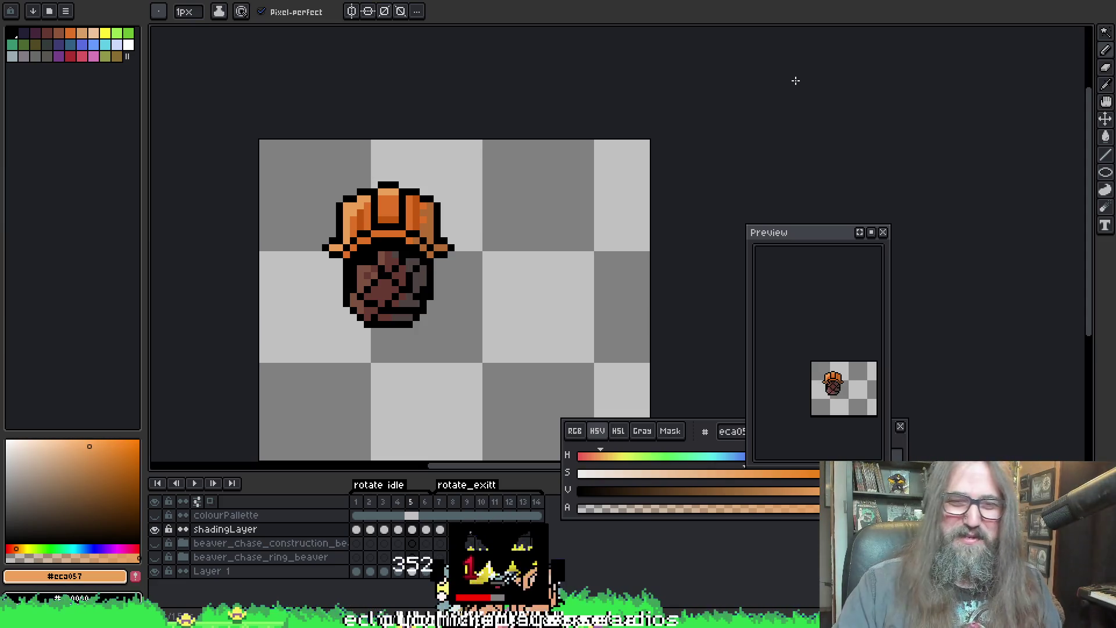
scroll(301, 210, down, 1)
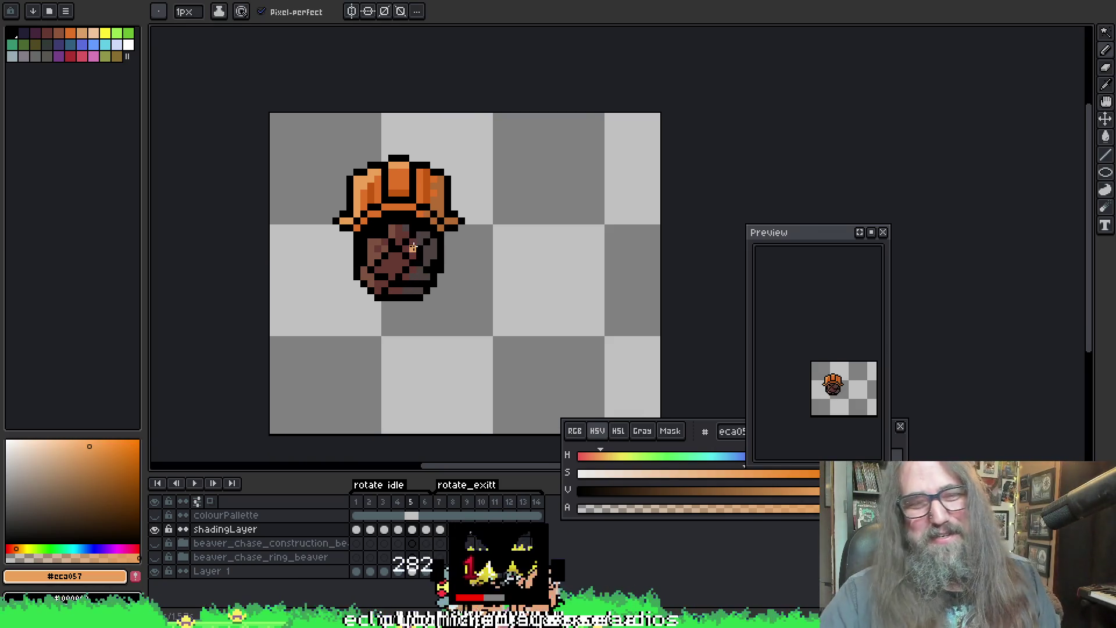
scroll(403, 267, down, 1)
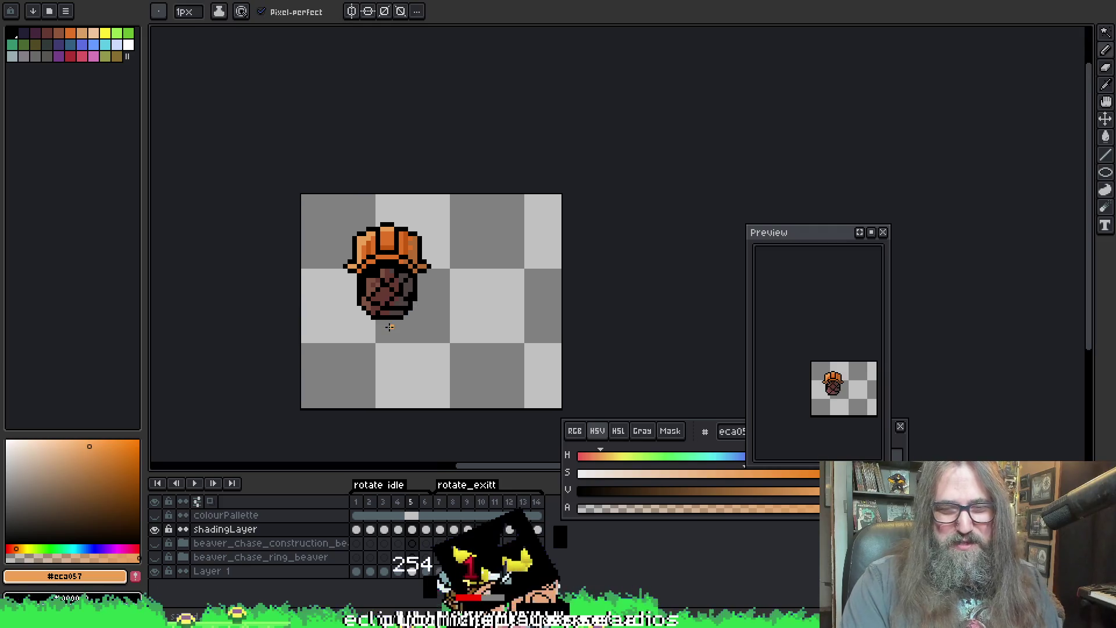
scroll(403, 269, up, 1)
scroll(456, 253, up, 1)
scroll(455, 252, down, 1)
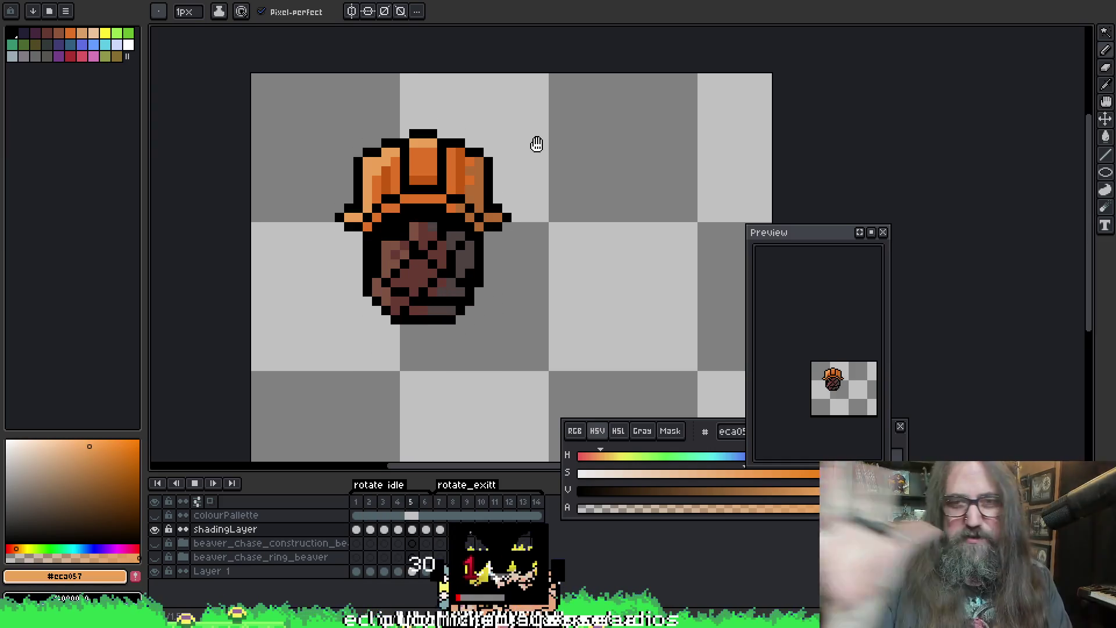
scroll(536, 144, down, 2)
mouse_move(611, 311)
mouse_down()
mouse_move(515, 280)
mouse_move(668, 230)
mouse_up()
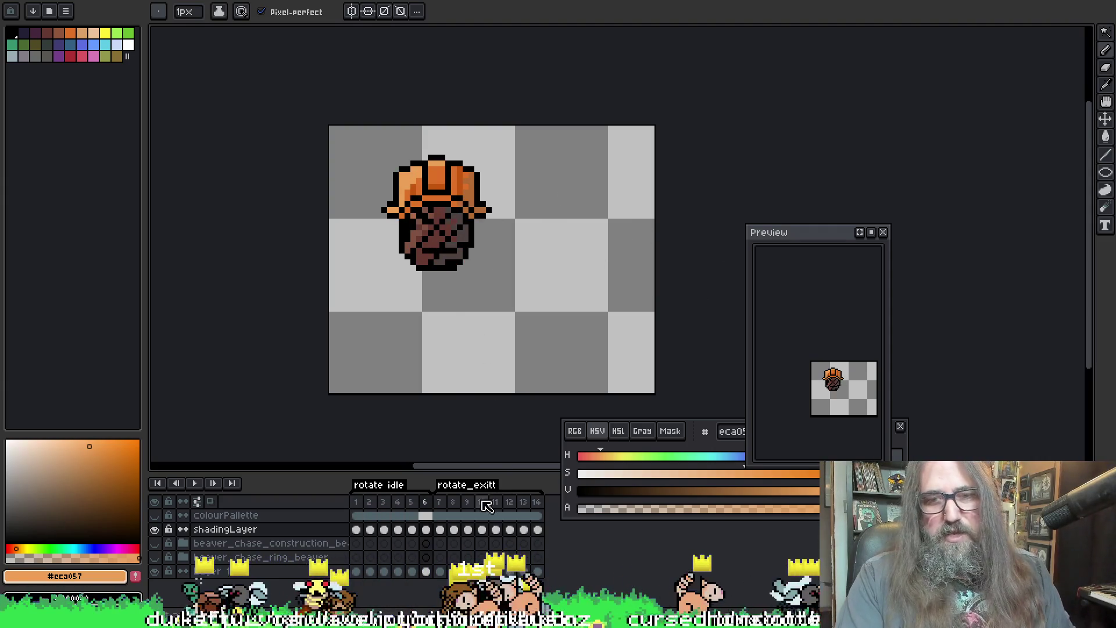
Step: Return to the pencil and select frame 7 in the timeline
key(i)
key(b)
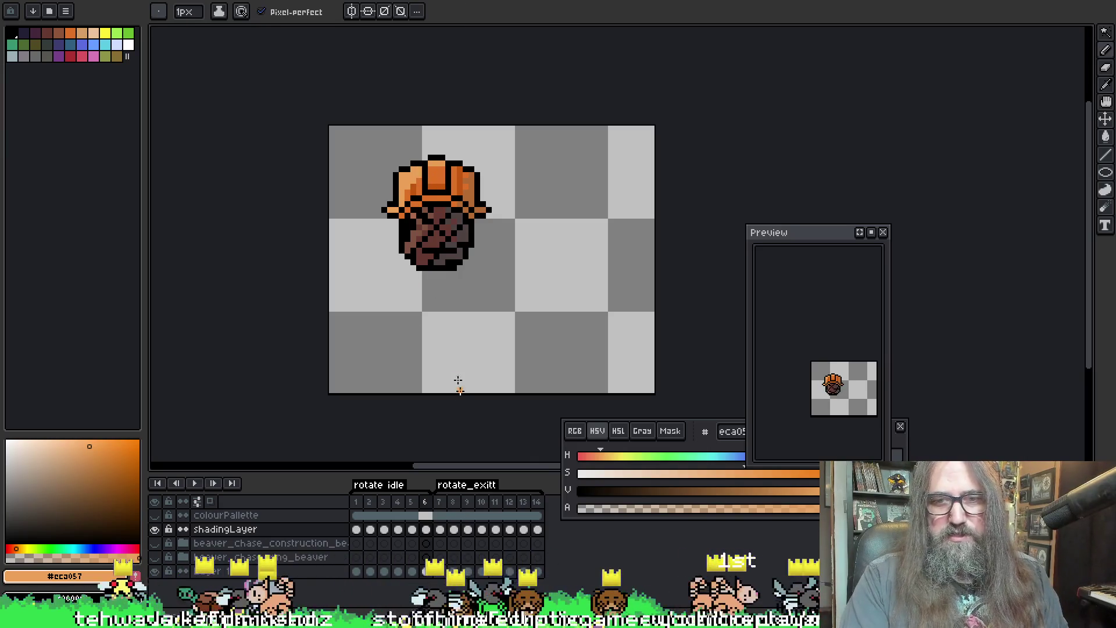
click(440, 529)
scroll(461, 203, up, 3)
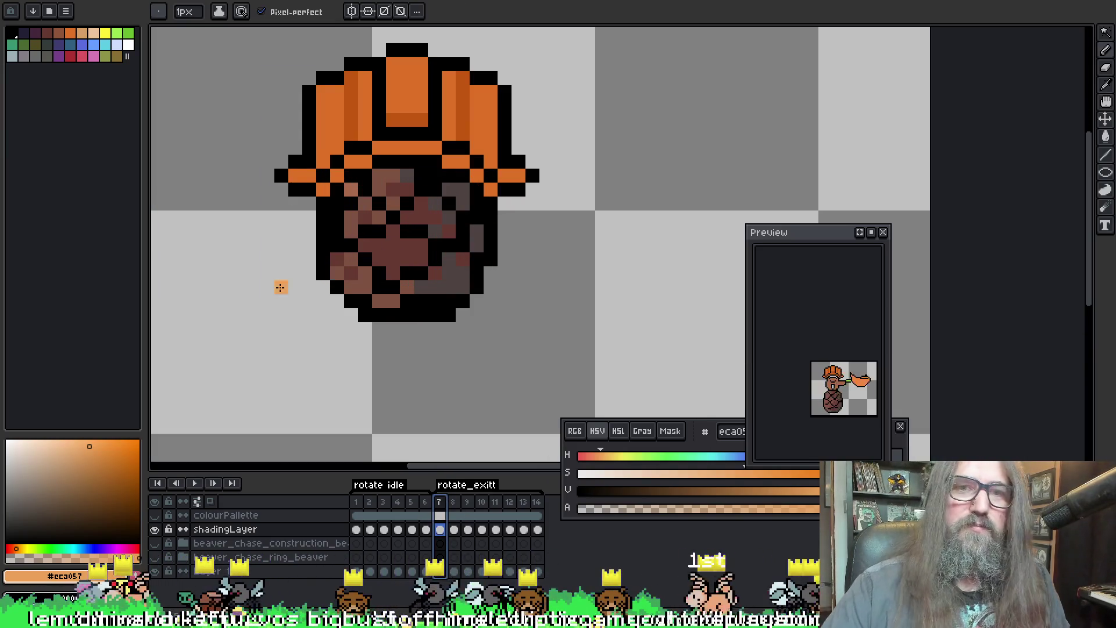
Step: Paint a light-orange highlight down the hat's left edge and magic-wand select it
drag(324, 105, 323, 134)
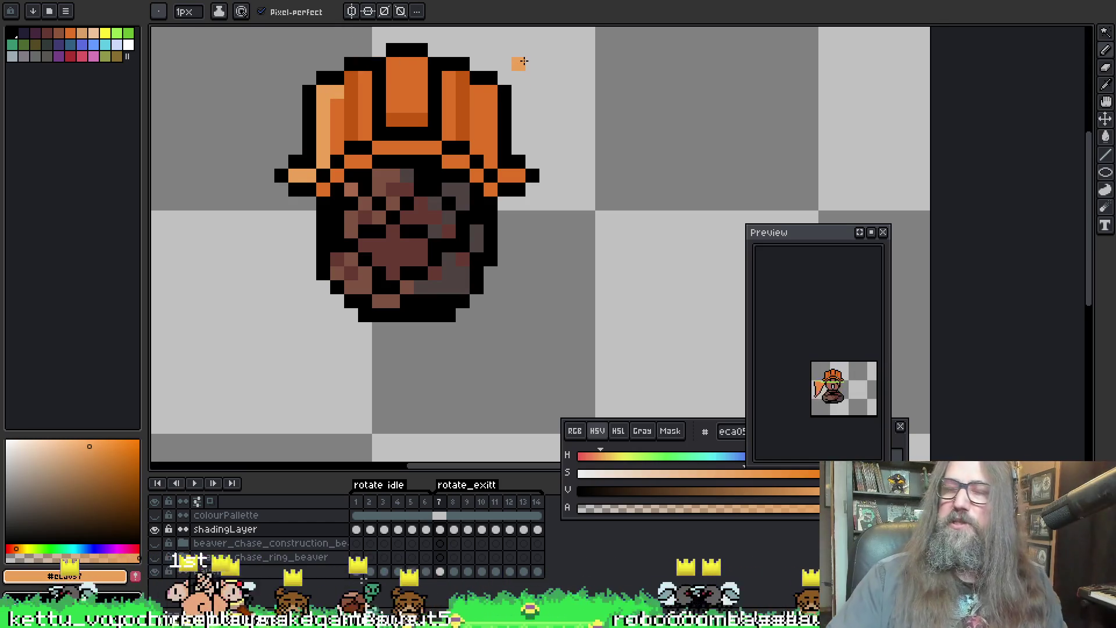
scroll(397, 66, up, 2)
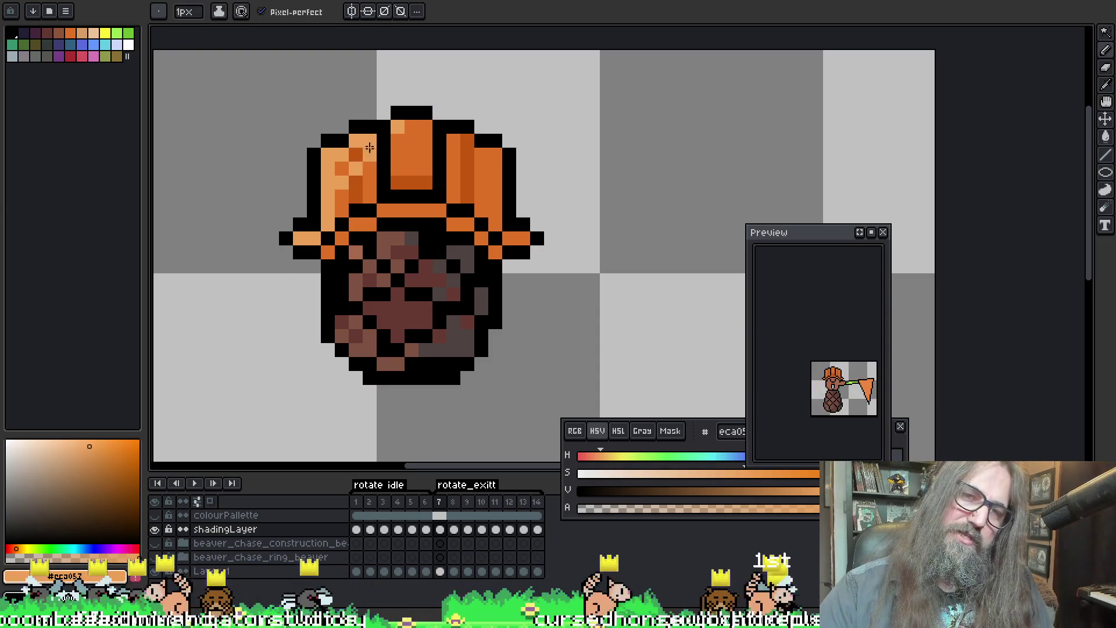
key(w)
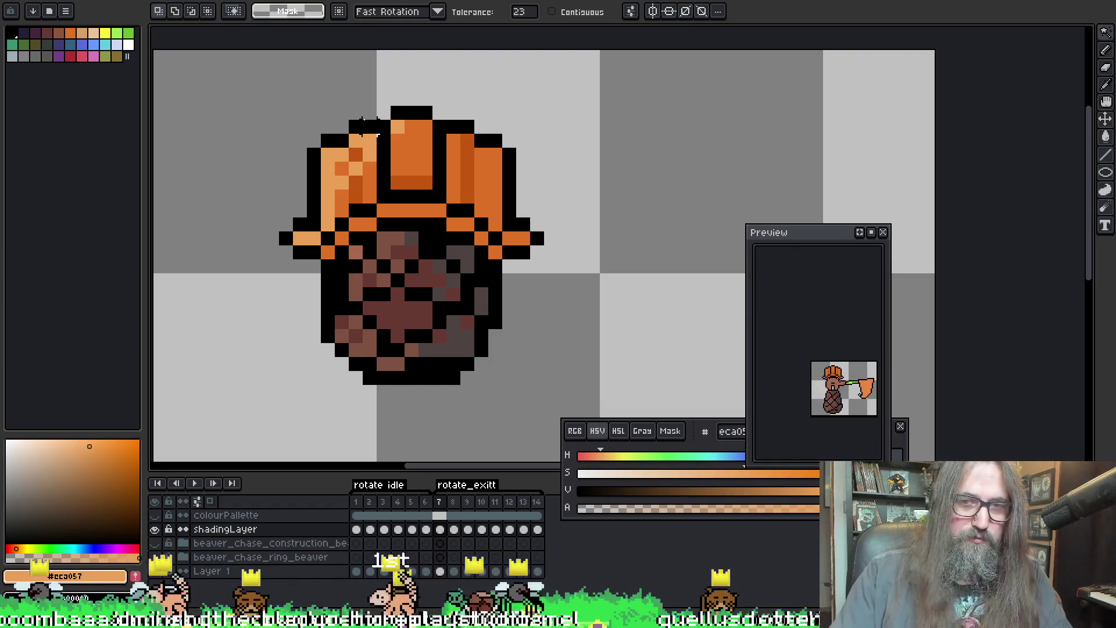
click(338, 235)
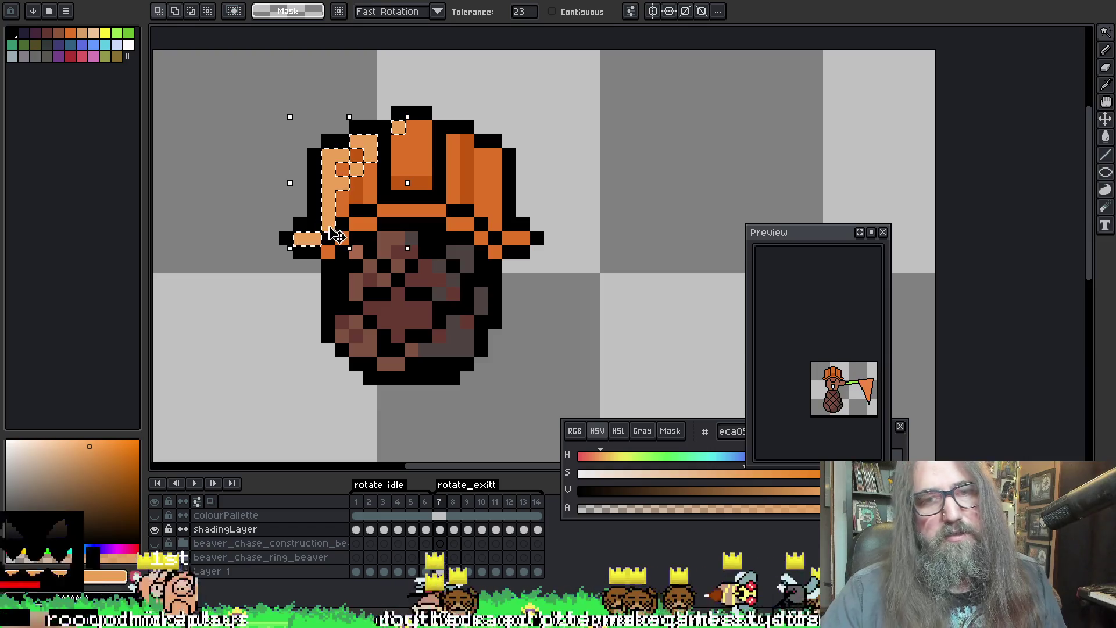
scroll(624, 230, down, 3)
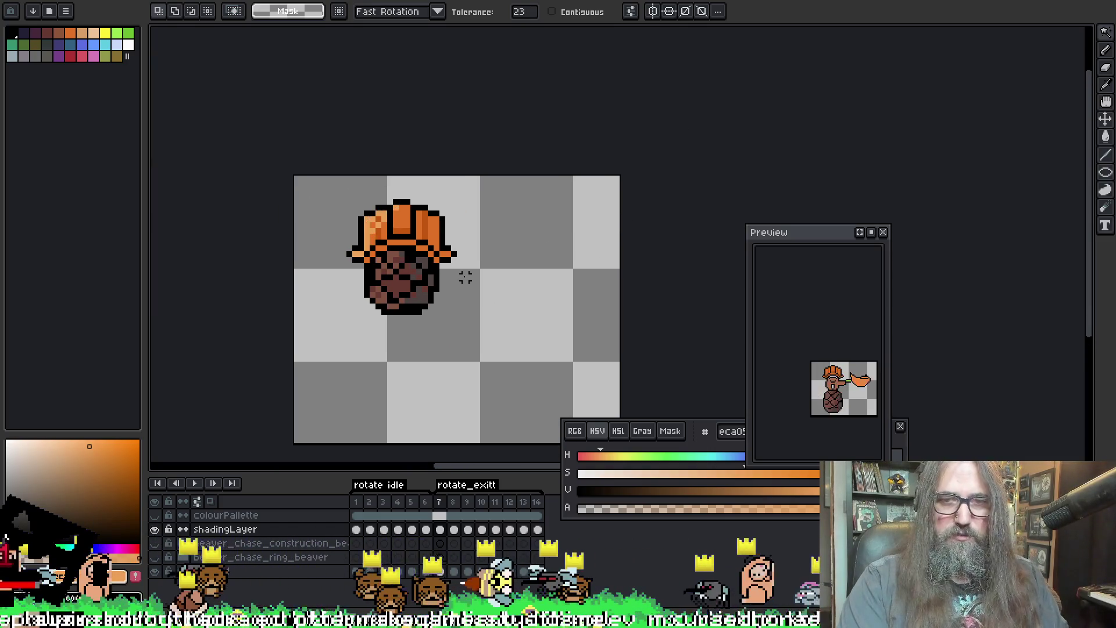
Step: Play and stop on frame 7, then magic-wand the light hat highlight pixels
key(F5)
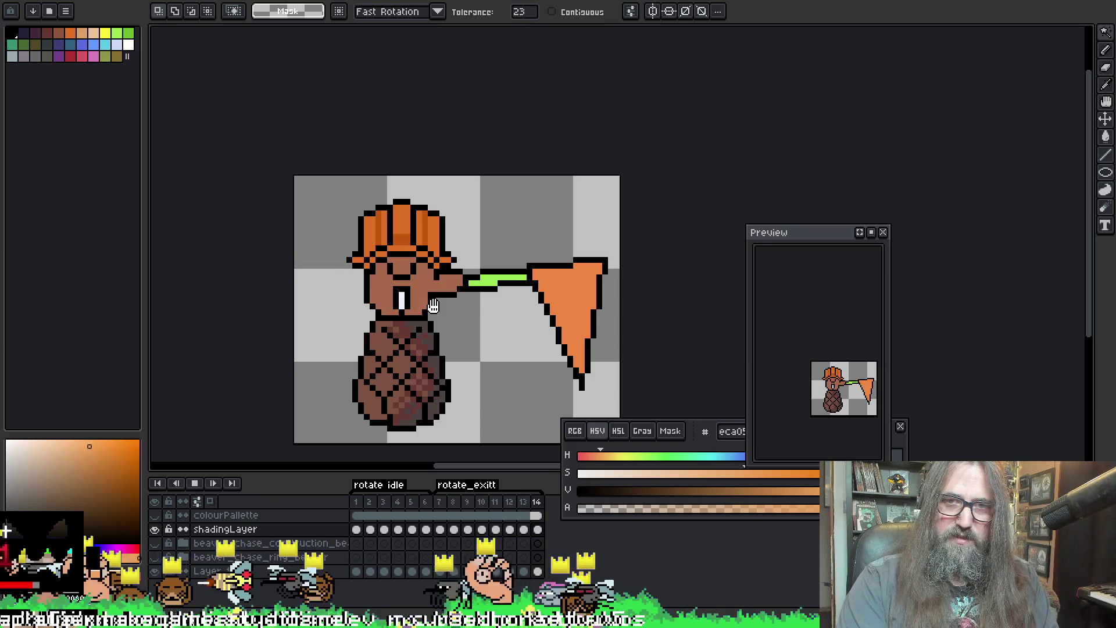
key(Return)
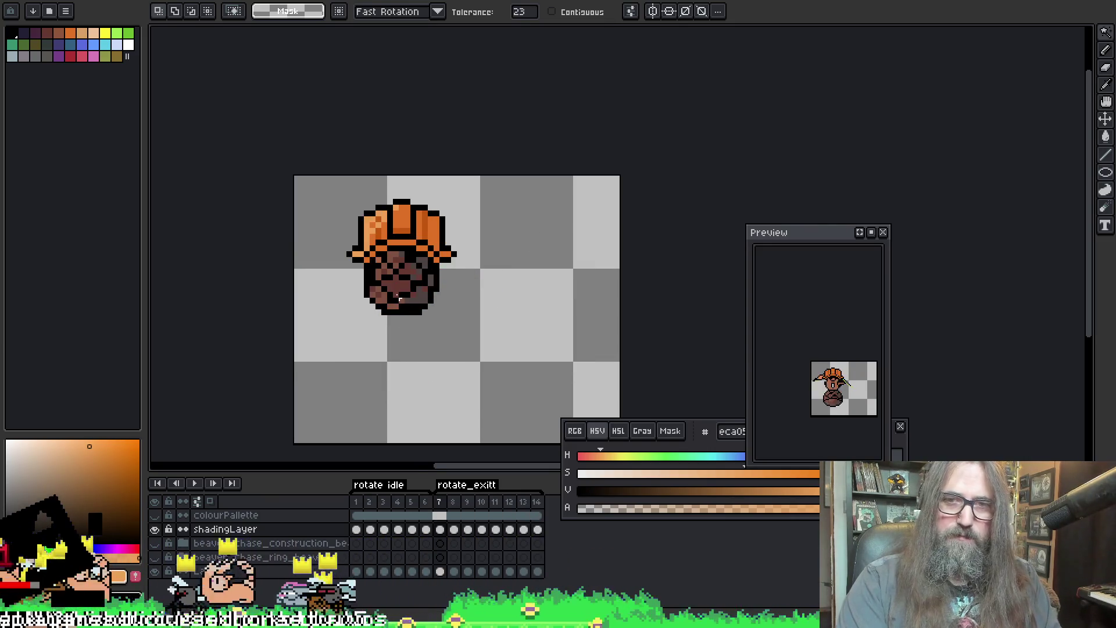
scroll(400, 296, up, 1)
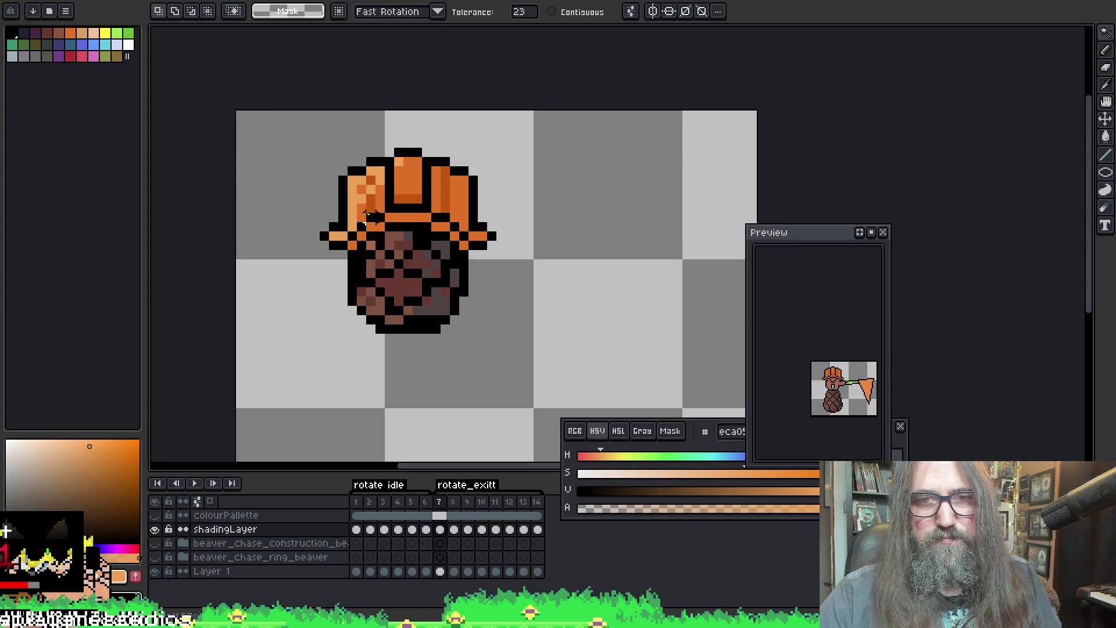
key(b)
key(w)
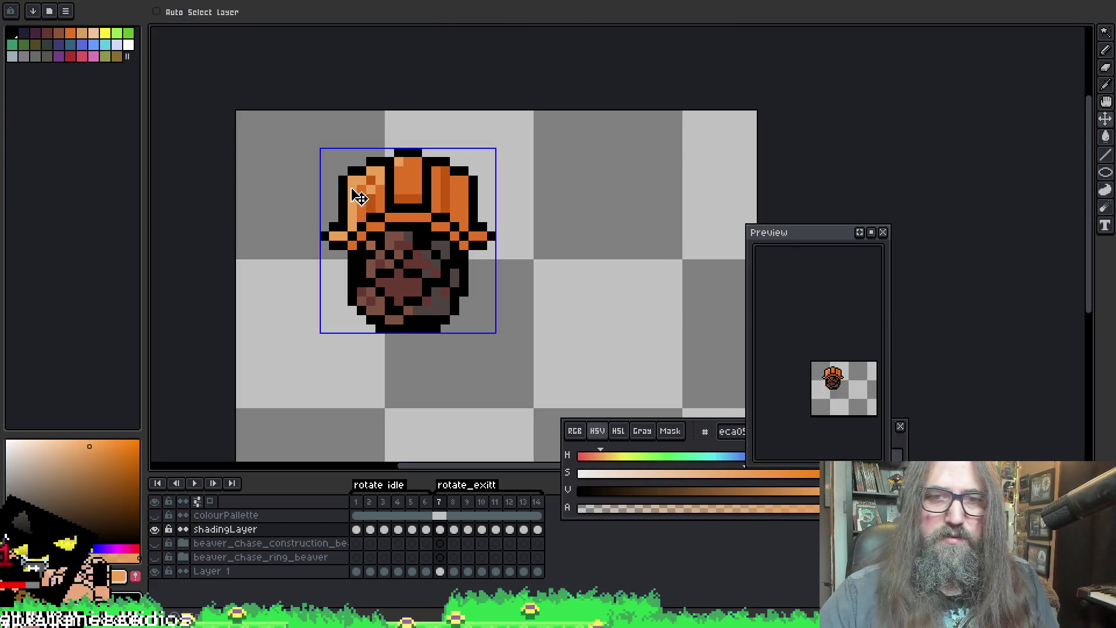
click(348, 191)
Step: Carry the highlights to frame 8, undo the stray floating pixels and return to frame 7
key(b)
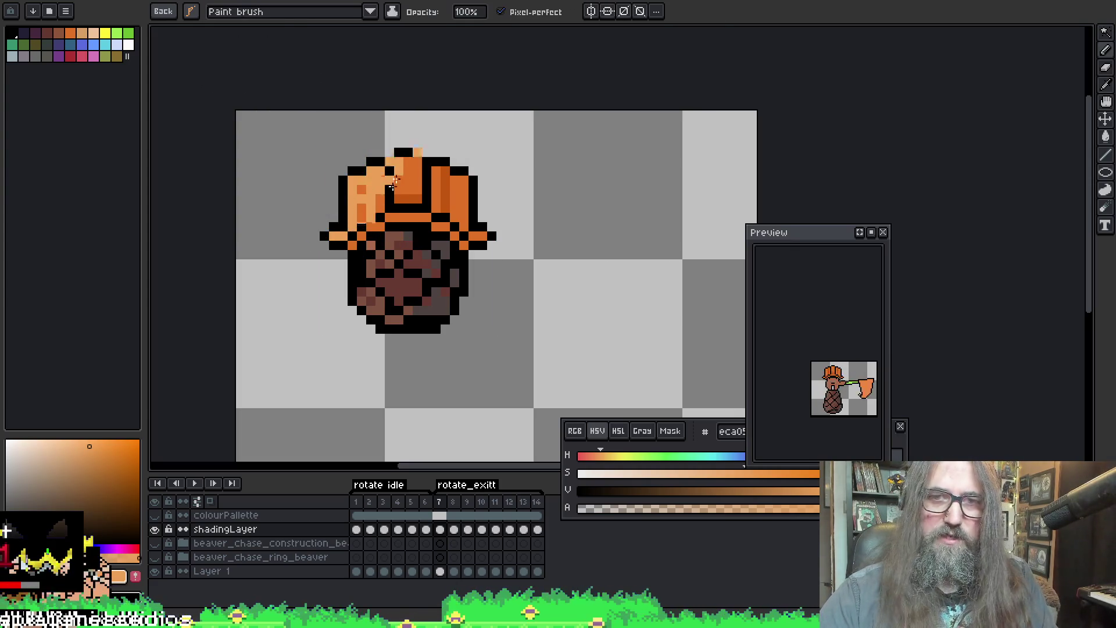
key(period)
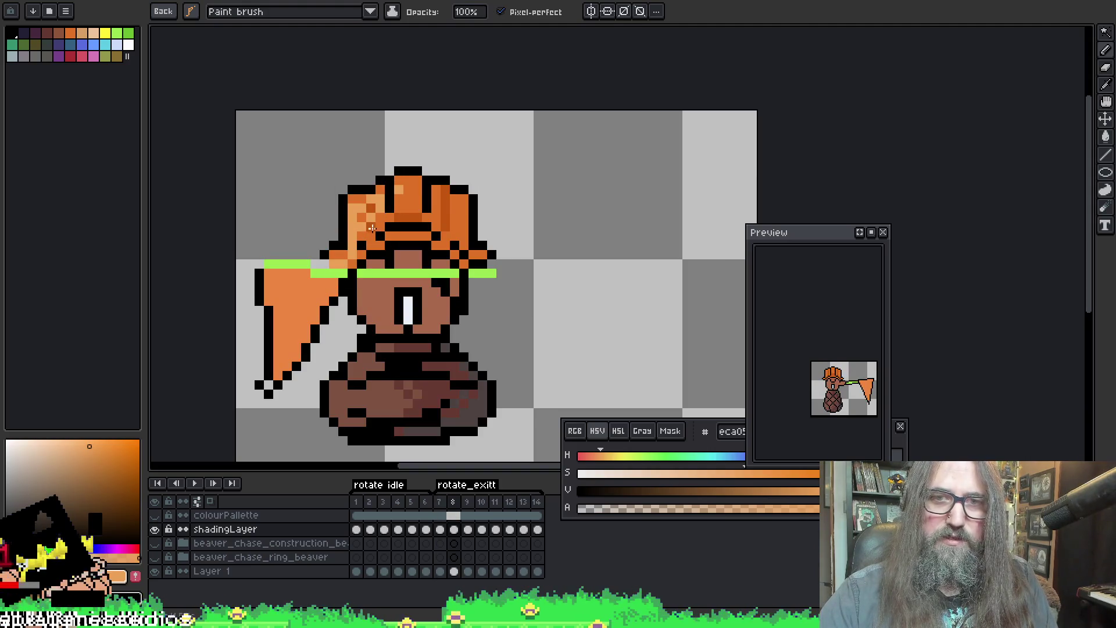
key(ctrl+z)
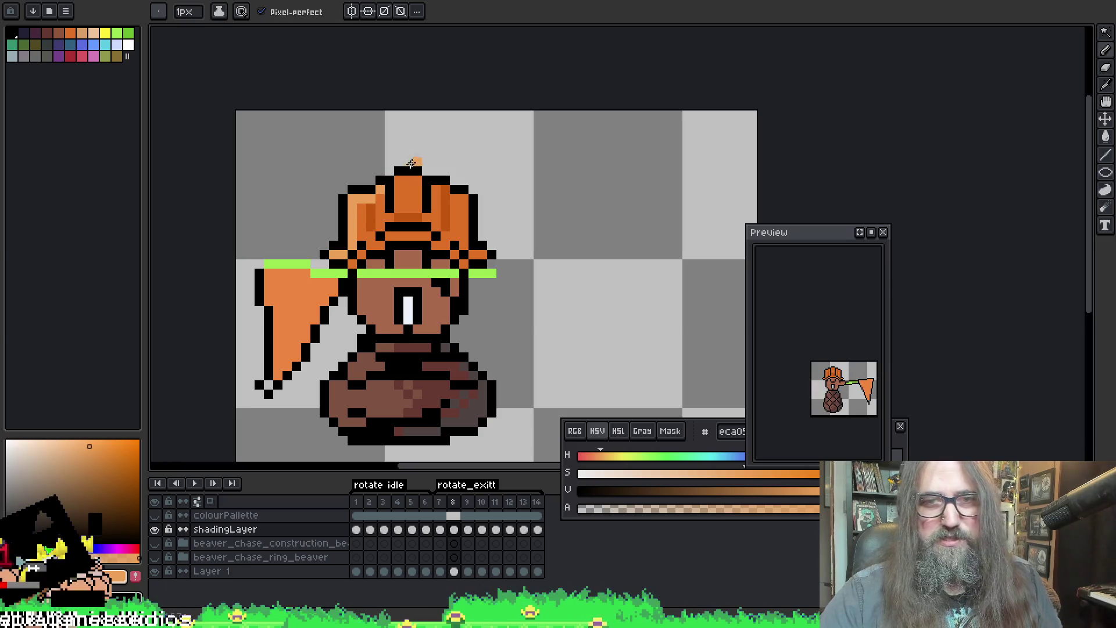
key(Left)
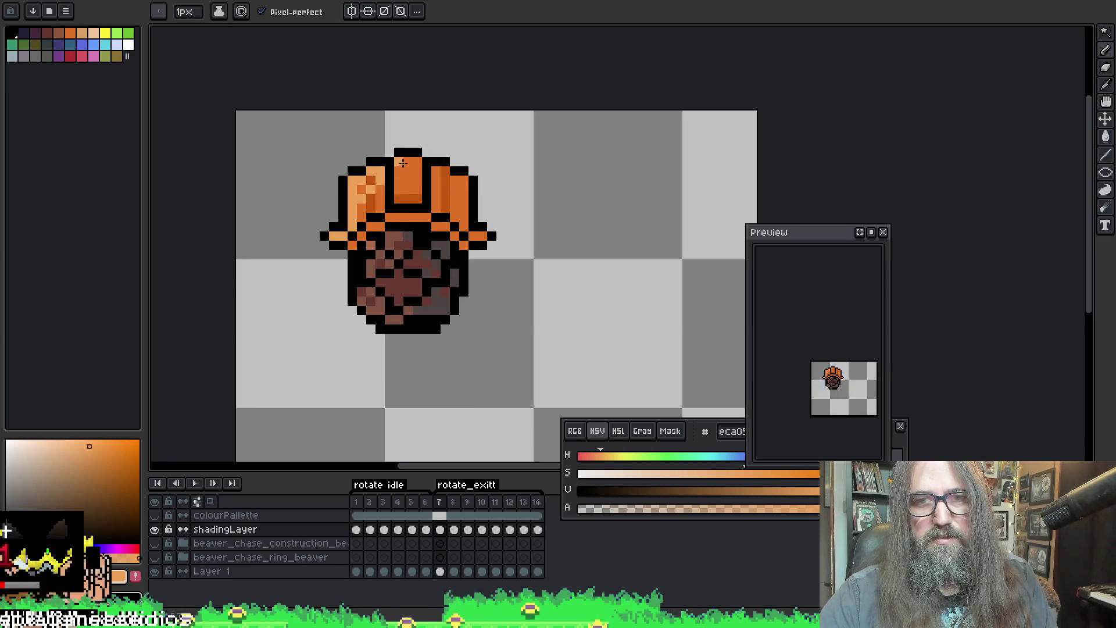
Step: Step back and forth between frames 7 and 9 to compare the hat shading
key(Right)
key(Right)
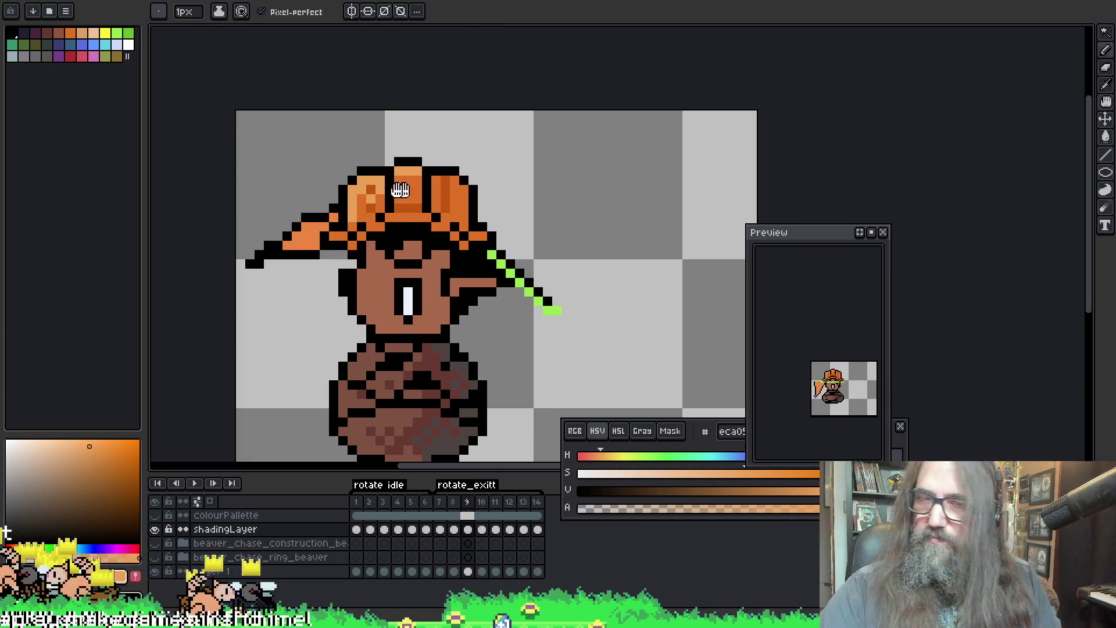
drag(366, 92, 391, 105)
key(comma)
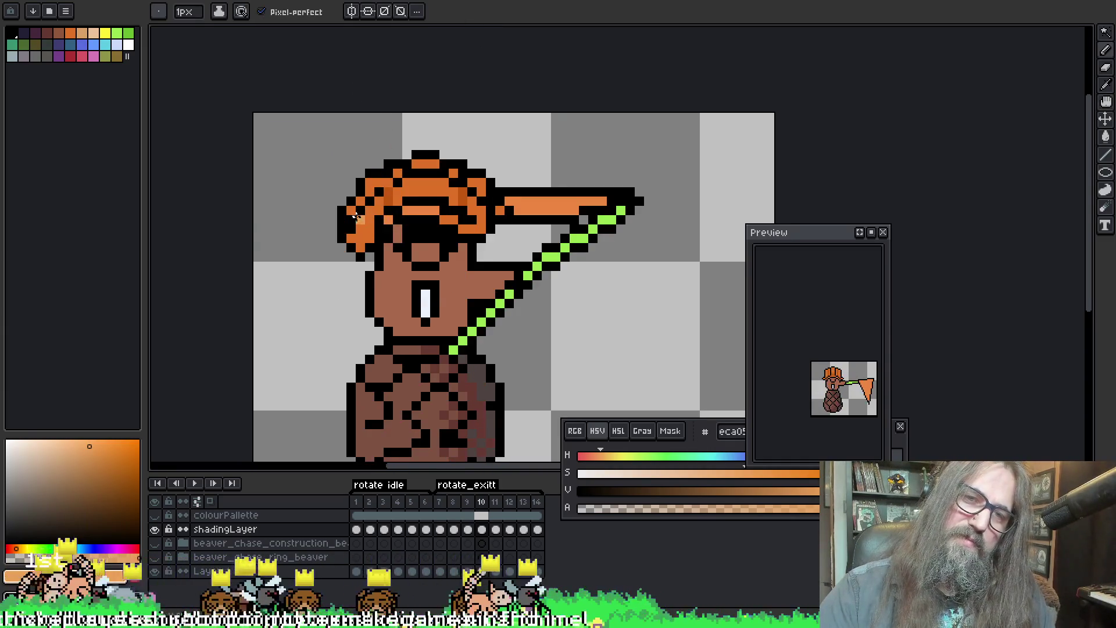
key(comma)
key(period)
key(period)
key(comma)
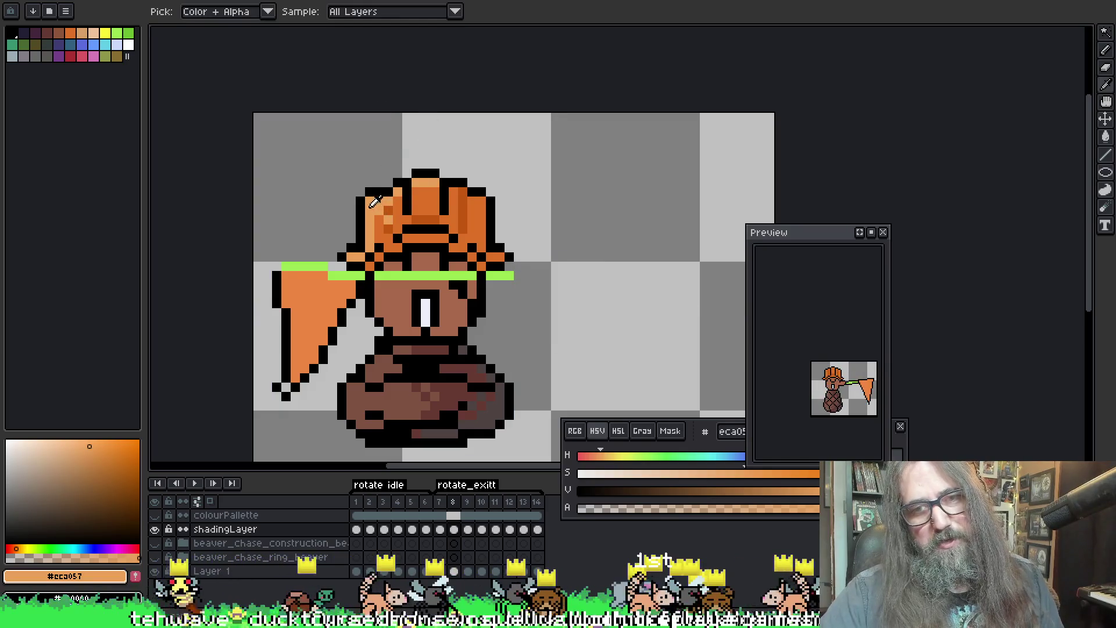
key(period)
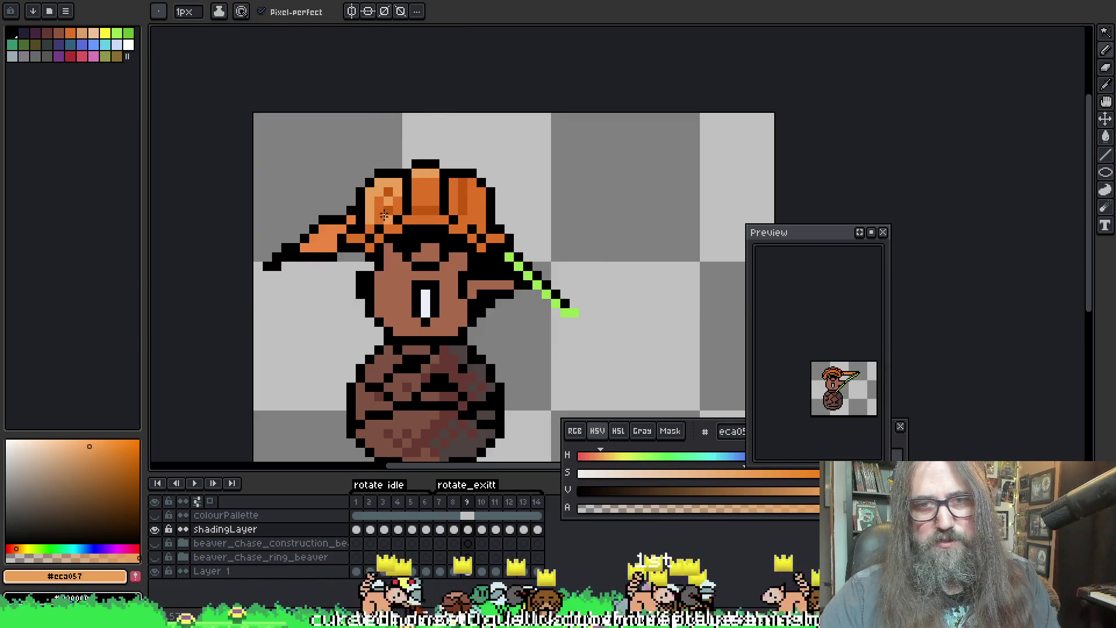
Step: Toggle the eyedropper briefly and advance to frame 10
key(i)
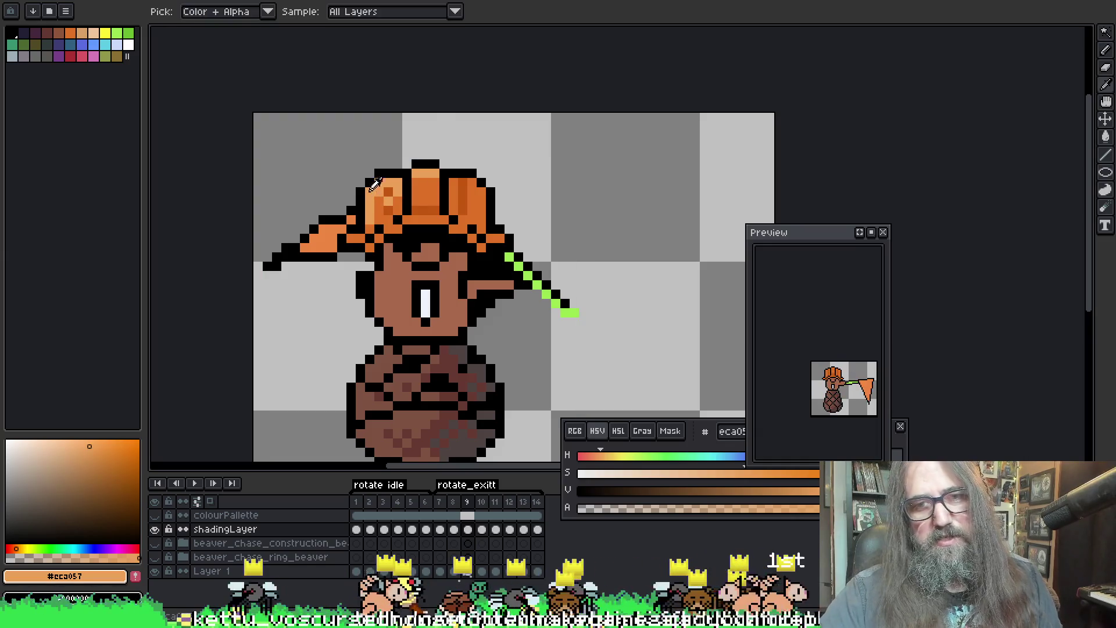
key(b)
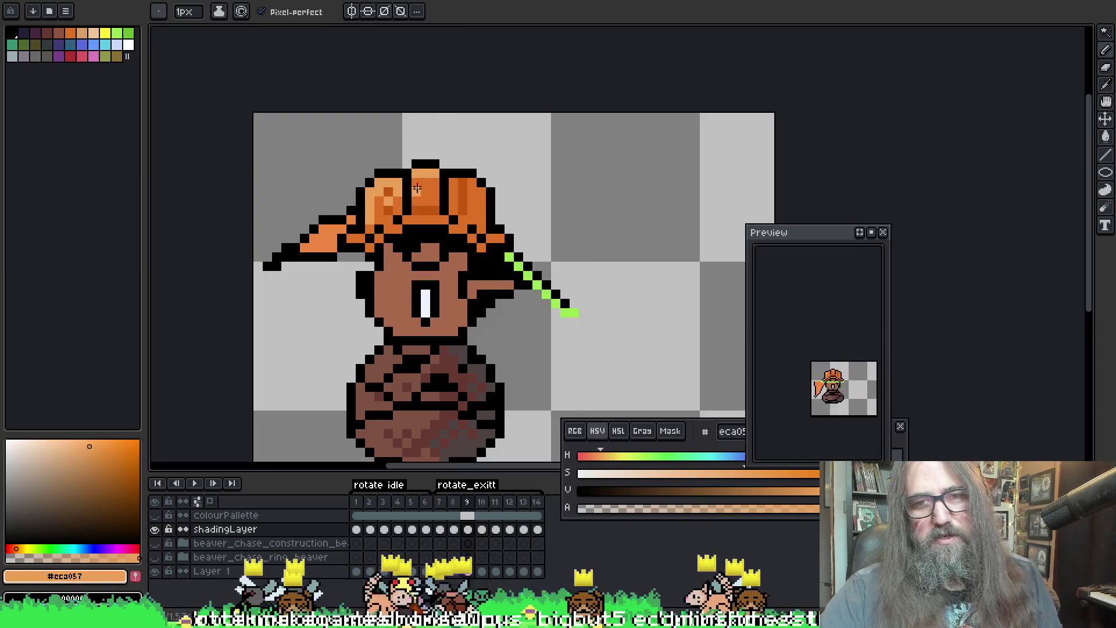
key(alt)
key(period)
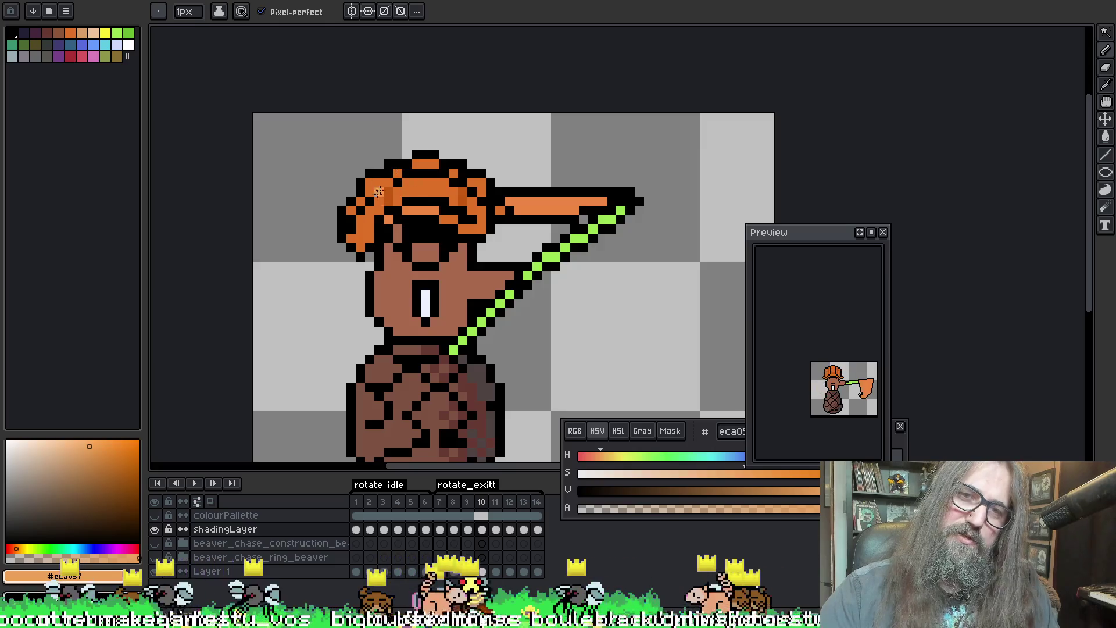
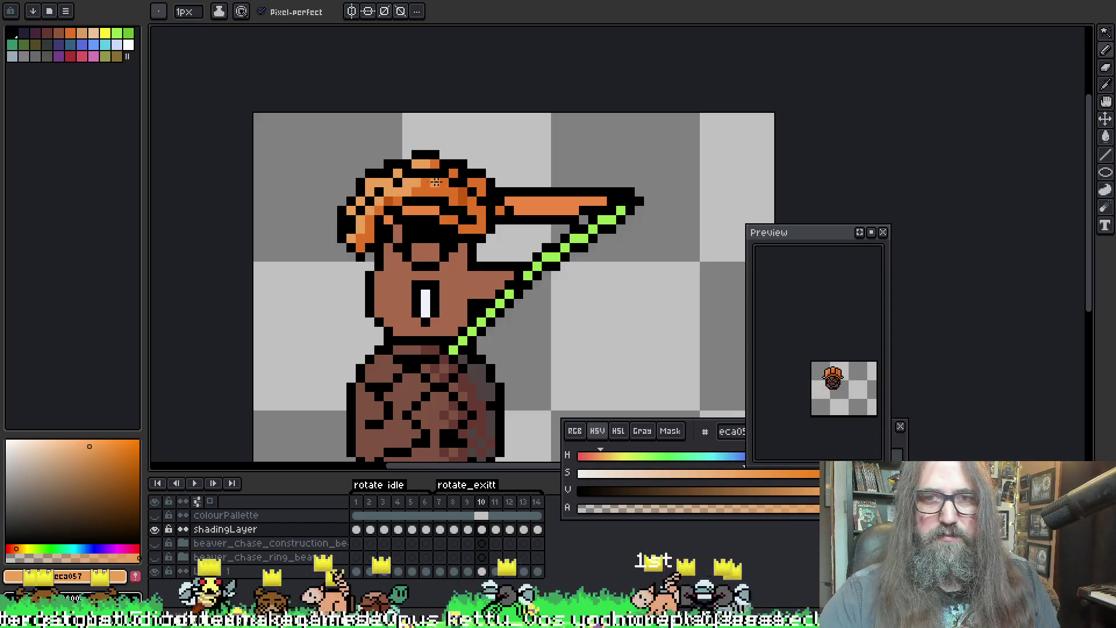
Step: Sample the hat's light orange with the eyedropper and step to frame 11
alt+click(417, 171)
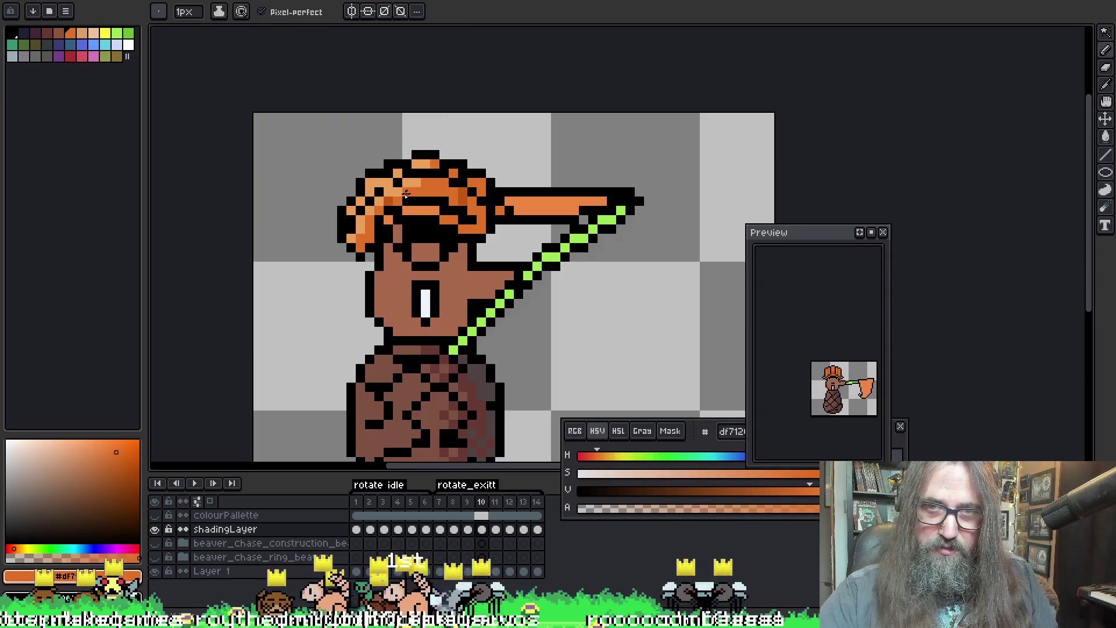
alt+click(360, 246)
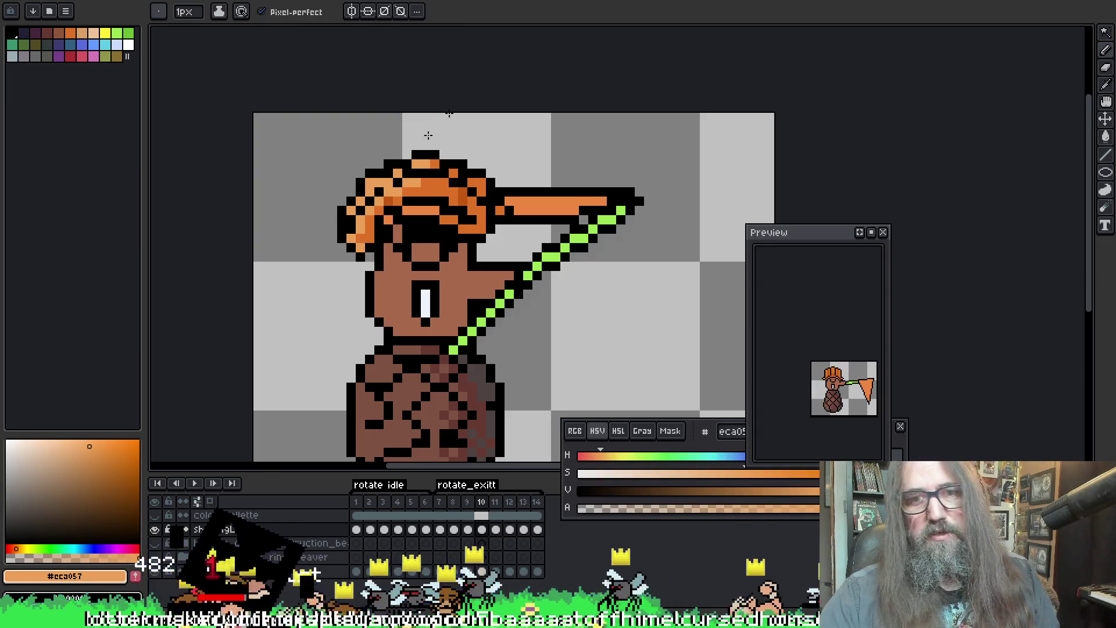
key(Right)
key(Right)
key(Right)
key(Right)
key(Left)
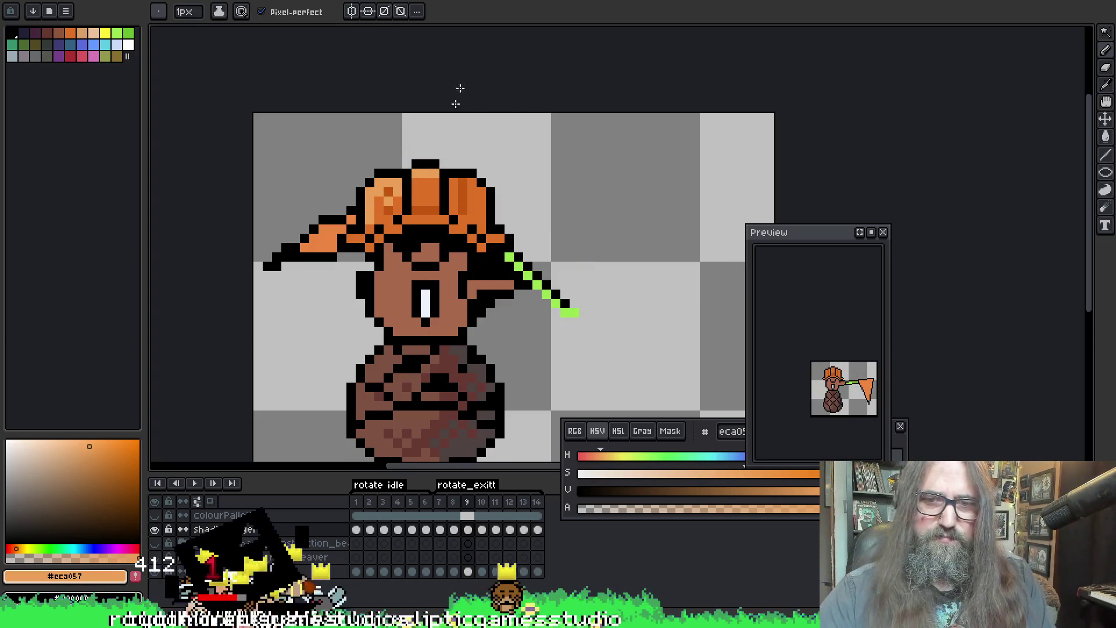
key(Right)
key(Right)
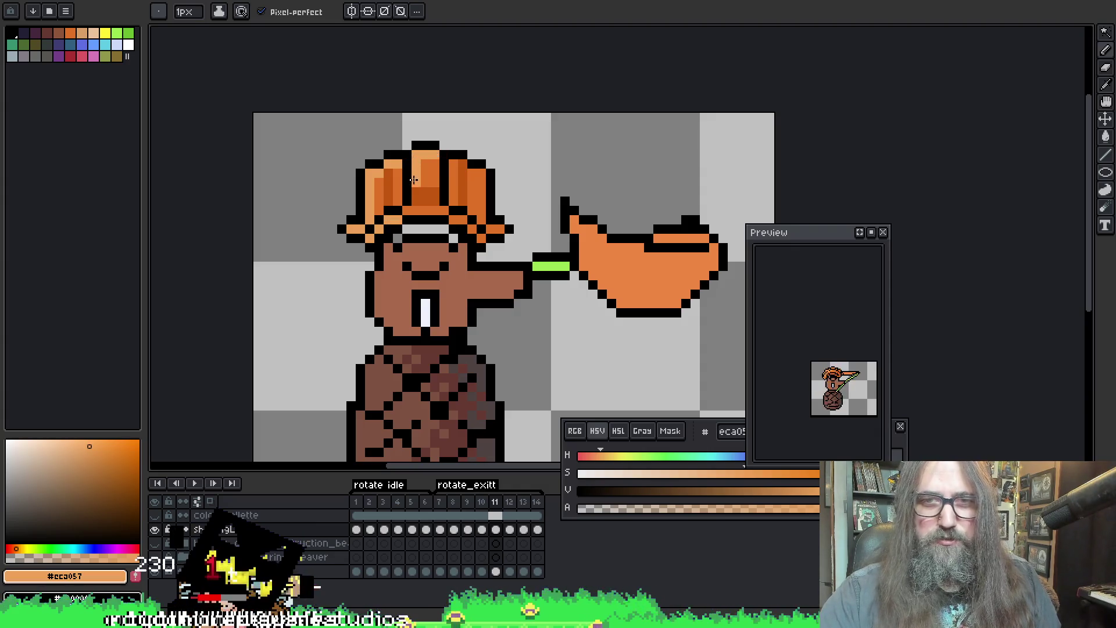
Step: Touch up the hat's top pixels, then advance through frames 12–14 comparing poses
drag(419, 155, 439, 156)
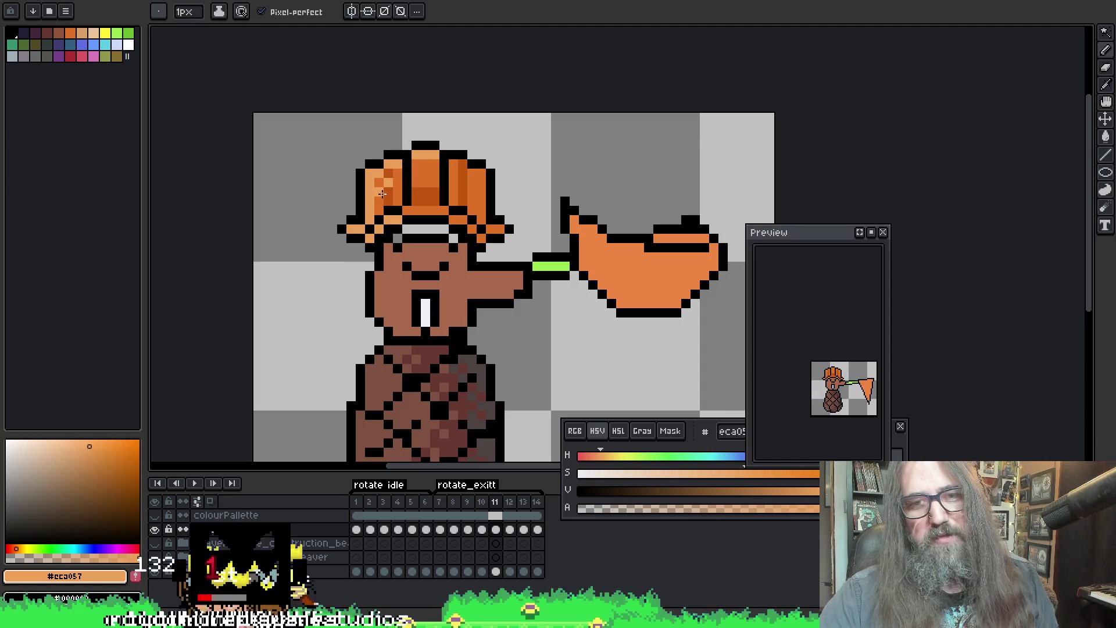
key(Right)
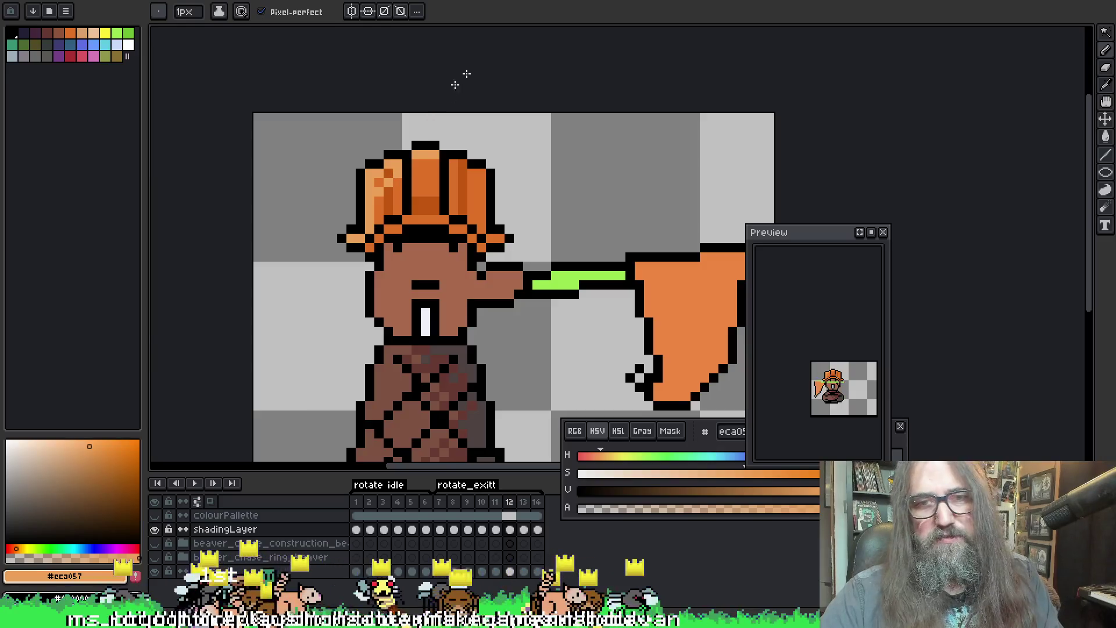
key(Left)
key(Right)
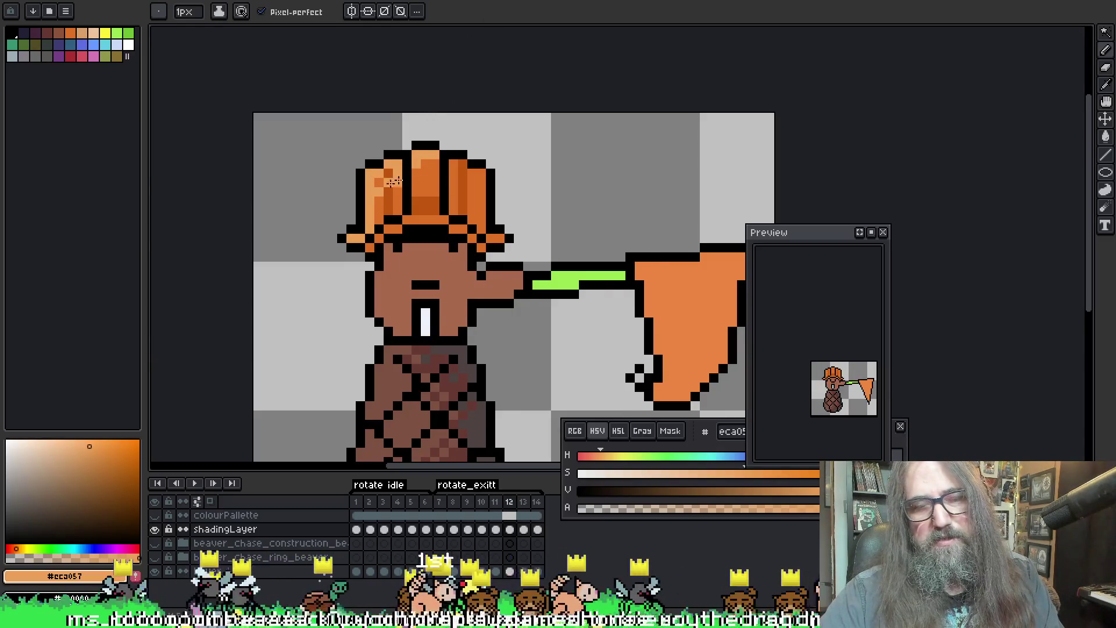
key(Left)
key(Right)
key(Right)
Step: Paint a light orange highlight down the hat's left side and brim edge
drag(369, 205, 370, 224)
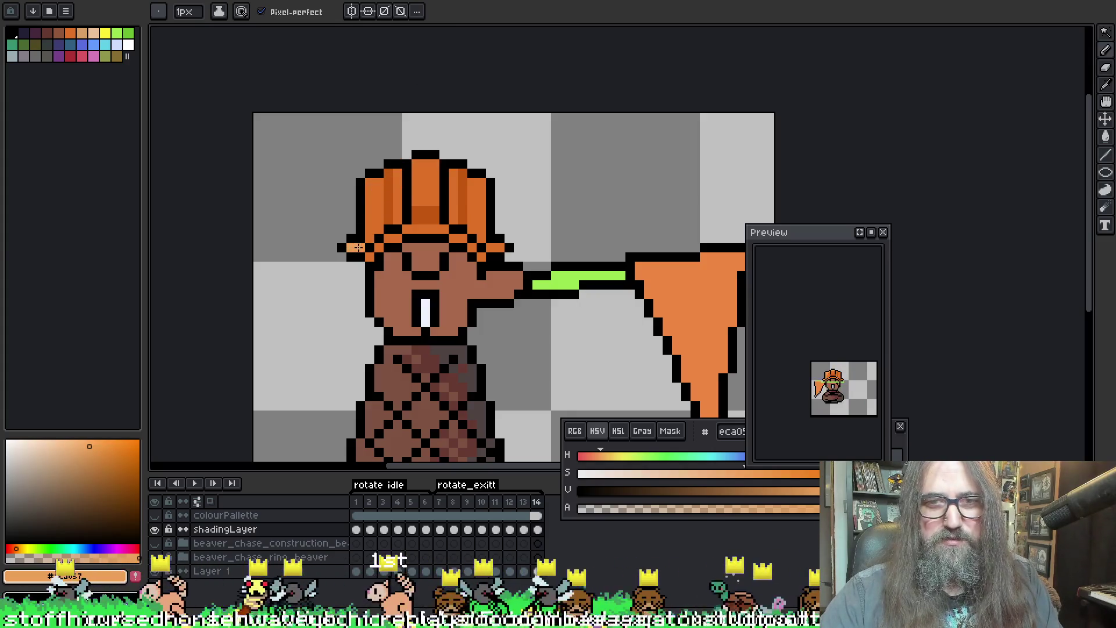
drag(370, 231, 368, 187)
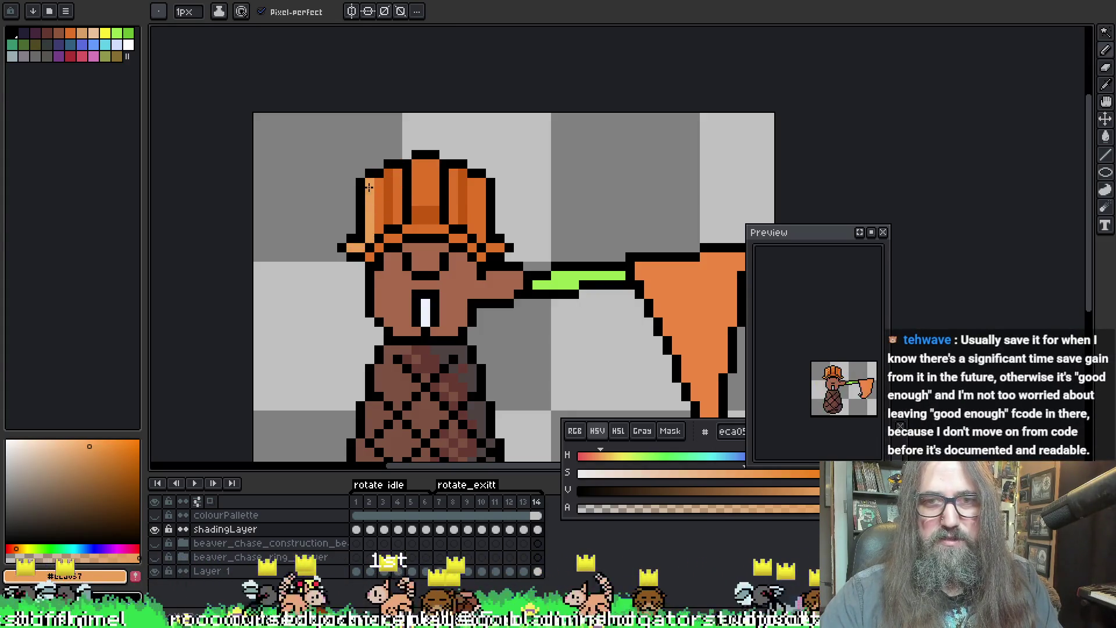